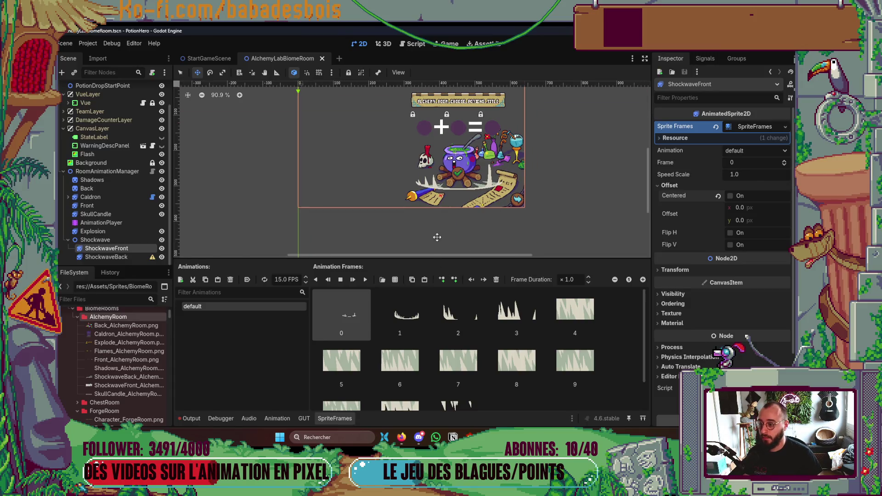
Give the ShockwaveBack node a new SpriteFrames resource and open it for editing.
click(114, 258)
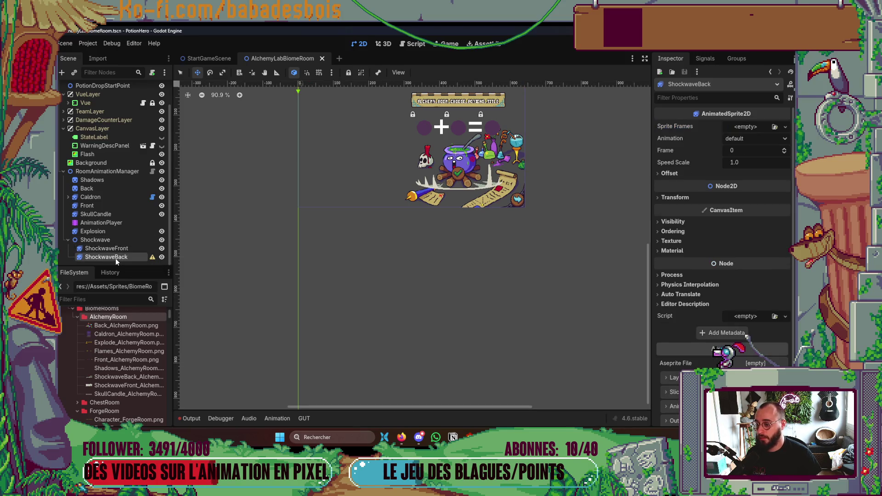
click(748, 132)
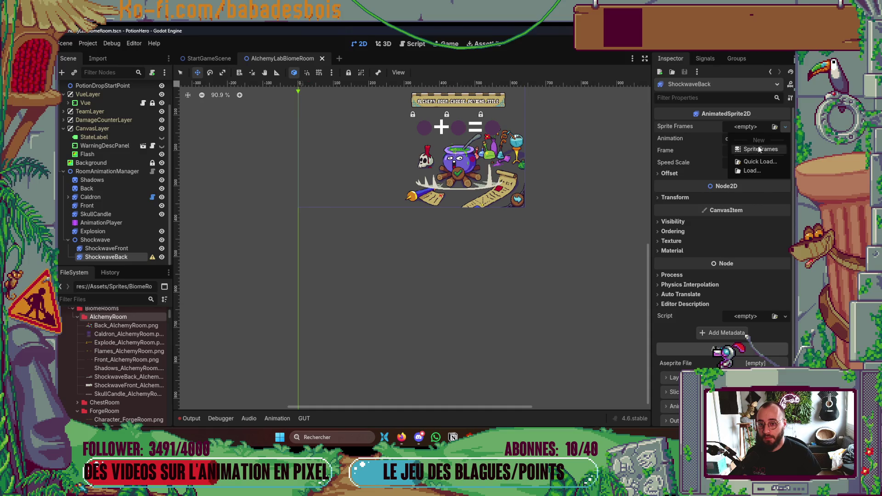
click(760, 148)
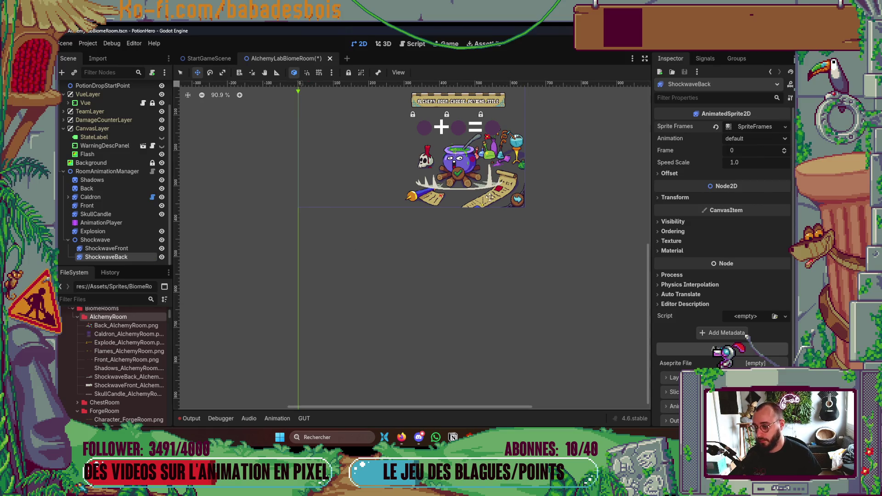
click(765, 127)
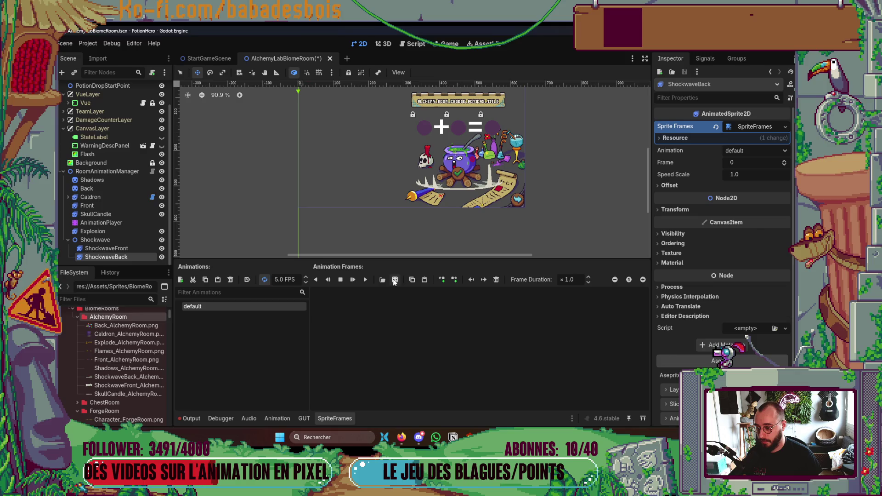
Add all four frames from the ShockwaveBack sprite sheet, sliced as a 2×2 grid.
click(394, 281)
double_click(554, 147)
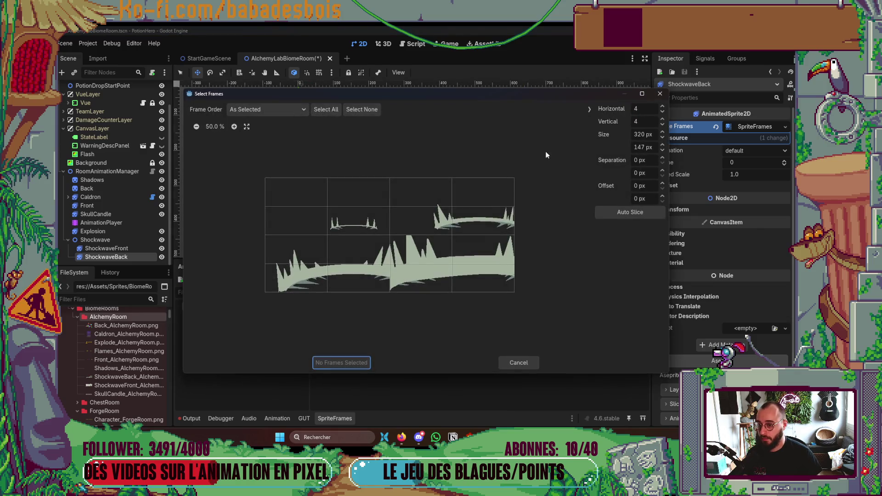
click(642, 121)
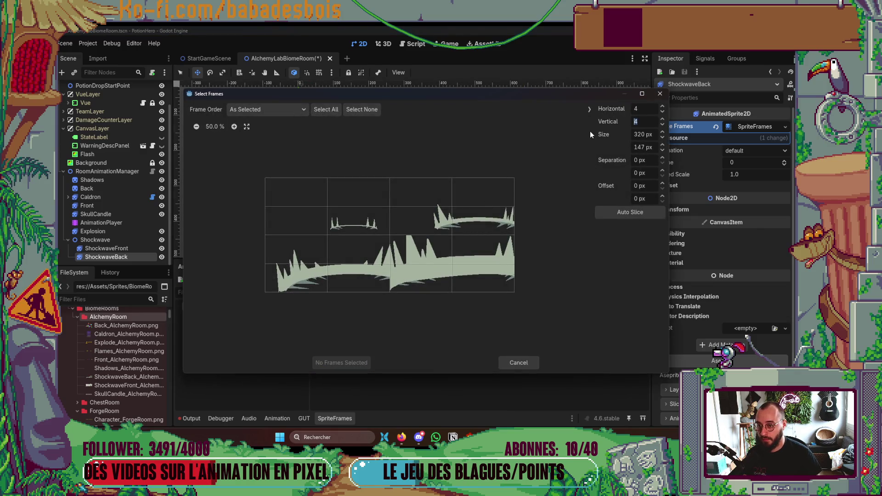
text(2)
click(639, 112)
text(2)
key(Return)
mouse_move(344, 212)
mouse_down()
mouse_move(459, 211)
mouse_move(330, 267)
mouse_up()
click(337, 362)
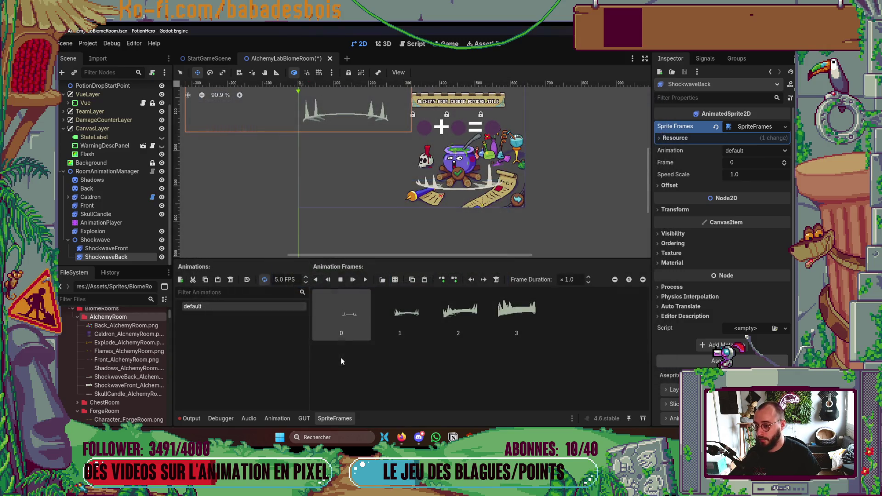
scroll(482, 242, up, 2)
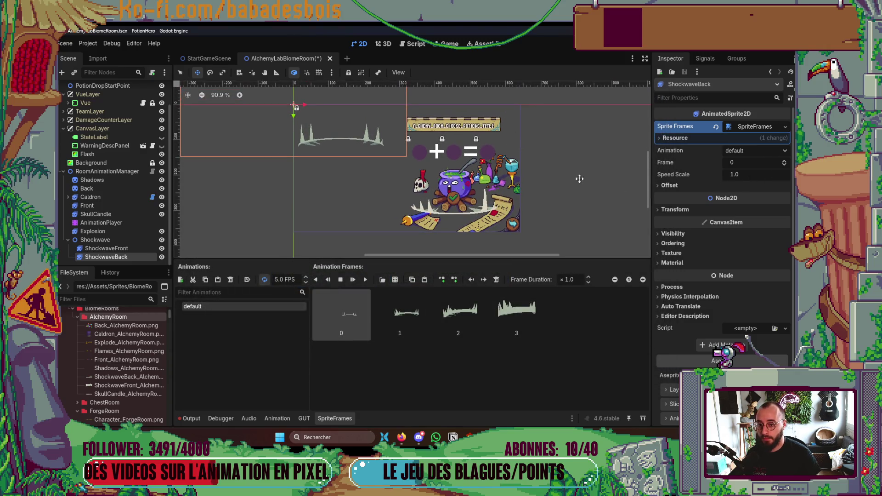
Turn off Centered in ShockwaveBack's Offset settings.
click(683, 186)
click(730, 196)
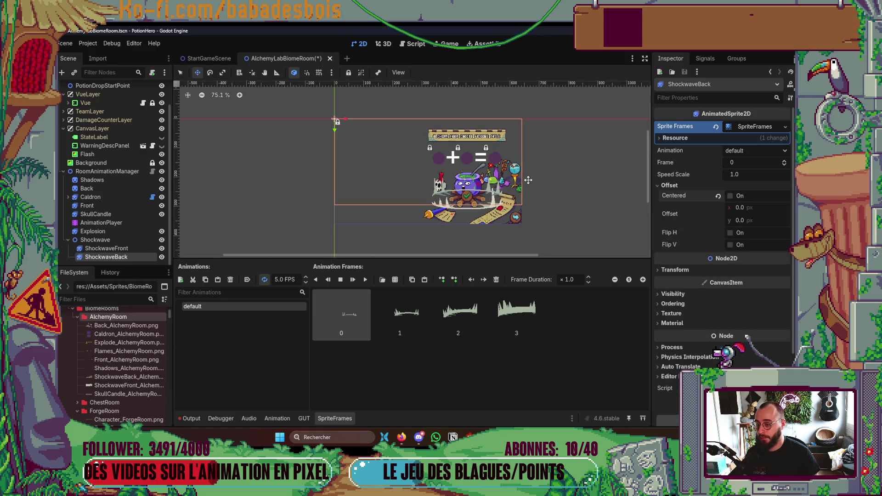
click(684, 270)
click(683, 270)
click(678, 294)
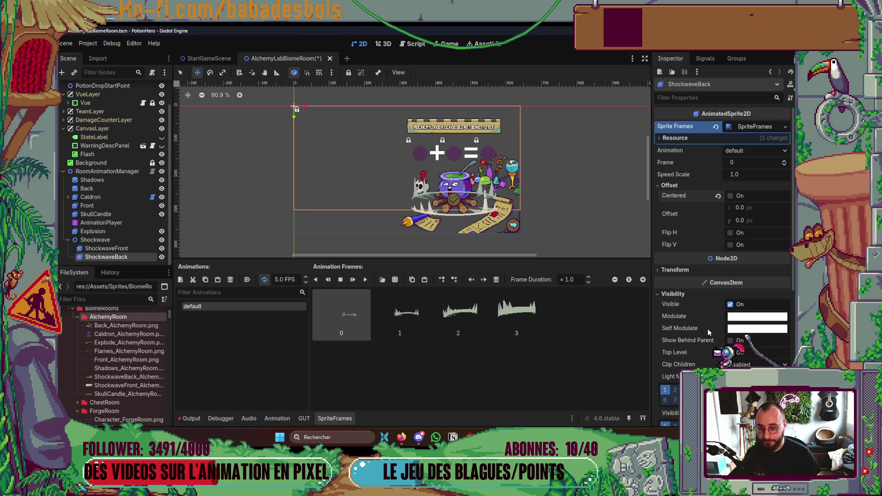
scroll(726, 331, down, 5)
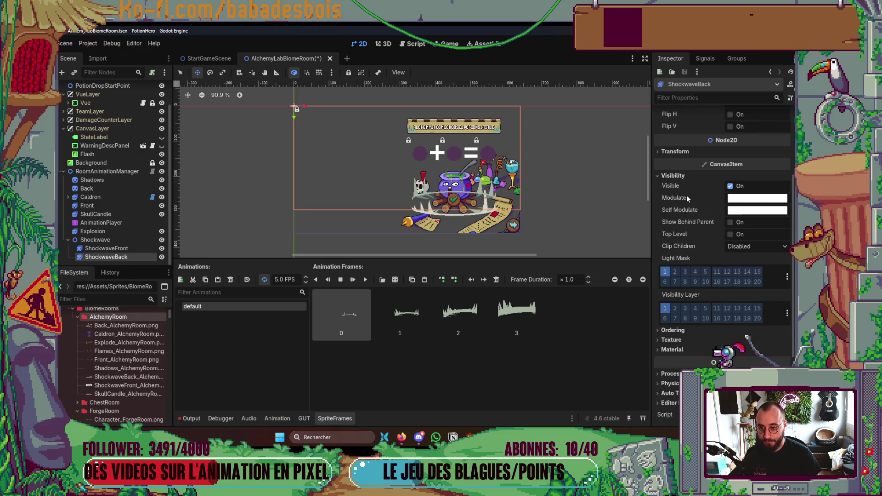
click(729, 223)
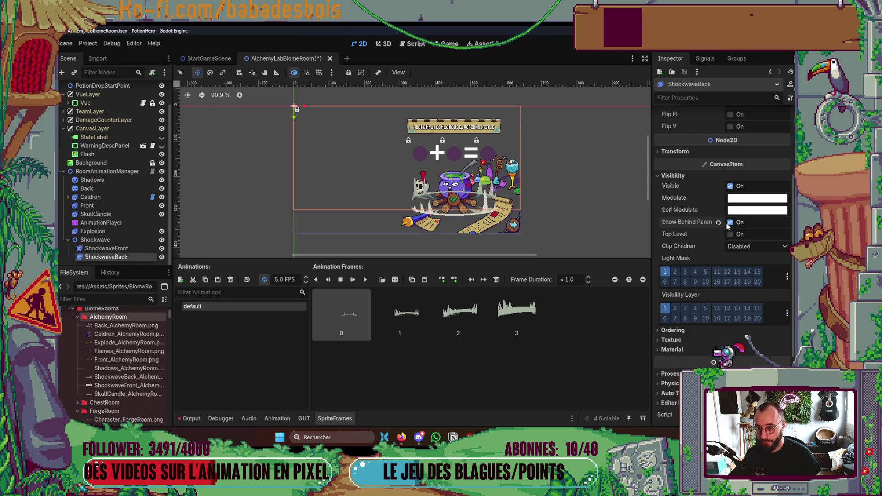
click(729, 223)
Set ShockwaveBack's Z Index to -1 and save the scene.
click(675, 330)
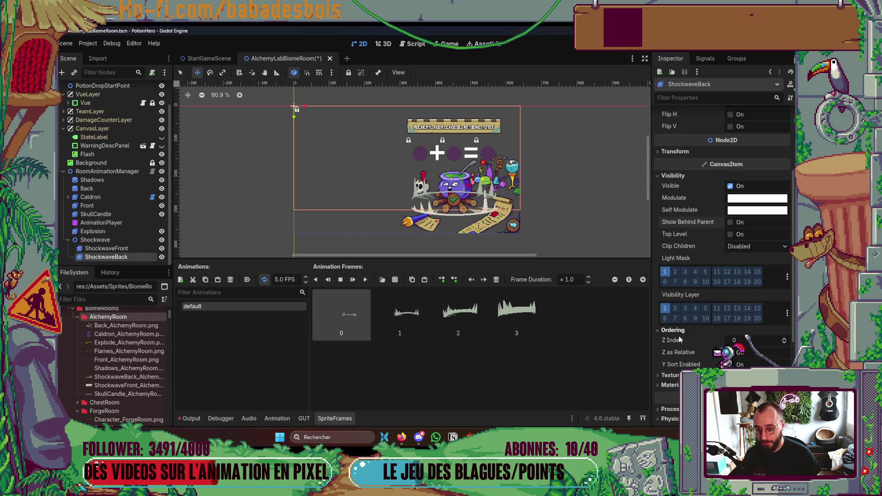
click(784, 342)
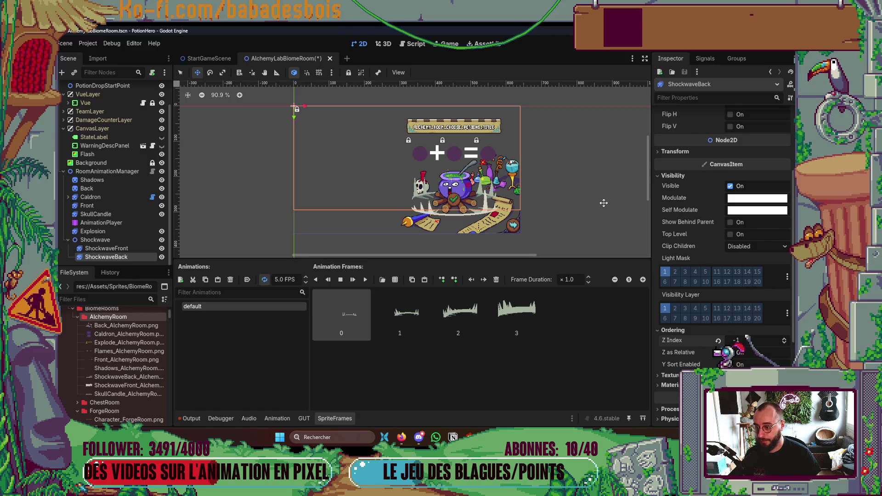
scroll(585, 201, down, 1)
key(ctrl+s)
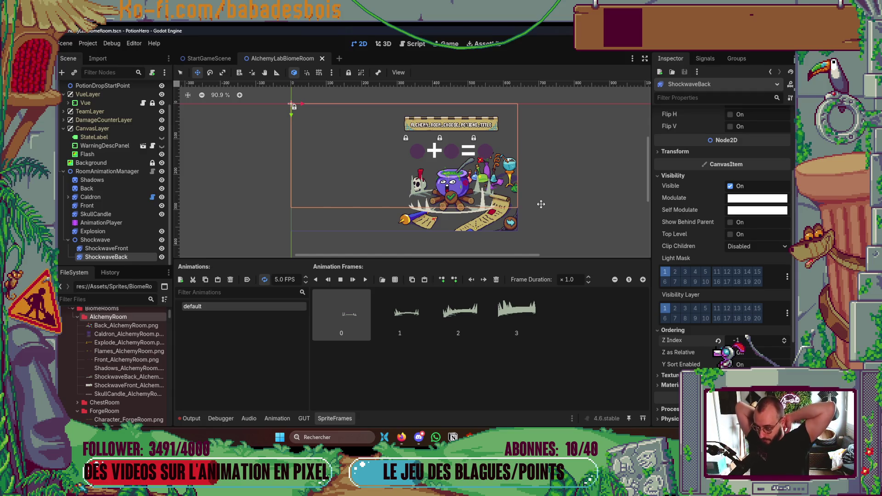
Hide the ShockwaveFront and ShockwaveBack sprites, save the scene, and close the sprite frames editor.
scroll(540, 199, up, 2)
scroll(539, 199, left, 2)
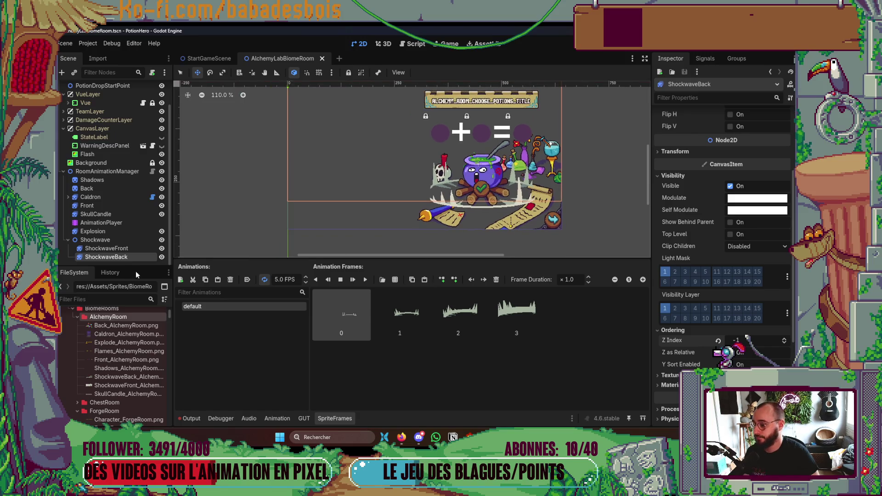
click(161, 248)
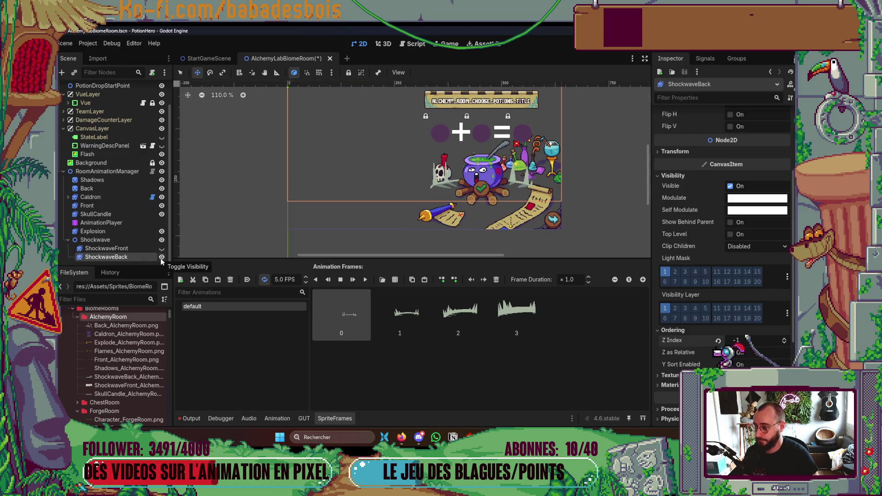
click(162, 258)
key(ctrl+s)
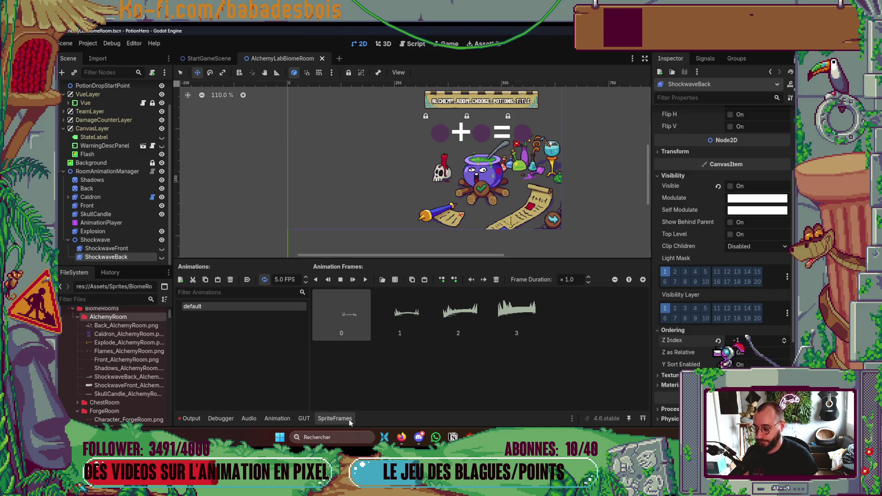
click(334, 418)
key(alt+Tab)
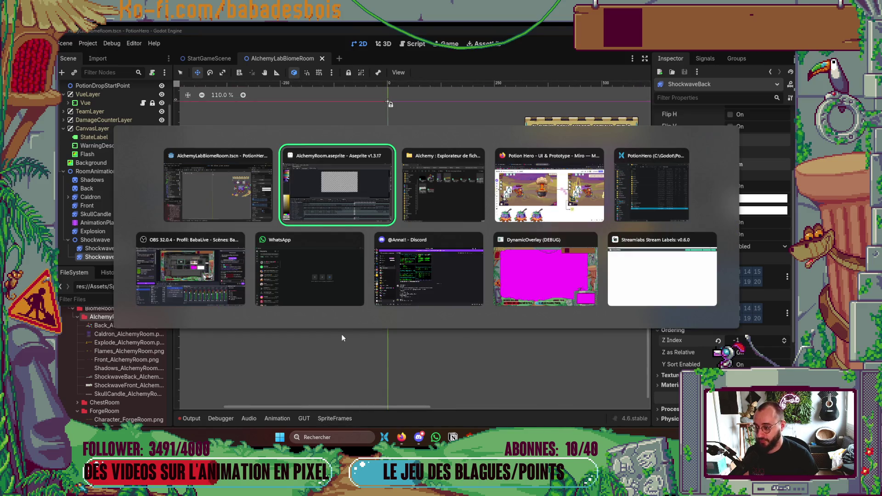
Open a terminal in the PotionHero project folder.
key(Escape)
click(385, 437)
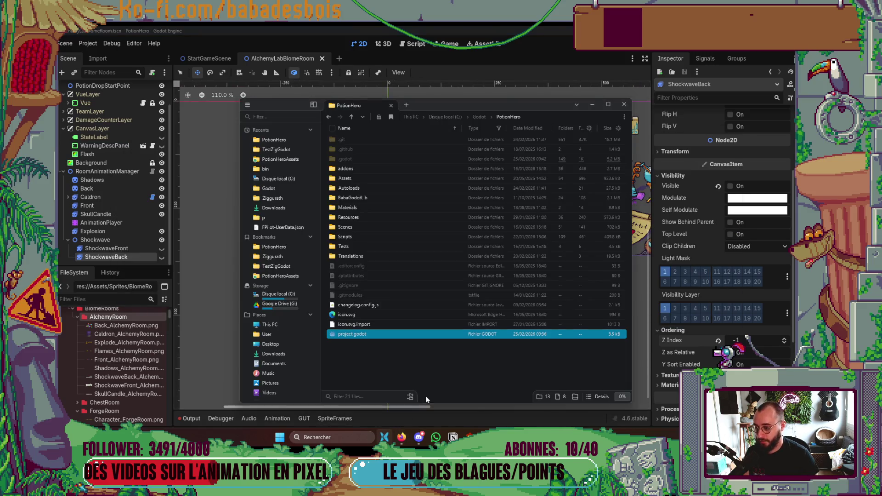
right_click(443, 379)
click(475, 280)
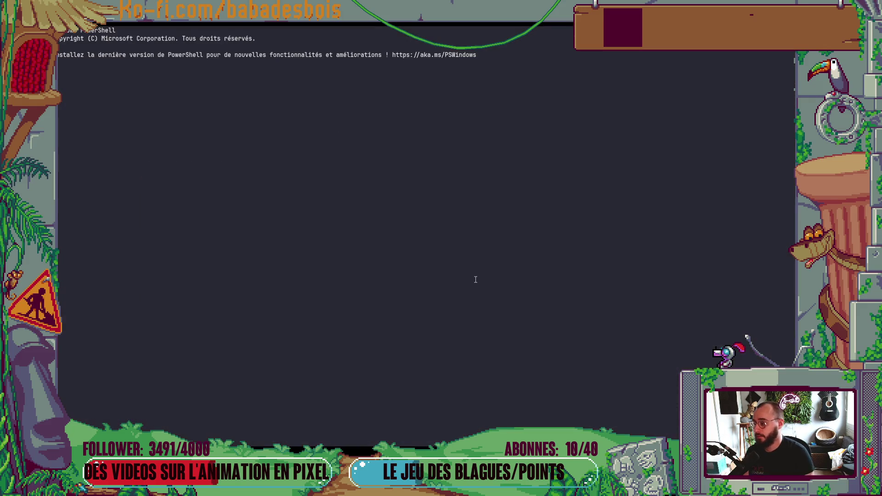
Launch Neovim with 'nvim .' and bring up the project file finder.
text(nviom .)
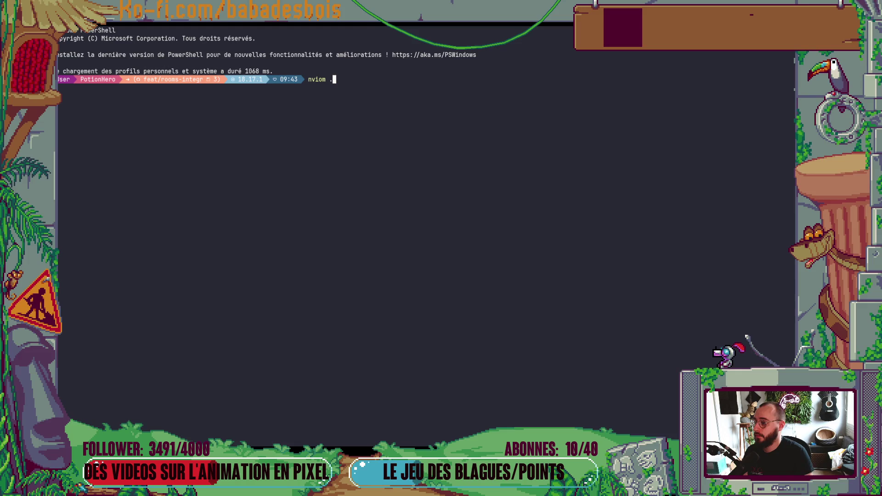
key(BackSpace)
key(BackSpace)
key(BackSpace)
text(m .)
key(Return)
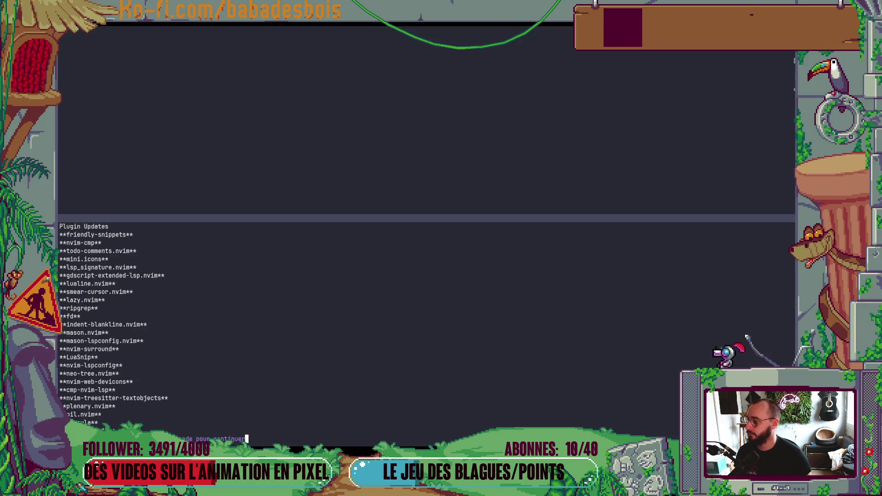
key(Return)
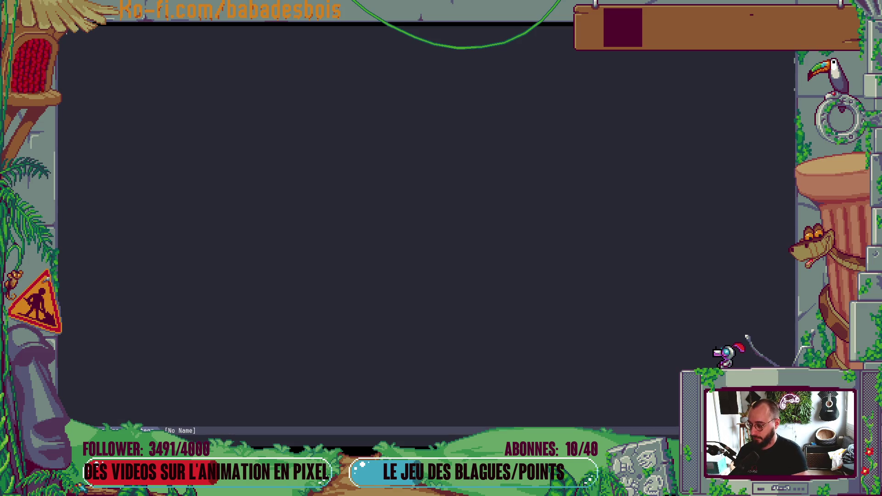
key(space)
key(f)
key(f)
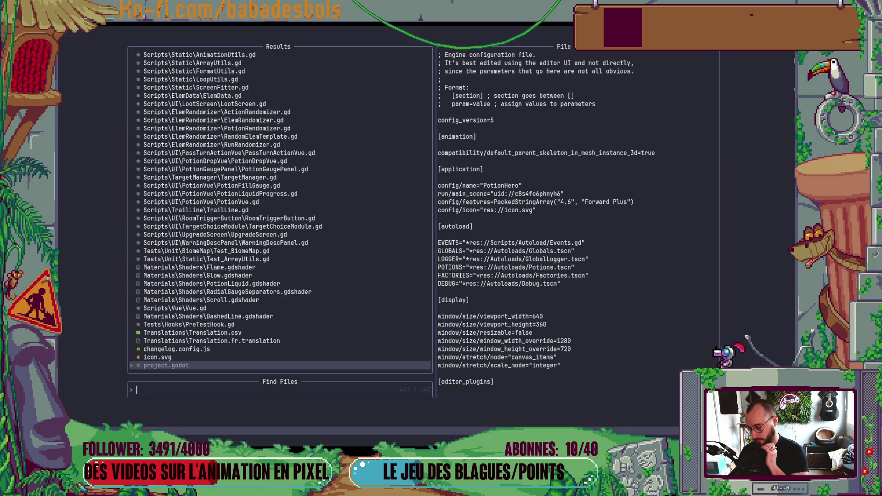
text(Alch)
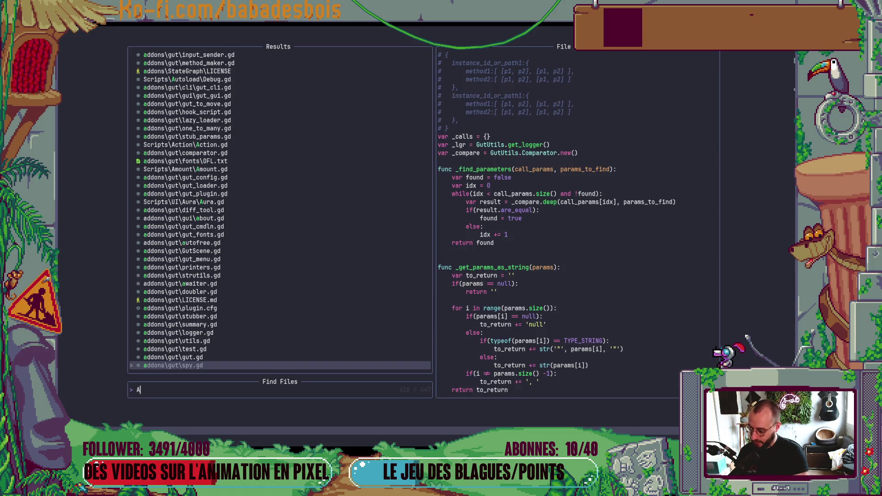
key(Return)
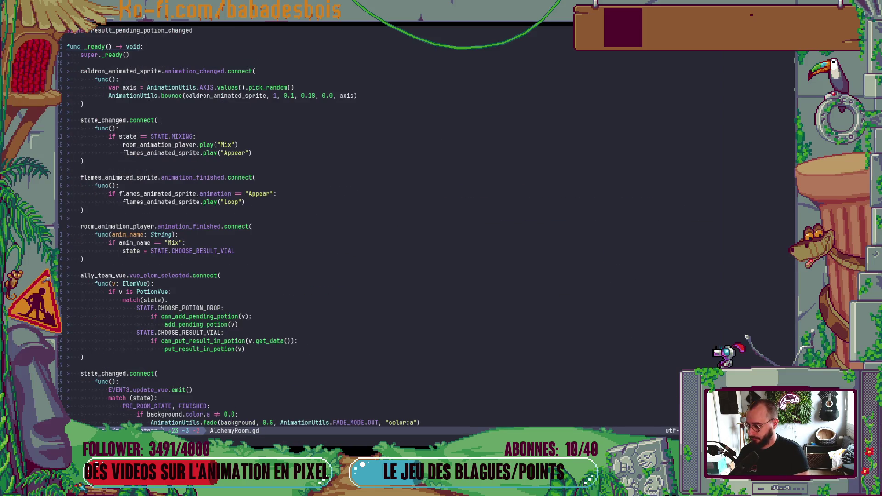
key(ctrl+b)
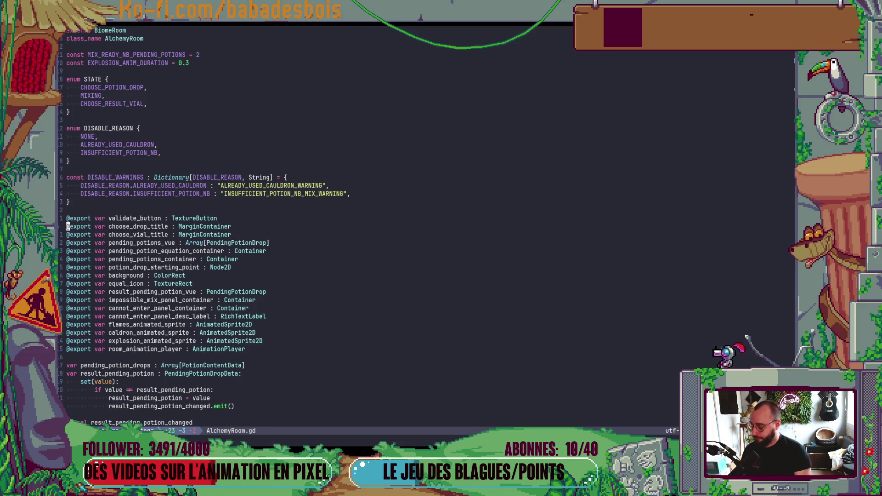
key(ctrl+d)
key(ctrl+d)
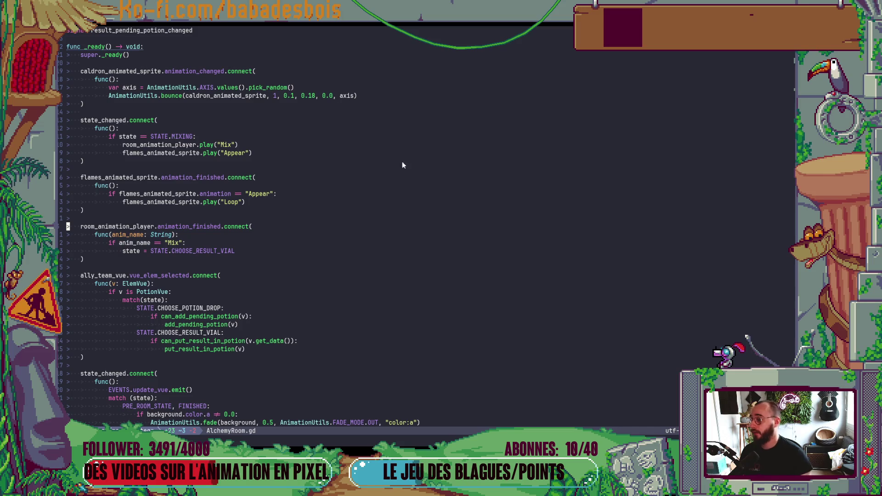
scroll(322, 161, up, 15)
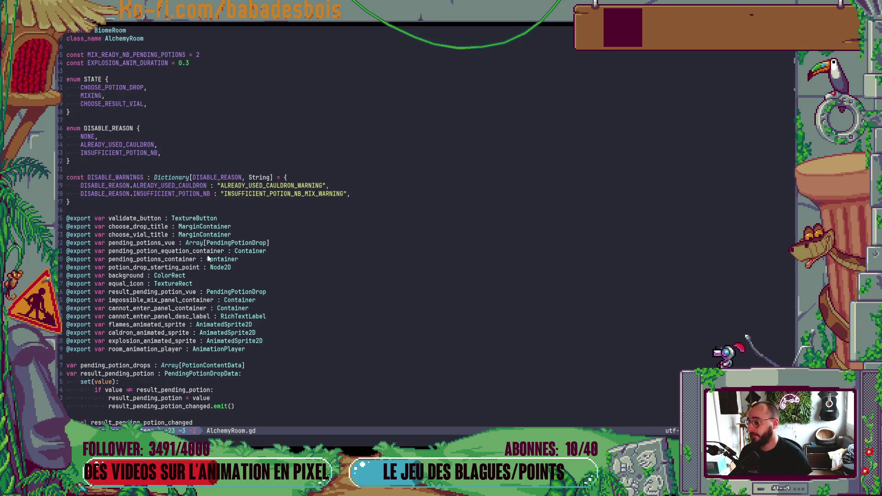
scroll(221, 243, down, 6)
click(256, 205)
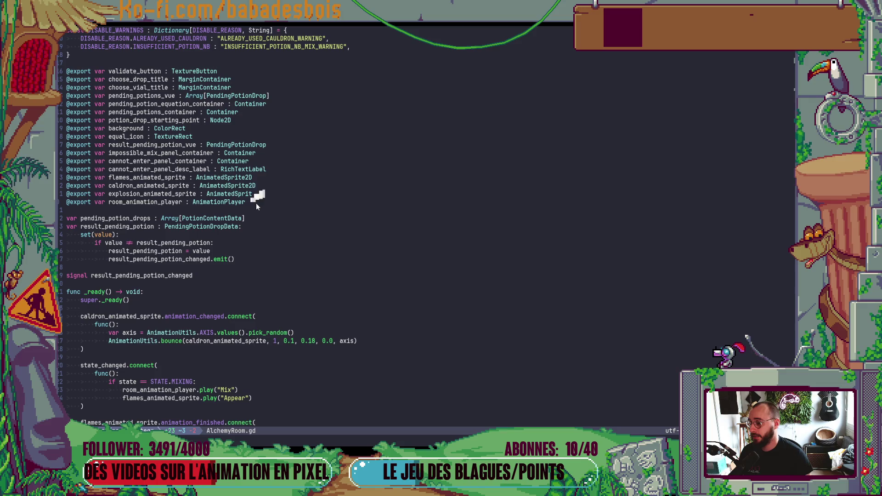
text(o@export var c)
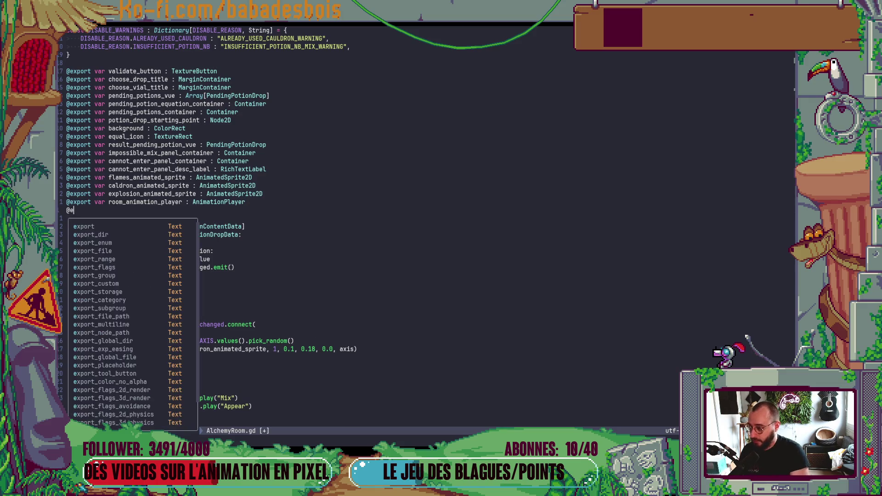
key(BackSpace)
text(shock)
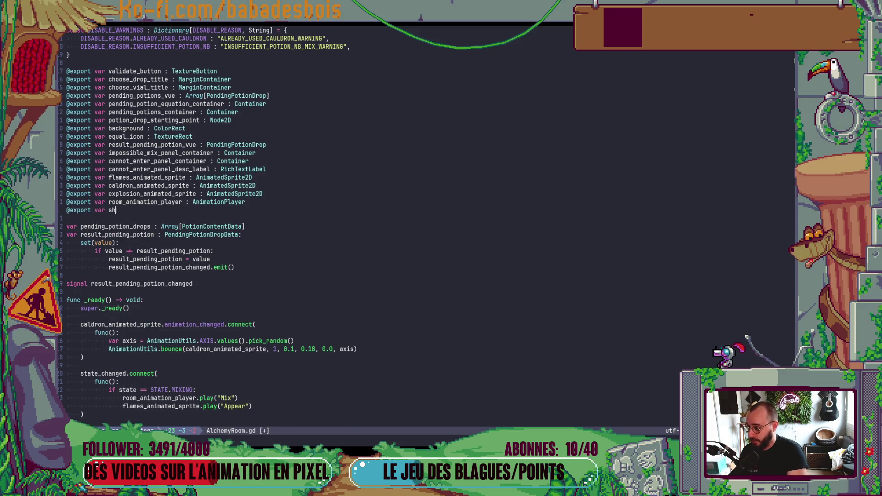
text(wave)
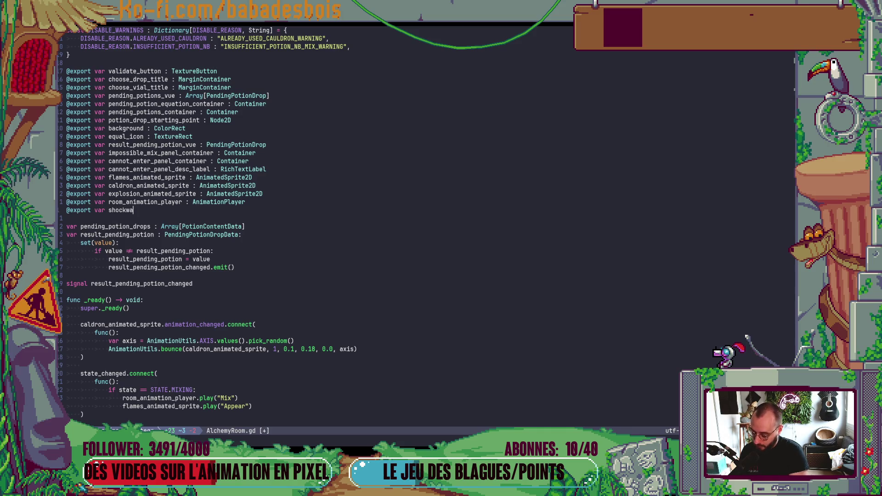
text(_container : n)
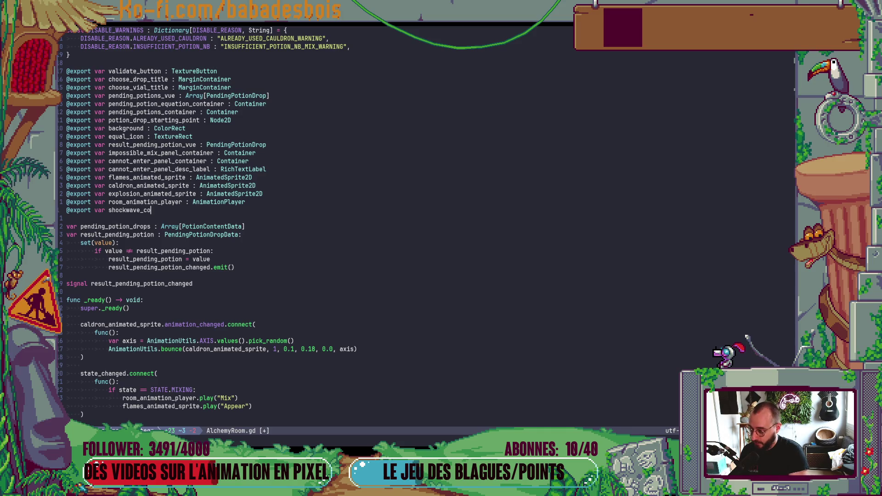
key(BackSpace)
key(BackSpace)
key(BackSpace)
text(: Node)
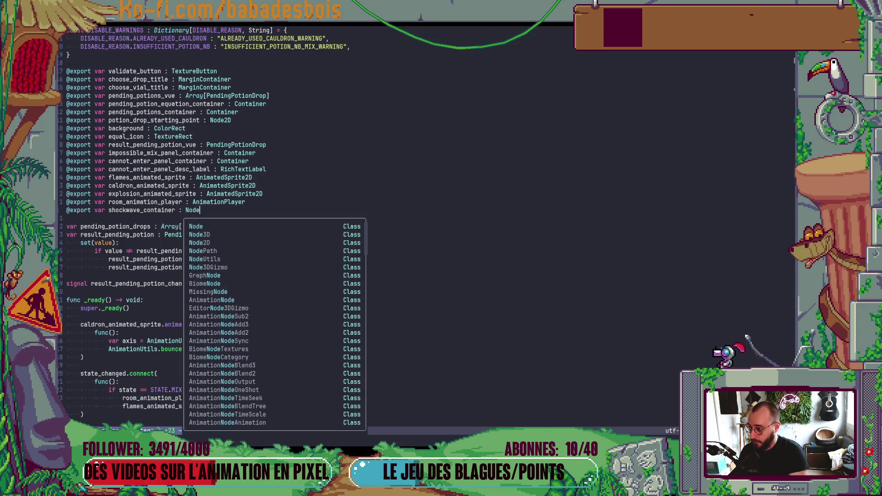
key(Down)
key(Down)
key(Return)
Rename the variable to shockwave_group and save AlchemyRoom.gd.
key(Escape)
key(b)
key(b)
key(h)
key(h)
key(h)
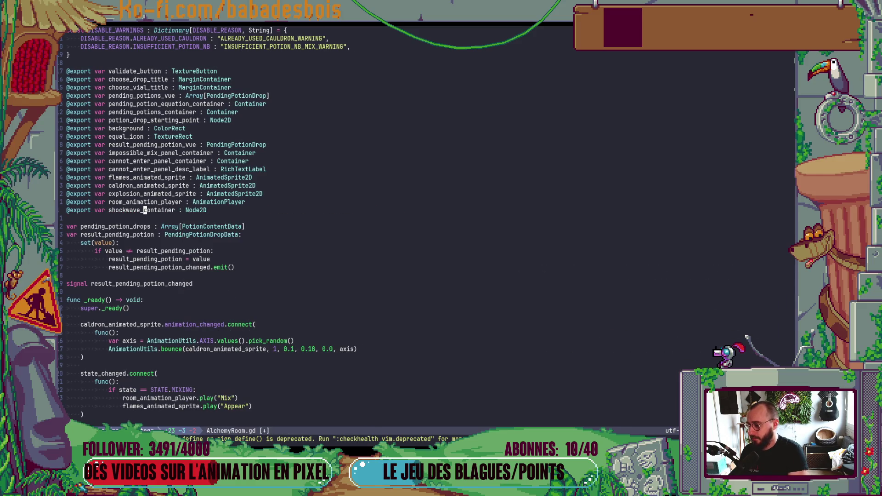
text(ckwave_g)
text(roup)
key(Escape)
text(:w)
key(Return)
key(b)
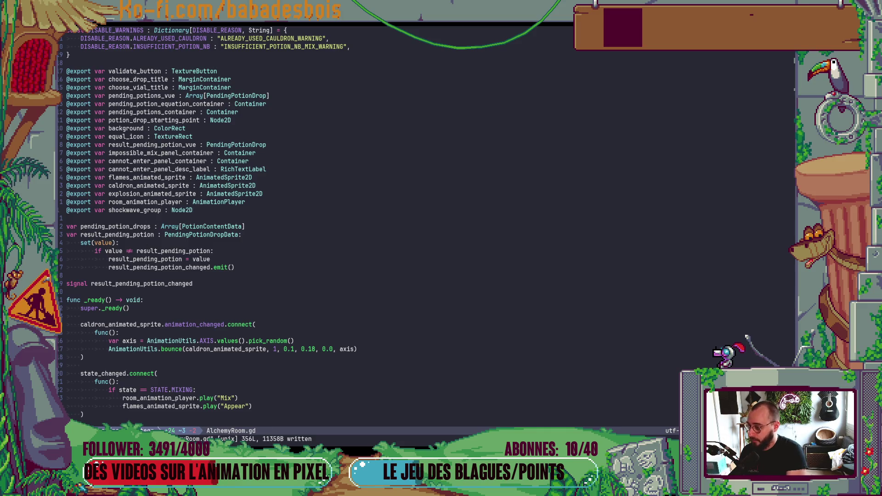
scroll(259, 200, down, 8)
Start a 'for child in shockwave_group.get_children():' loop below the Mix animation handler.
key(3)
key(7)
key(j)
key(k)
key(o)
key(Return)
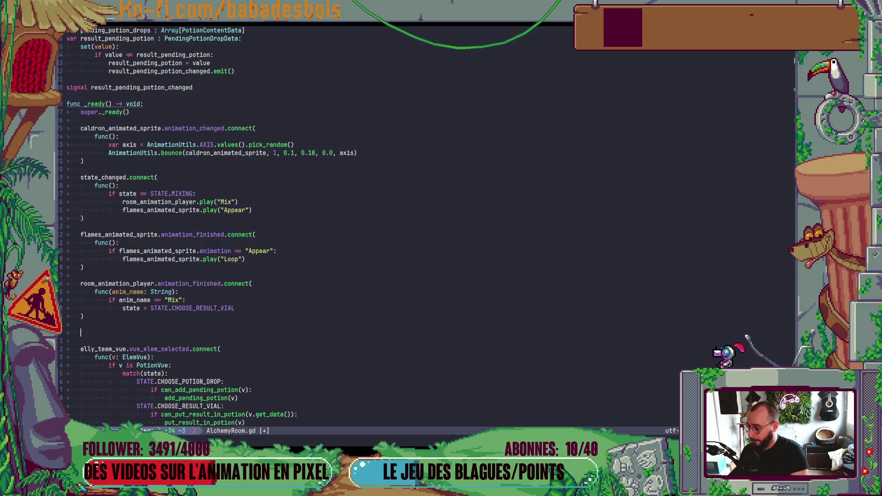
text(for child in ch)
key(BackSpace)
key(BackSpace)
text(shockwave_group.get_ch)
key(Down)
key(Return)
text())
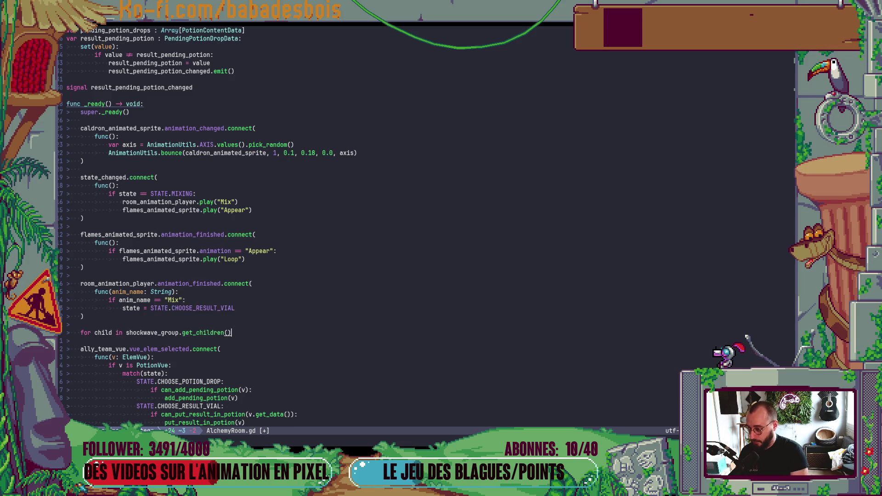
text(:)
key(Return)
Type the loop variable as AnimatedSprite2D and save the script.
text(child)
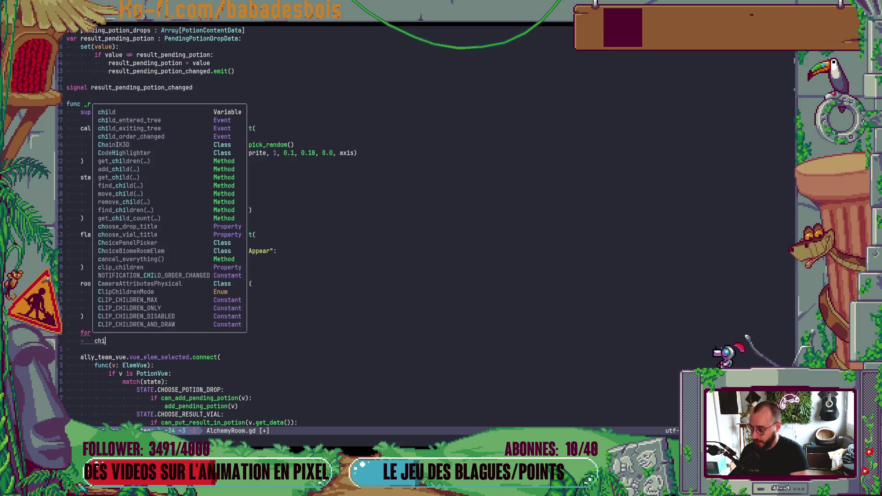
click(112, 333)
text(: )
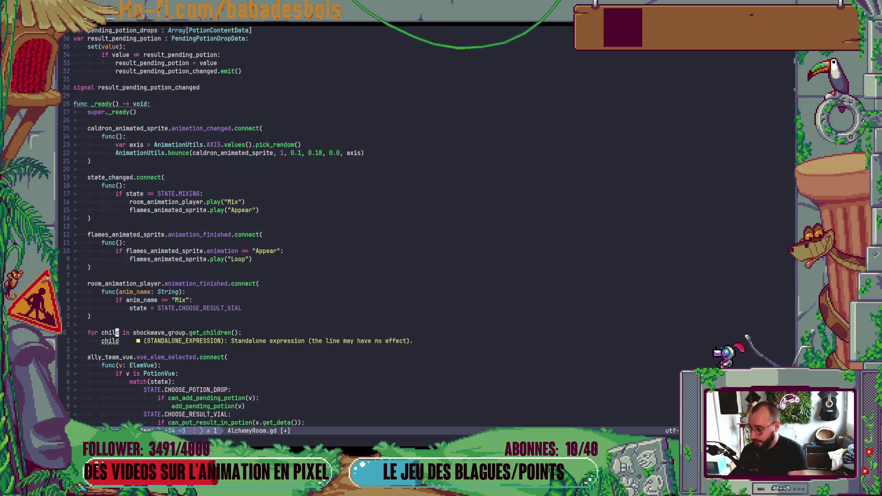
text(Anui)
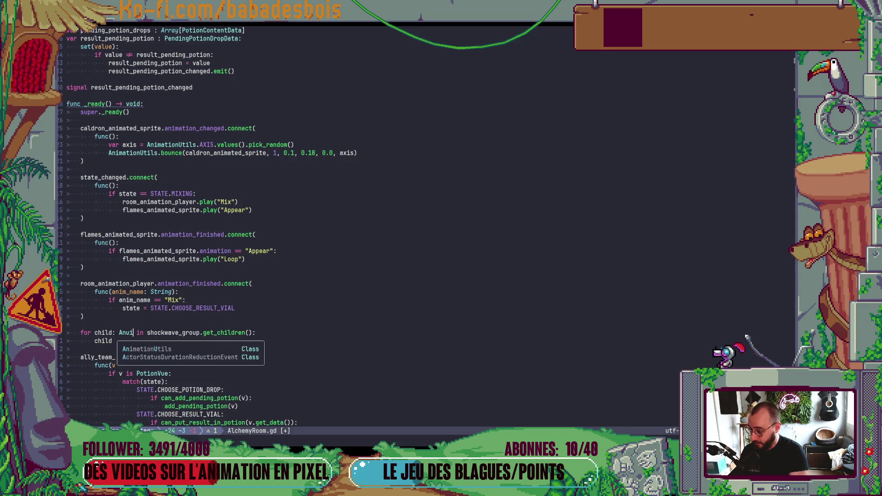
key(BackSpace)
key(BackSpace)
key(BackSpace)
text(nima)
key(Down)
key(Down)
key(Down)
key(Down)
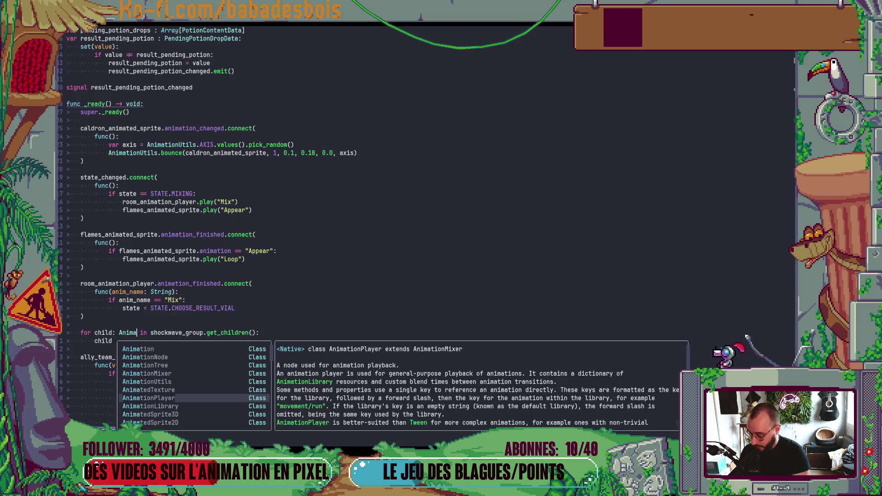
text(tedS)
key(Down)
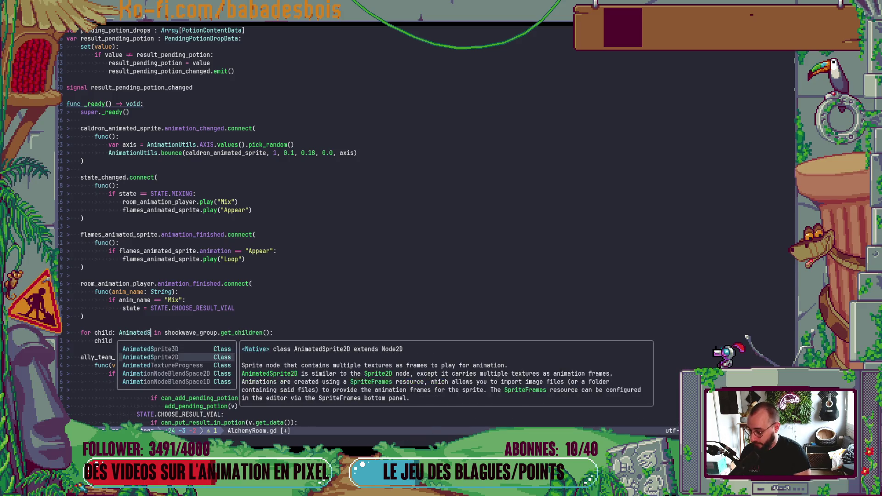
key(Return)
key(Escape)
text(:w)
key(Return)
key(j)
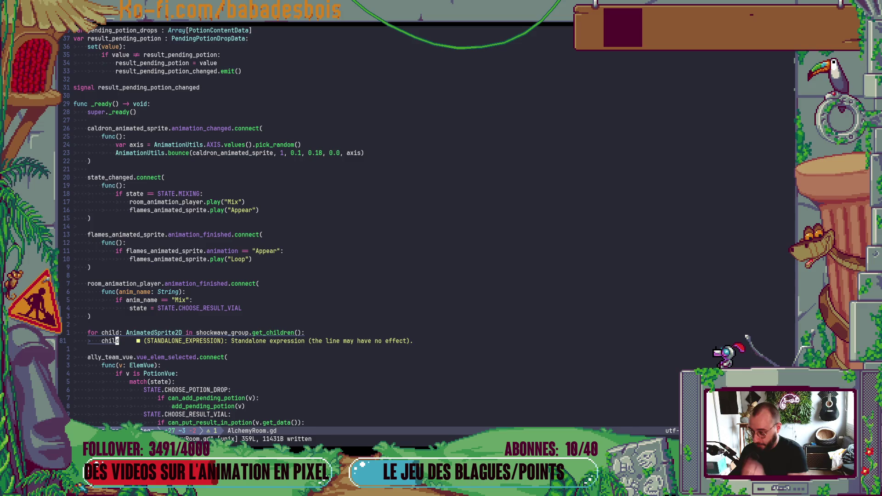
Write the loop body connecting child.animation_finished to a function calling child.hide().
scroll(256, 330, down, 2)
text(a)
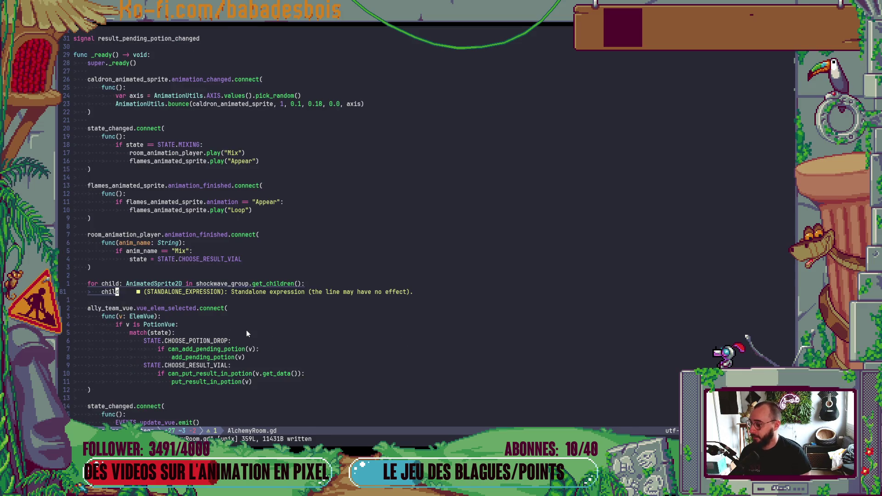
text(.)
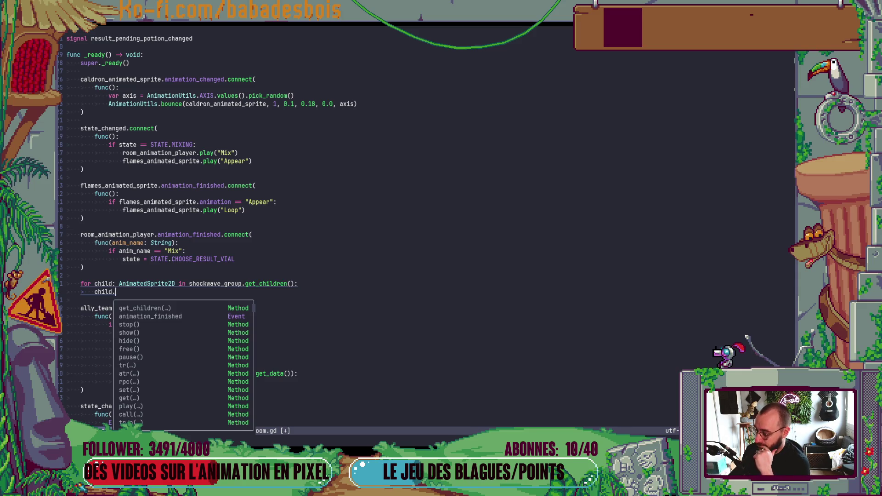
key(Down)
key(Return)
text(.)
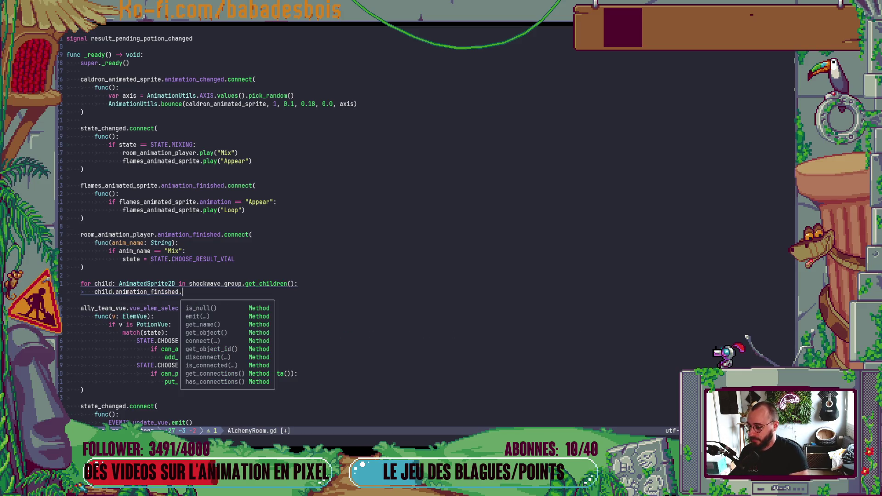
text(conn)
key(Return)
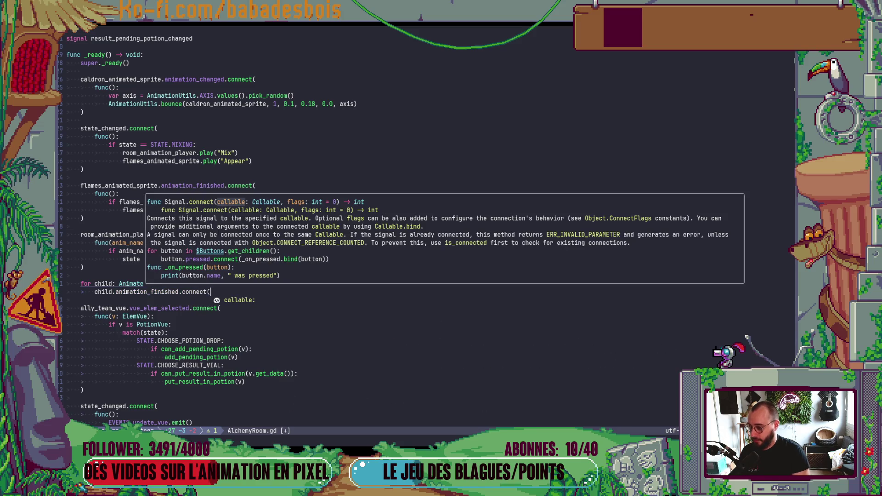
key(Return)
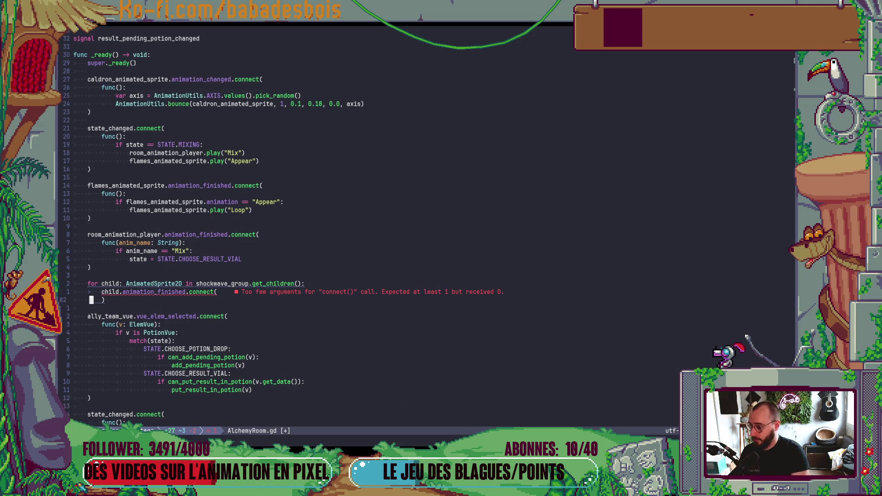
text(func)
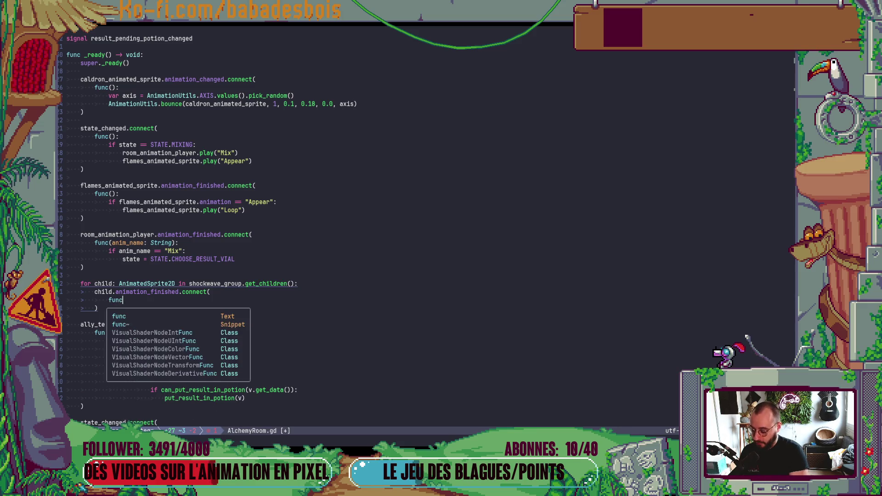
text(():)
key(Return)
text(chil)
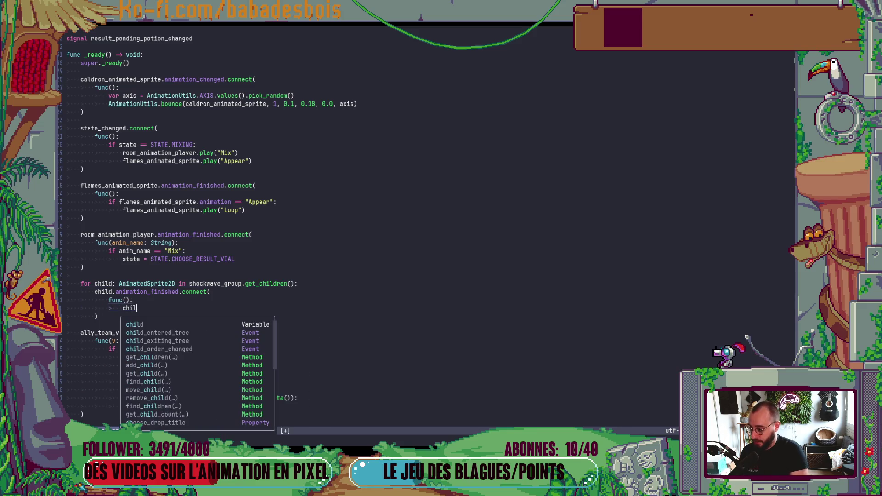
text(d.)
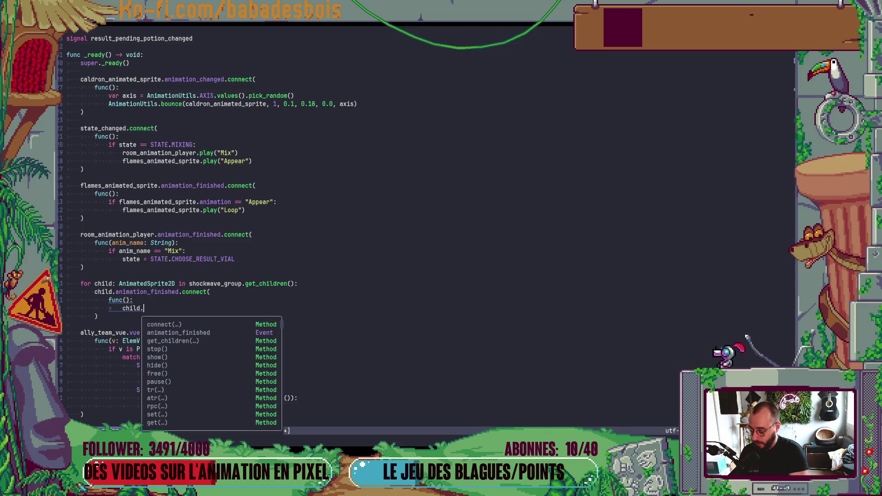
text(hide()
key(Return)
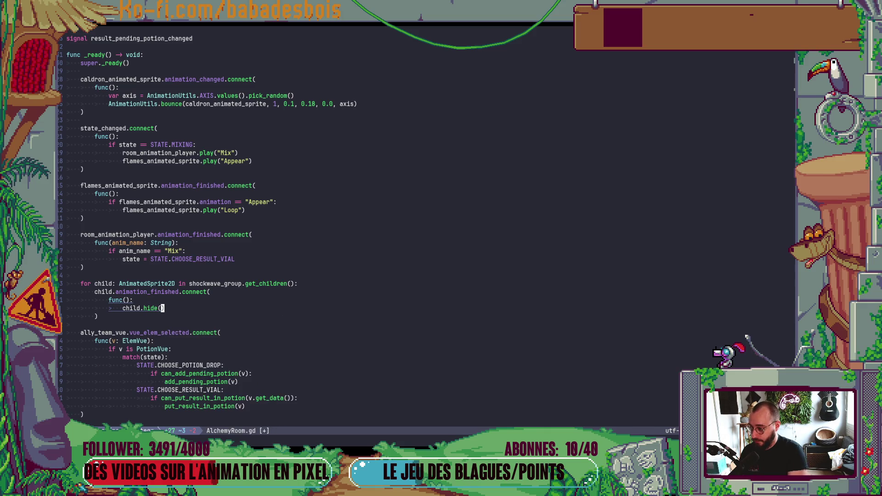
Collapse it into one line, animation_finished.connect(child.hide), and save the script.
key(Escape)
key(k)
key(d)
key(d)
key(x)
key(x)
key(J)
key(k)
key(J)
key($)
key(x)
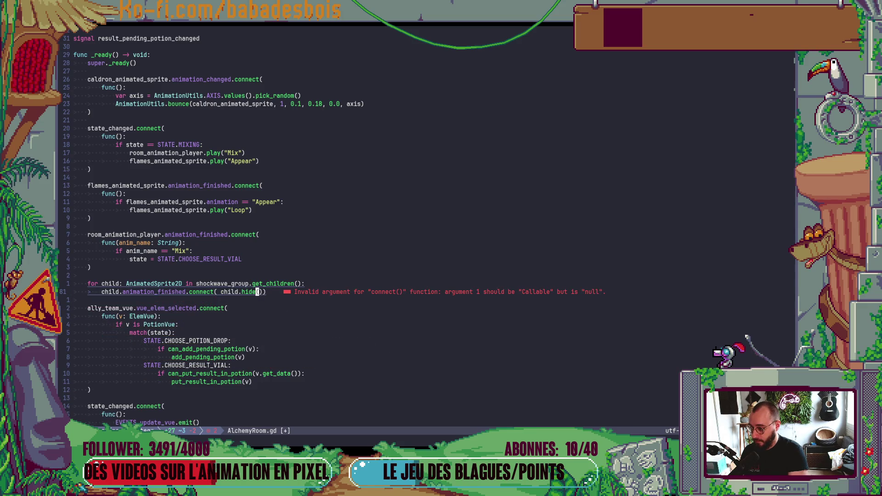
key(b)
key(b)
key(b)
text(hx:w)
key(Return)
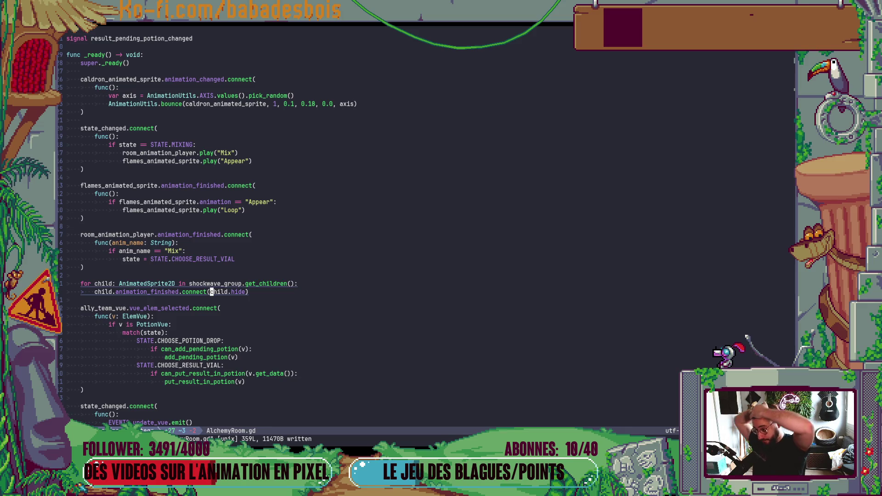
Select the two lines of the shockwave loop.
scroll(288, 292, down, 3)
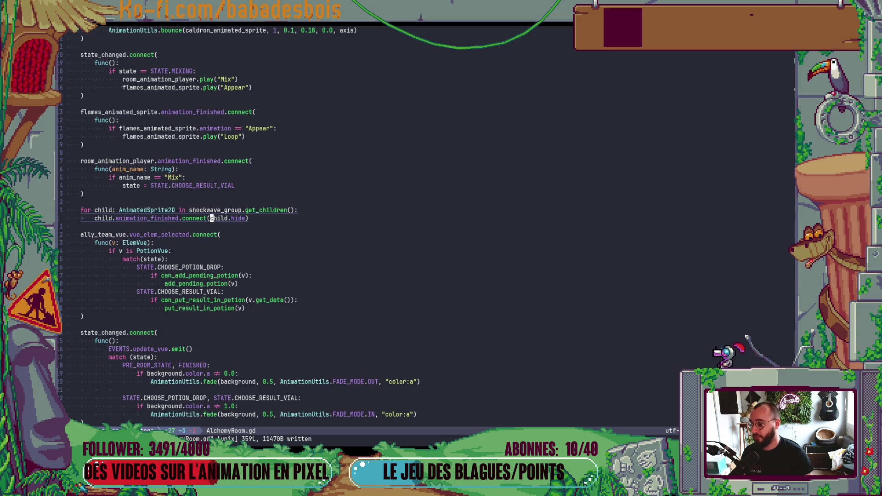
scroll(216, 326, down, 4)
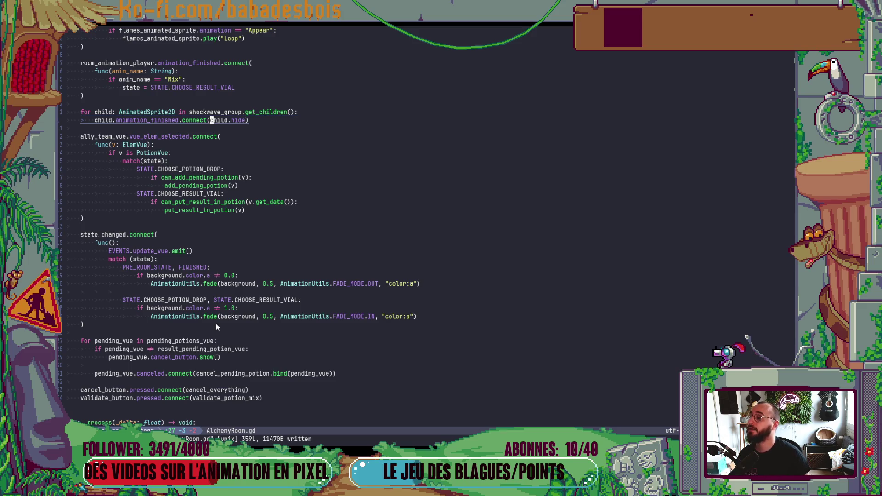
key(shift+v)
Copy the loop and start 'func trigger_shockwave_animation() -> void:' above in_explosion_animation.
key(k)
key(y)
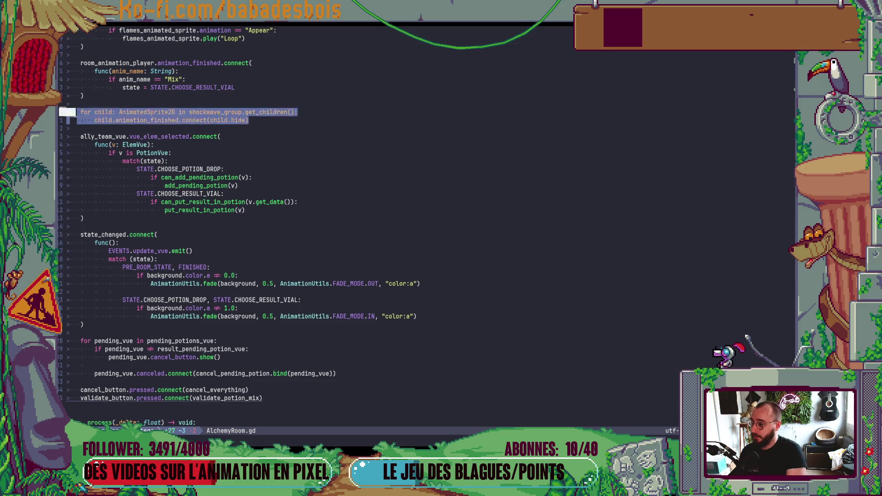
scroll(201, 300, down, 14)
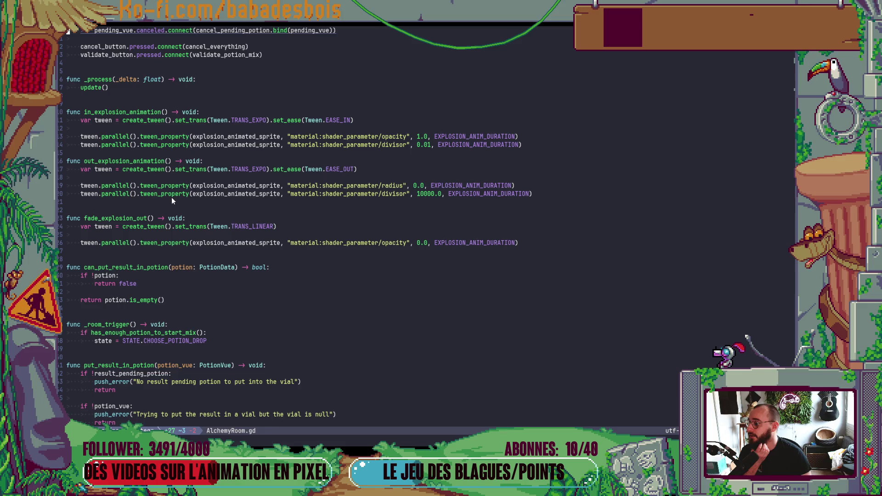
click(151, 105)
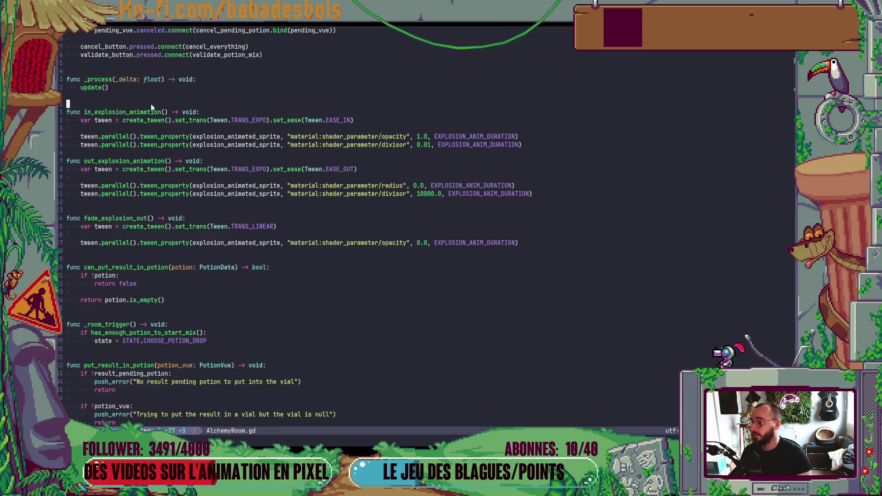
key(o)
key(Return)
key(Return)
key(Up)
key(Up)
text(func )
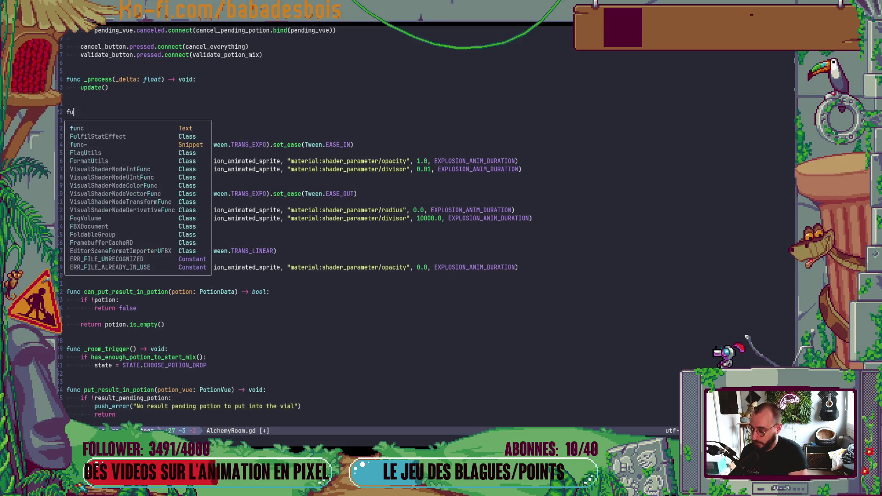
text(trigger_shockwave_animation()
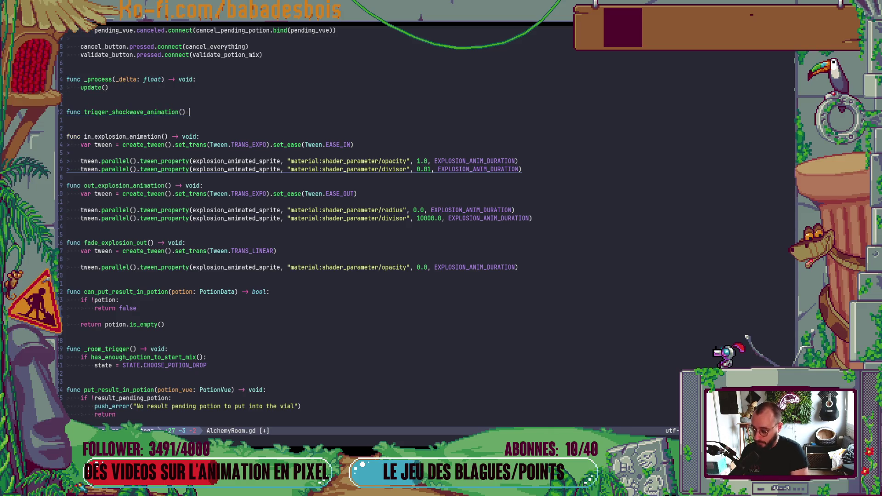
text(> void:)
key(Return)
Paste the loop into the new function, change its connect line to child.play(), and save.
key(Escape)
key(p)
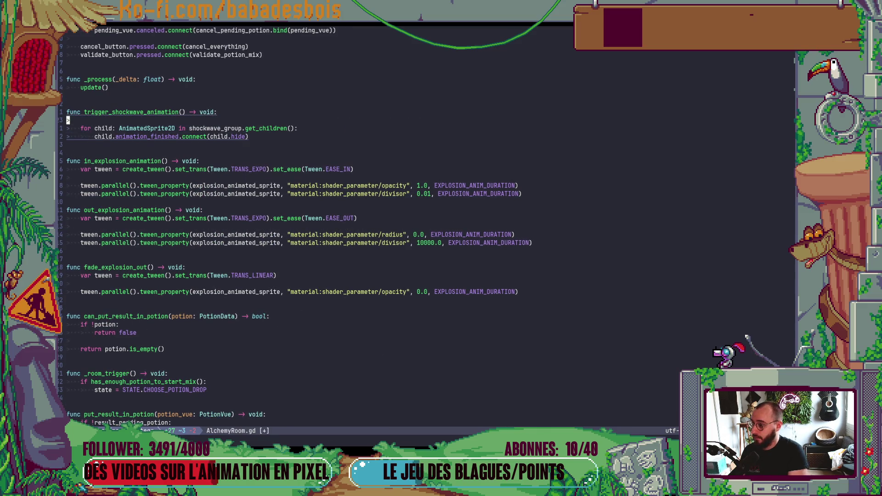
key(d)
key(d)
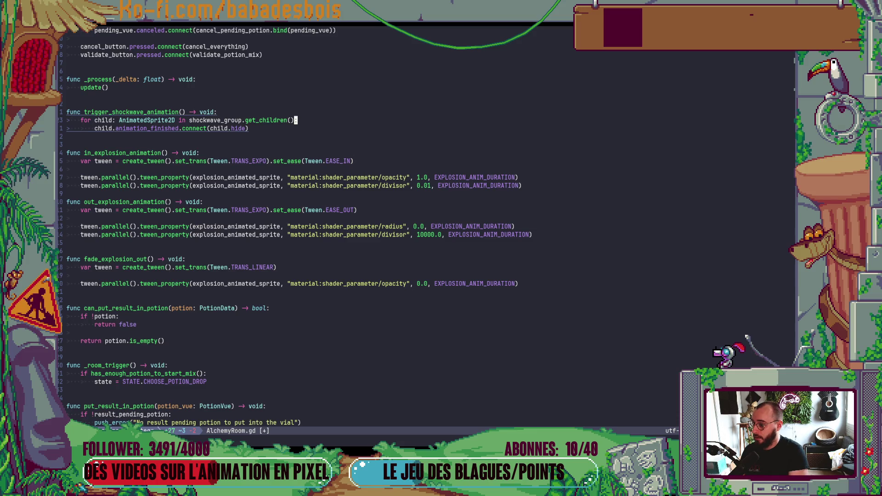
key(B)
key(j)
text(Cplay)
key(Return)
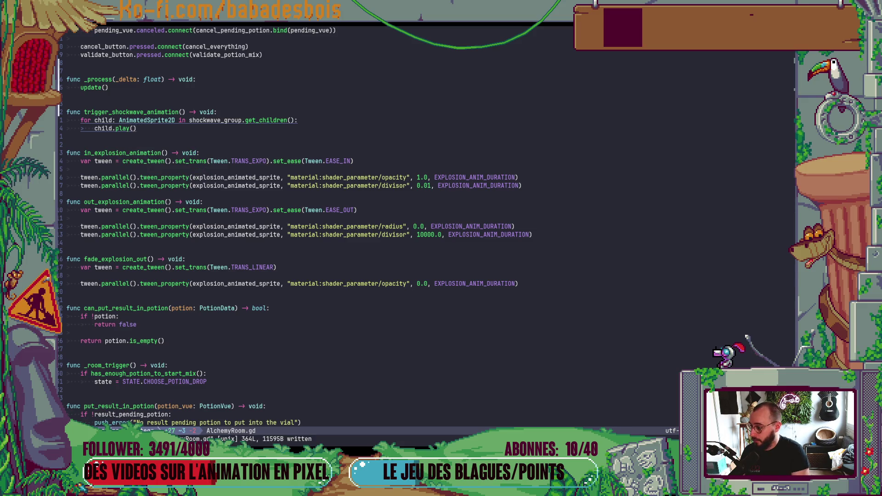
key(super+e)
key(alt+Tab)
key(alt+Tab)
key(alt+Tab)
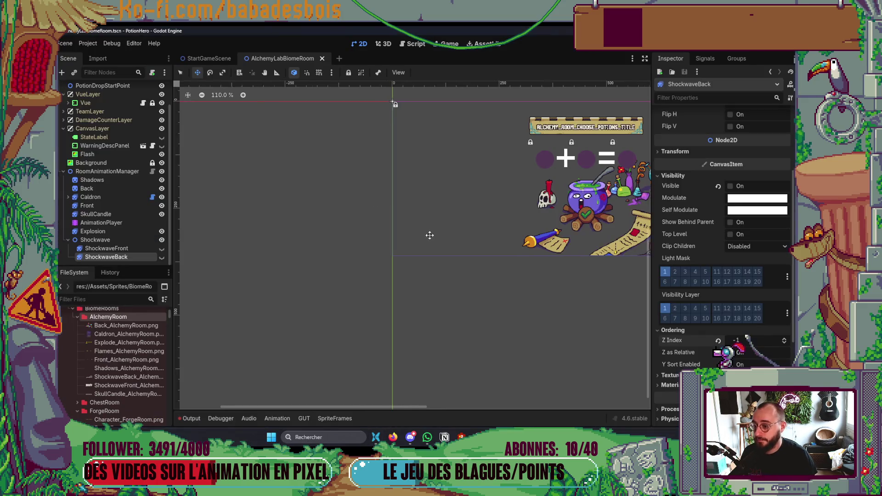
Save the alchemy room scene and switch to StartGameScene.
key(ctrl+s)
drag(429, 235, 305, 301)
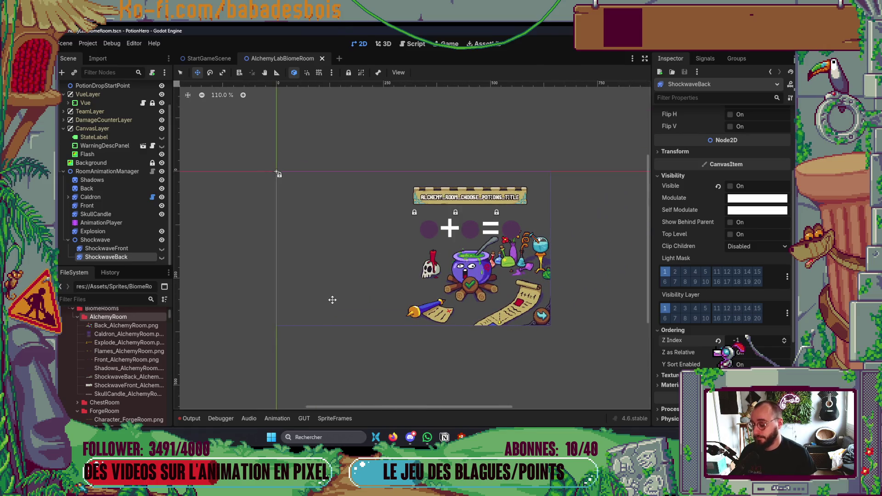
click(215, 59)
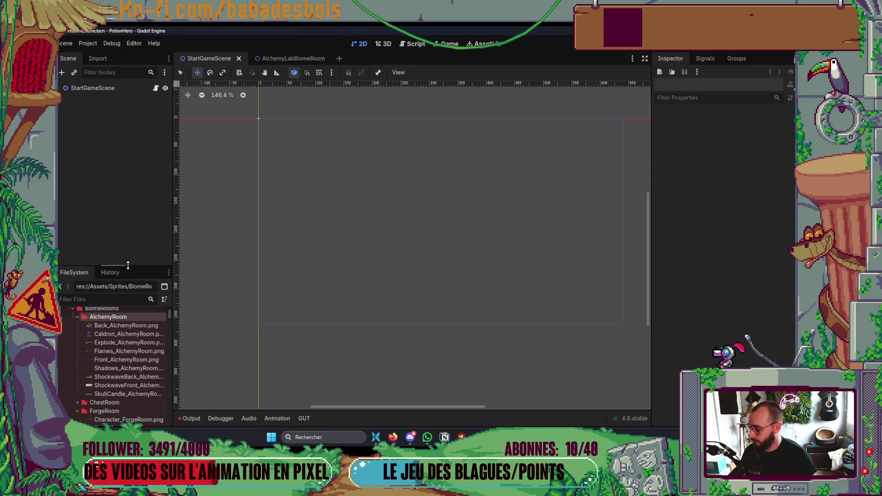
drag(127, 265, 130, 203)
Open Globals, check Steps > 0 > Nodes for the alchemy lab template, then run the game.
key(ctrl+shift+o)
key(Return)
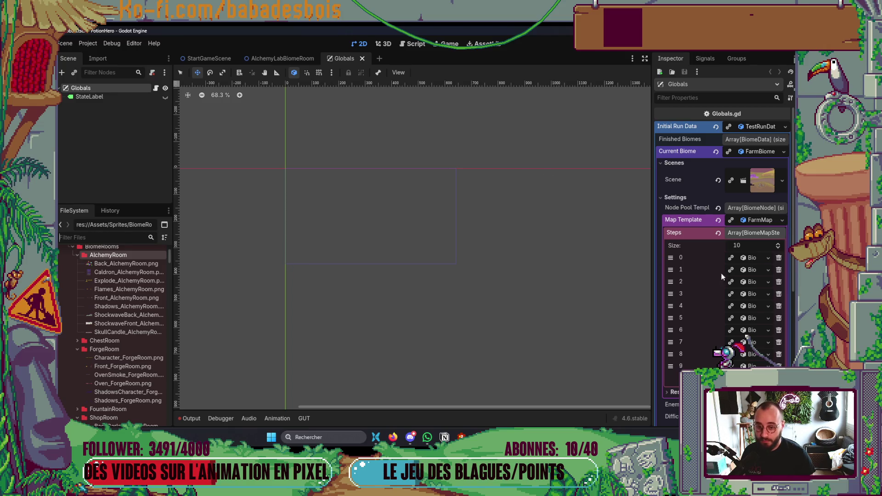
click(750, 258)
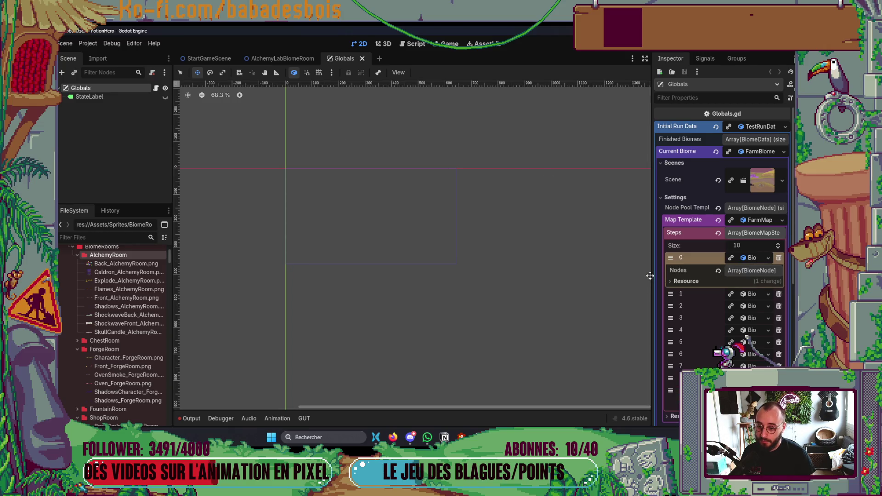
drag(652, 270, 524, 270)
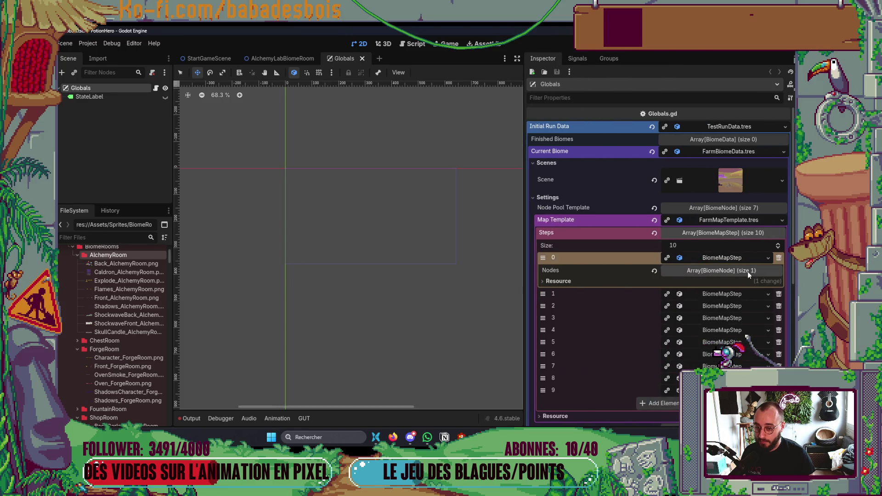
click(748, 272)
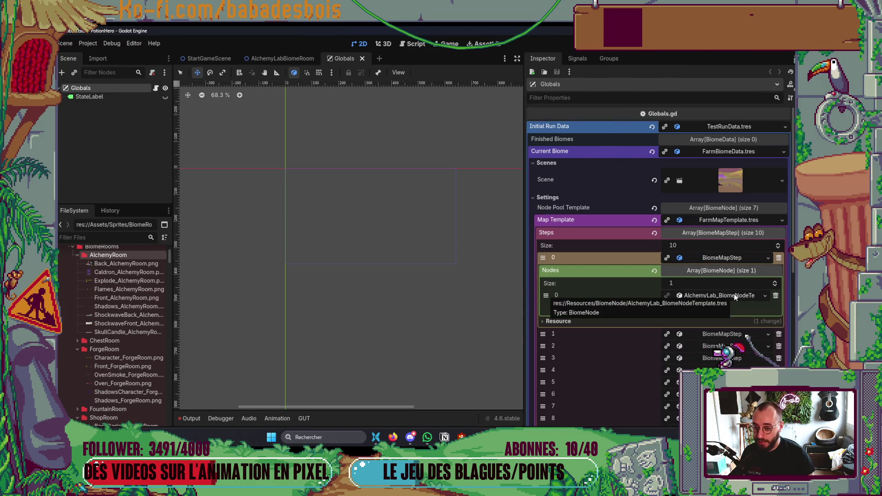
click(734, 270)
click(726, 257)
key(F5)
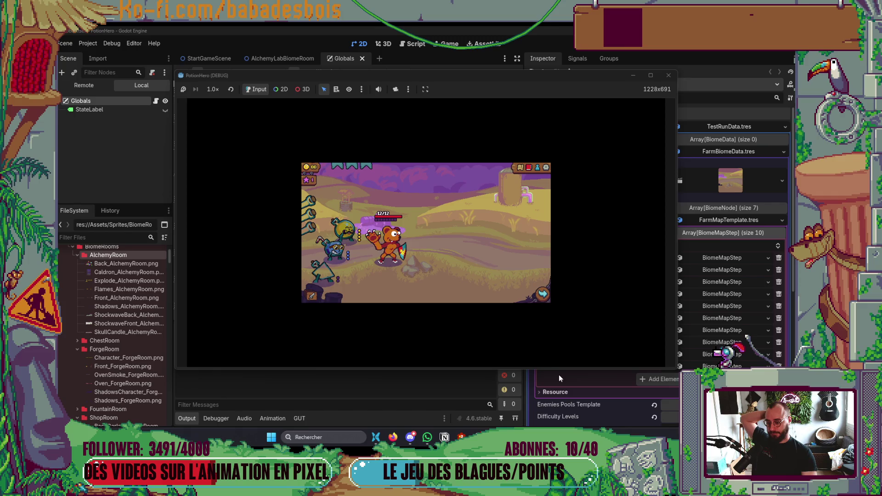
Enlarge the game window and enter a Ferme malfamée room, triggering the get_children null error.
drag(563, 374, 563, 383)
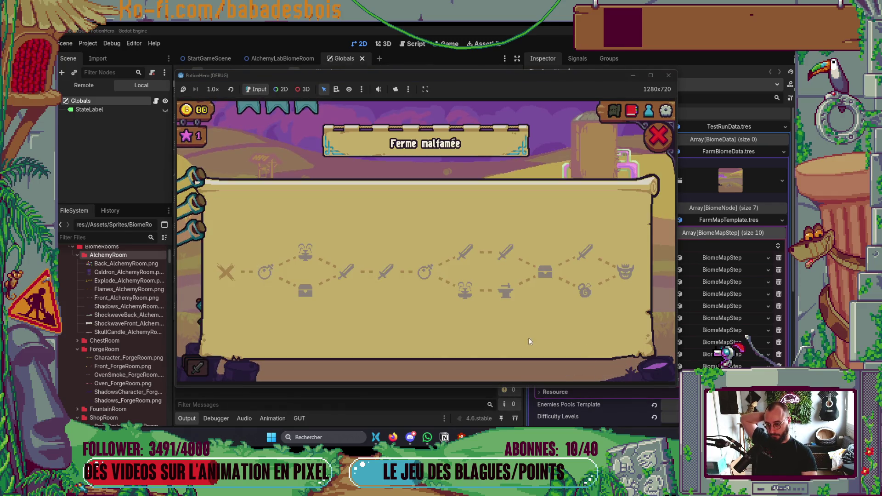
click(286, 268)
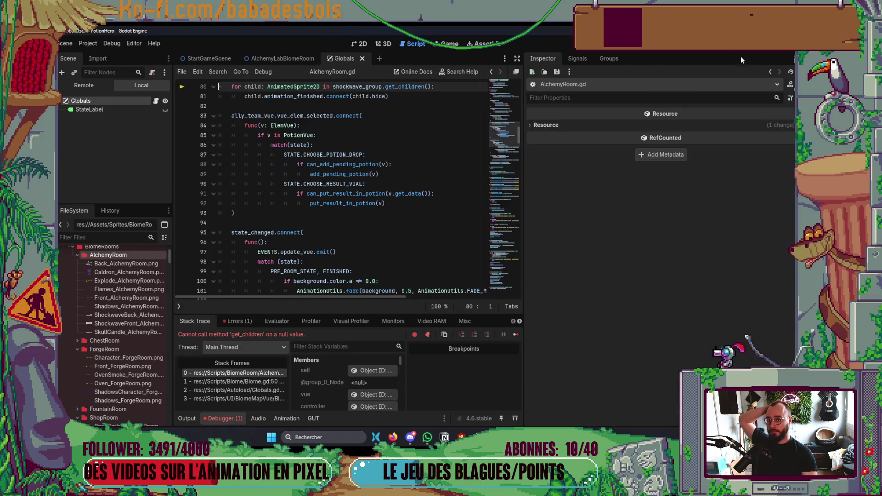
Assign the Shockwave node to the AlchemyLabBiomeRoom root's Shockwave Group and save the scene.
click(299, 57)
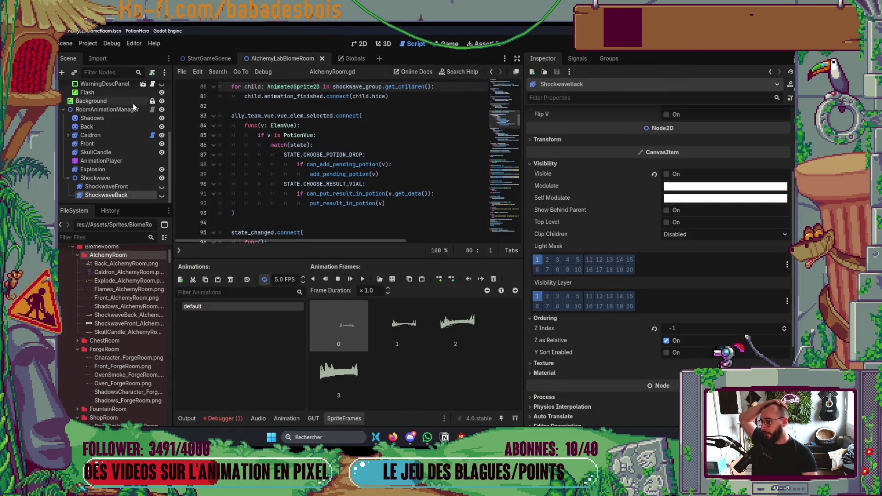
scroll(92, 109, up, 2)
click(99, 88)
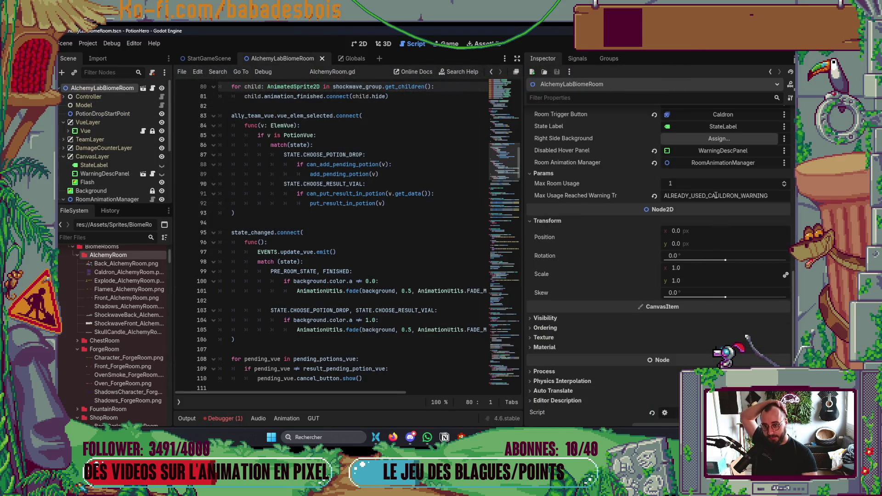
scroll(602, 224, up, 10)
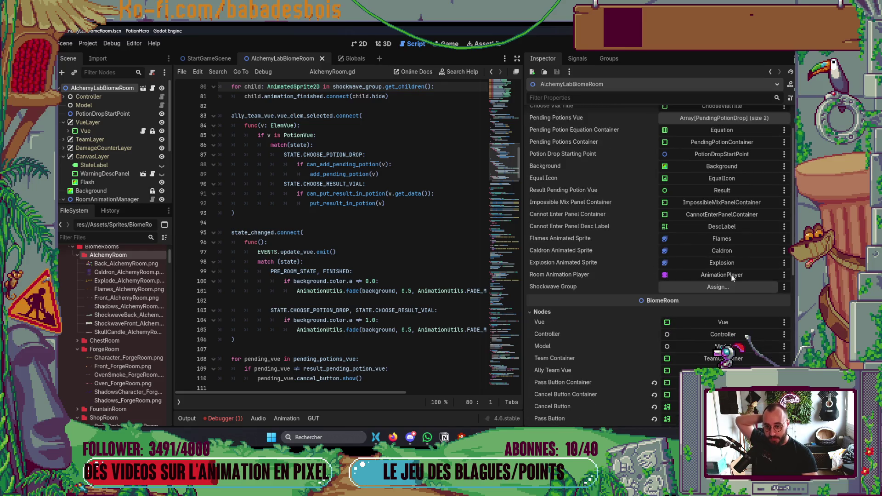
click(709, 288)
double_click(406, 243)
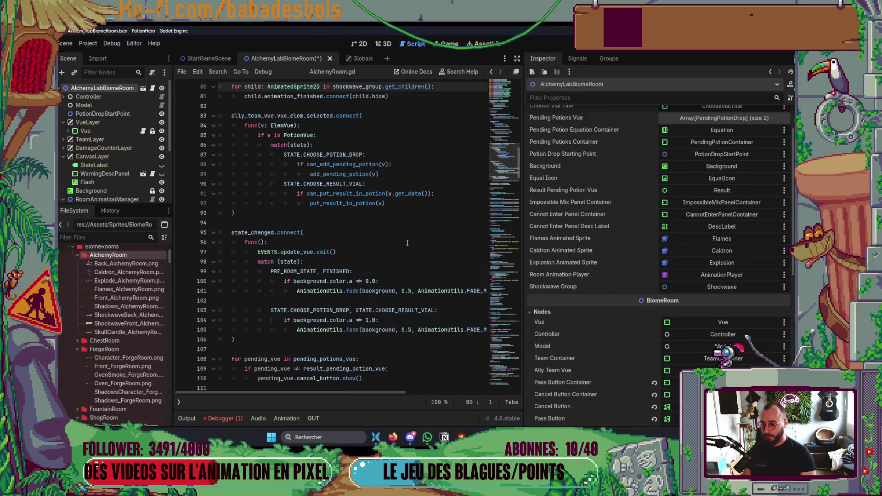
key(ctrl+s)
Select the room's AnimationPlayer and bring up its list of animations.
scroll(403, 256, down, 2)
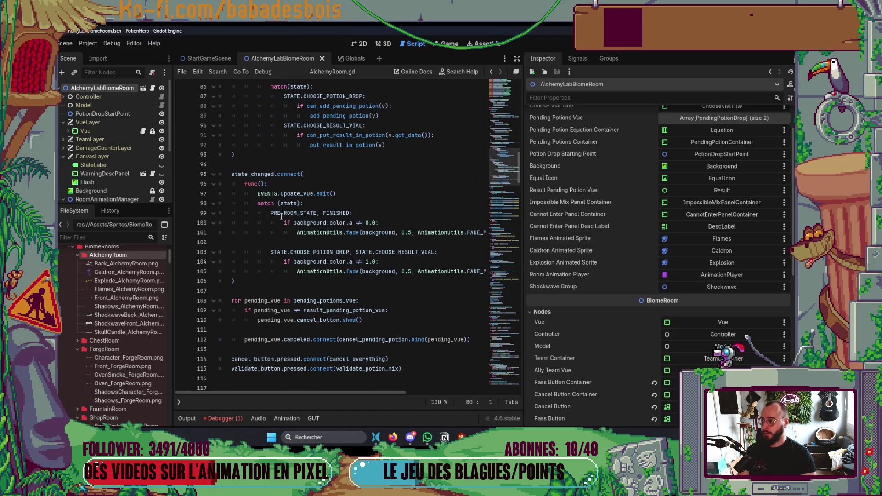
scroll(134, 140, down, 5)
click(135, 161)
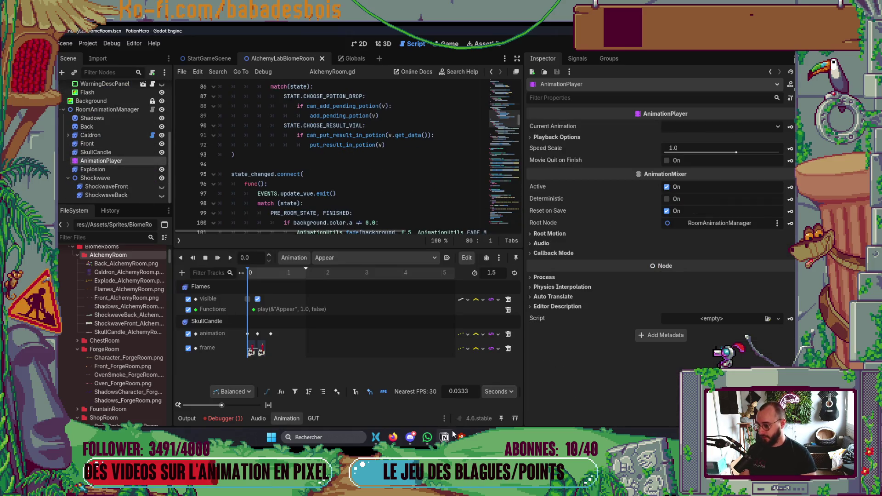
click(347, 258)
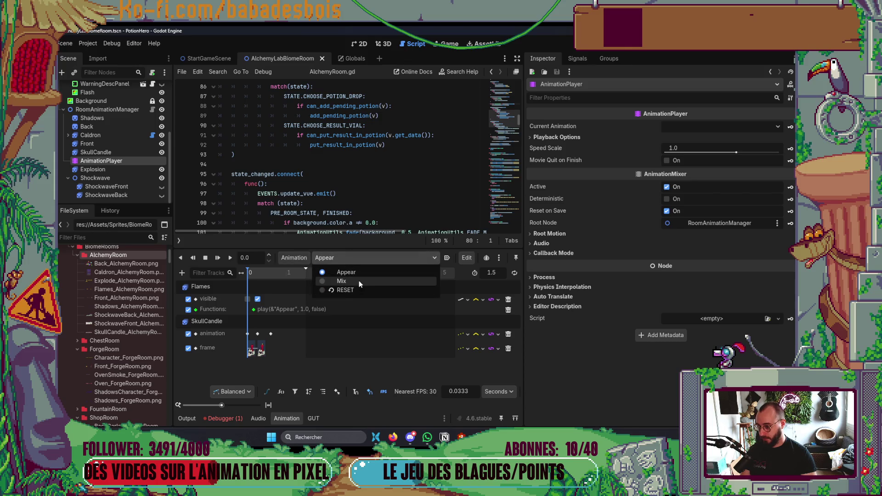
Load the Mix animation and enlarge the animation timeline area.
click(357, 280)
scroll(356, 321, down, 2)
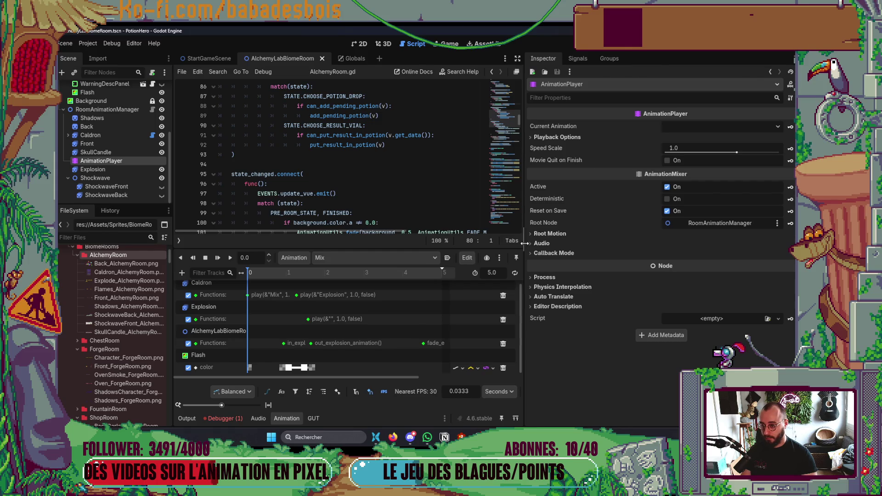
drag(523, 244, 713, 244)
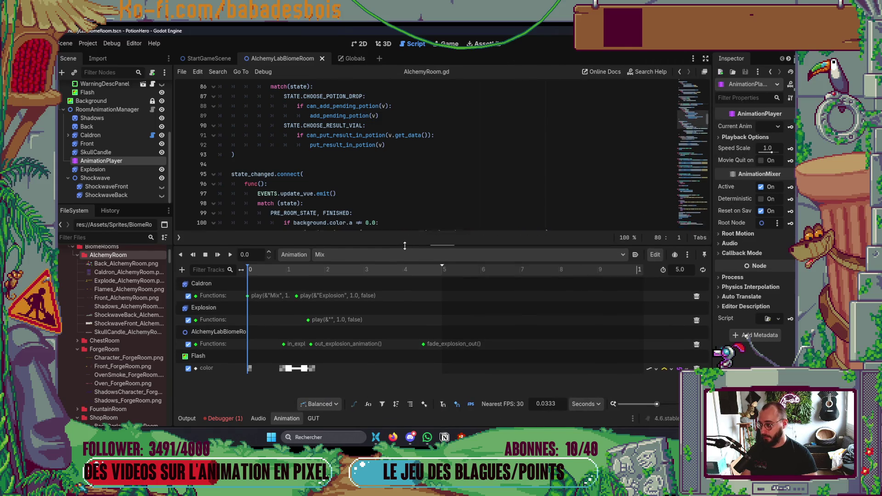
drag(403, 248, 413, 189)
Add a Call Method track targeting the AlchemyLabBiomeRoom root node.
click(185, 215)
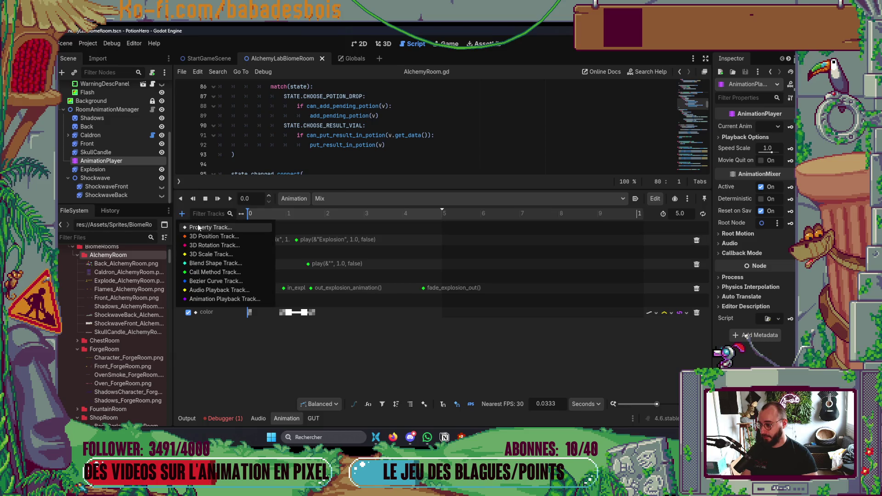
click(215, 273)
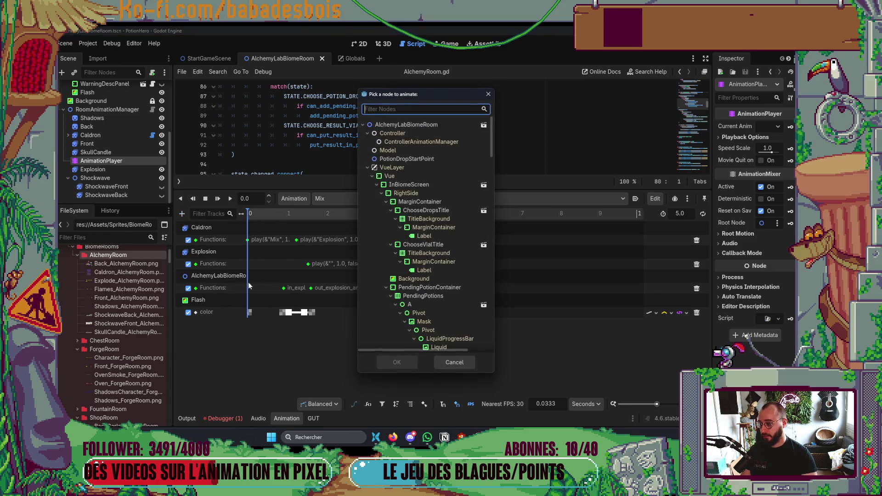
text(sho)
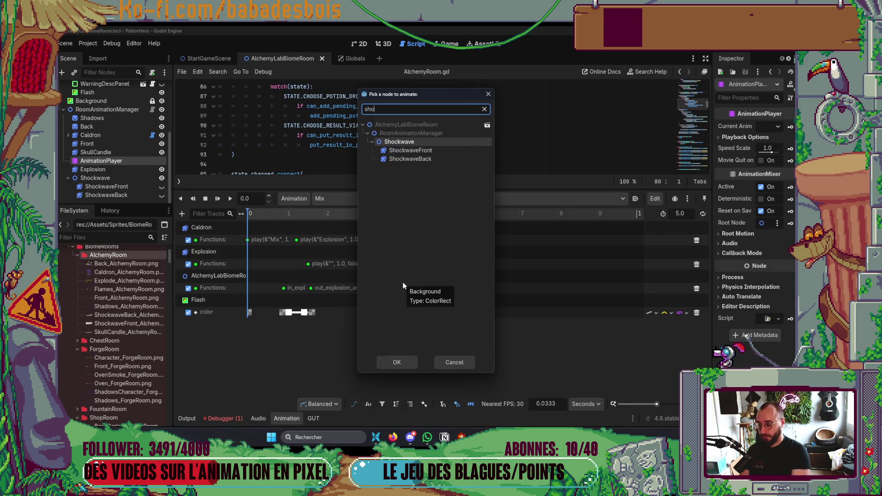
key(BackSpace)
key(BackSpace)
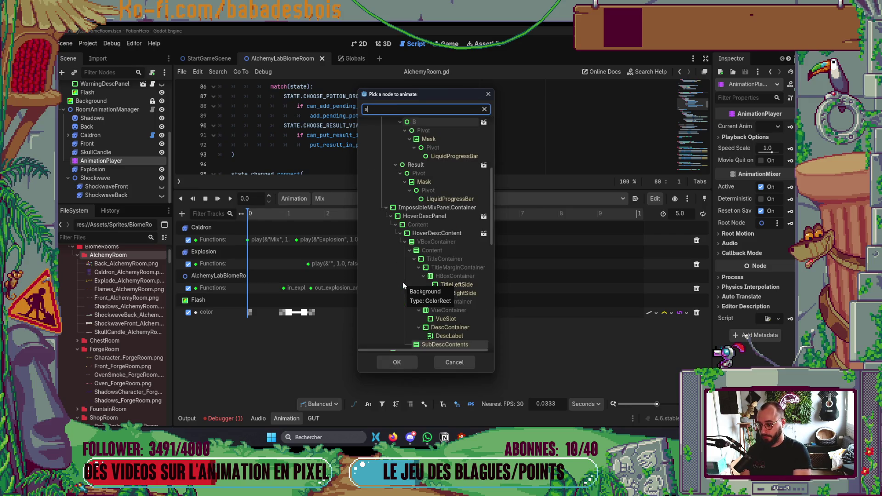
key(BackSpace)
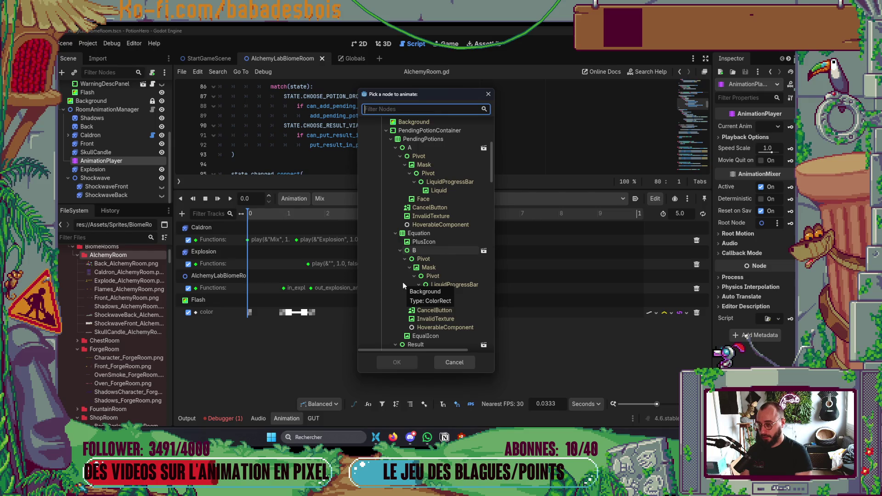
scroll(393, 258, up, 5)
click(413, 124)
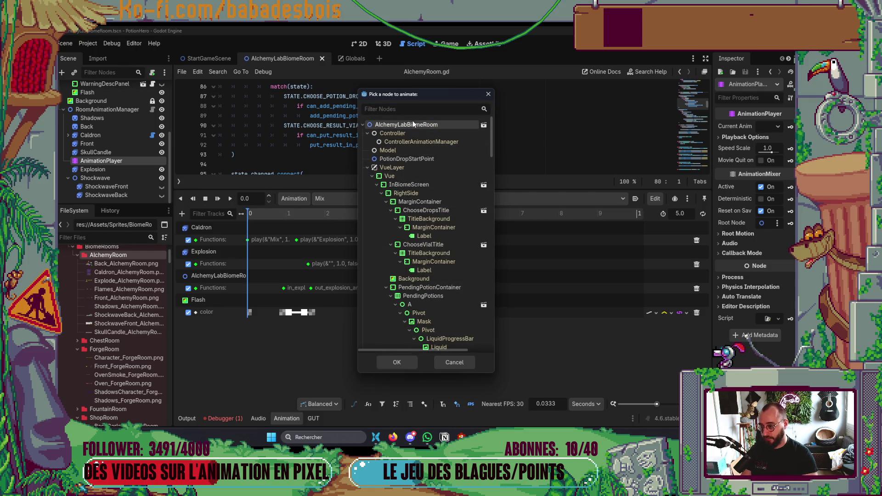
double_click(414, 124)
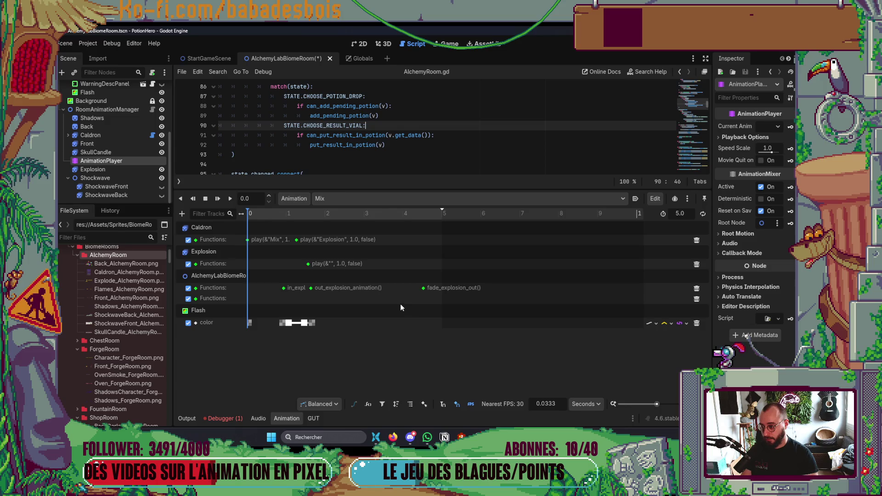
Key a trigger_shockwave_animation() call on the Functions track and move it to about 3.4 s.
right_click(360, 300)
click(380, 305)
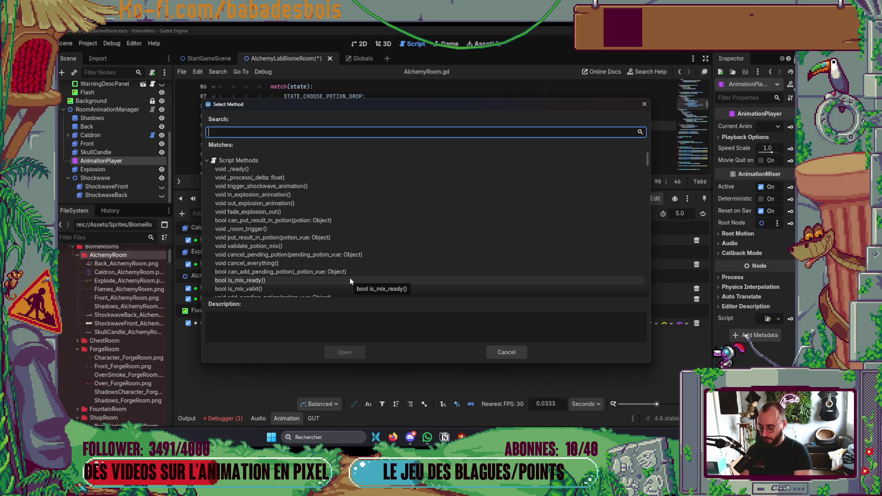
text(sho)
key(Return)
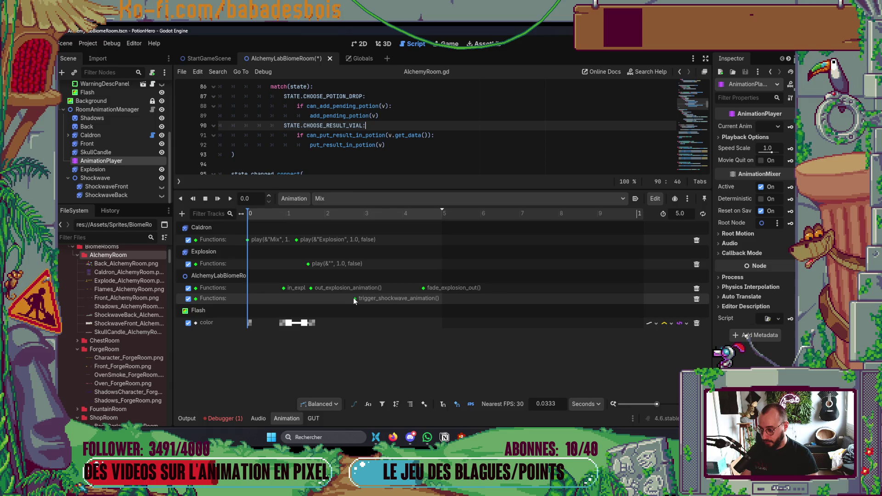
mouse_move(355, 298)
mouse_down()
mouse_move(394, 298)
mouse_move(381, 300)
mouse_up()
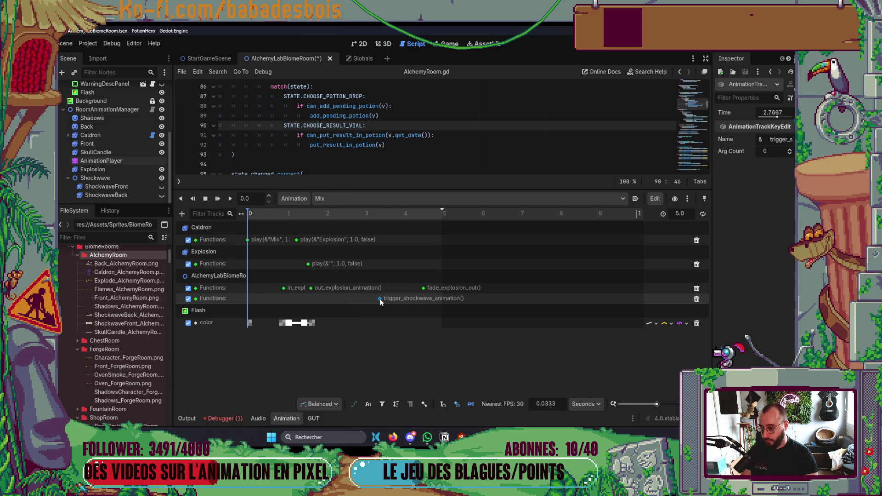
Collapse the animation panel, save the scene, and launch the game.
click(289, 419)
key(ctrl+s)
key(F5)
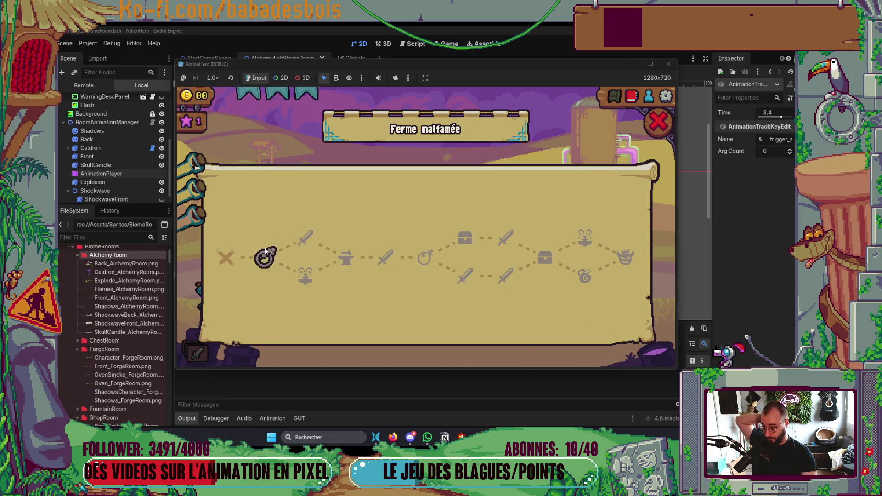
Enter the farm room, mix yellow and blue lichettes at the cauldron, then stop the game.
click(267, 251)
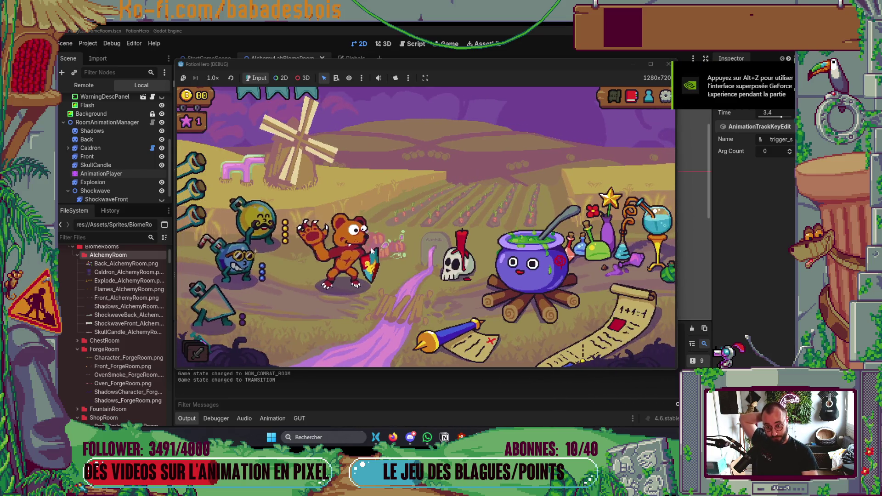
click(535, 267)
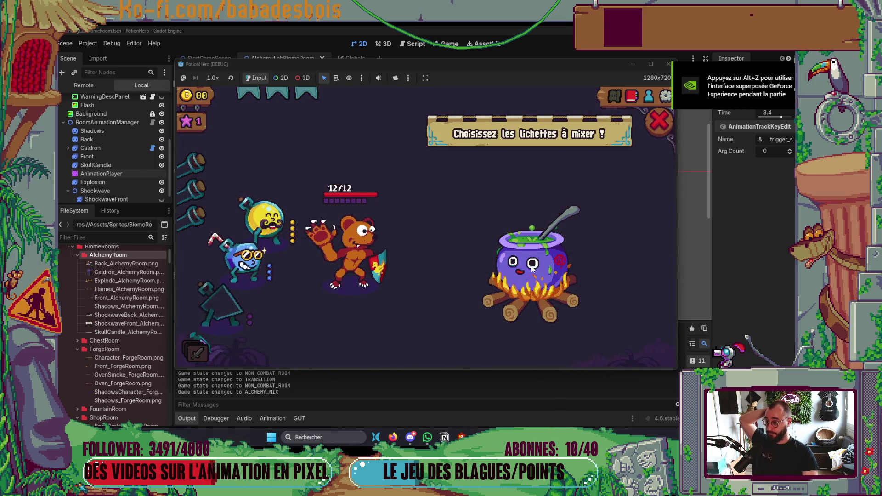
click(265, 220)
click(243, 262)
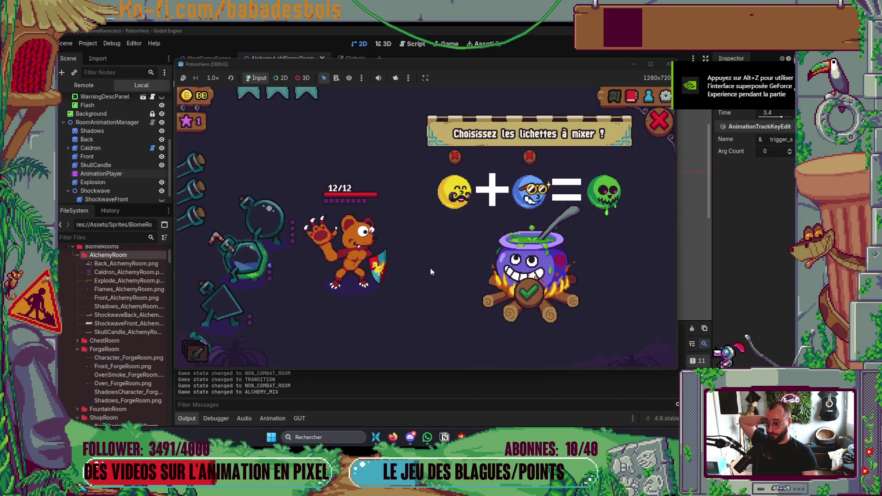
click(533, 298)
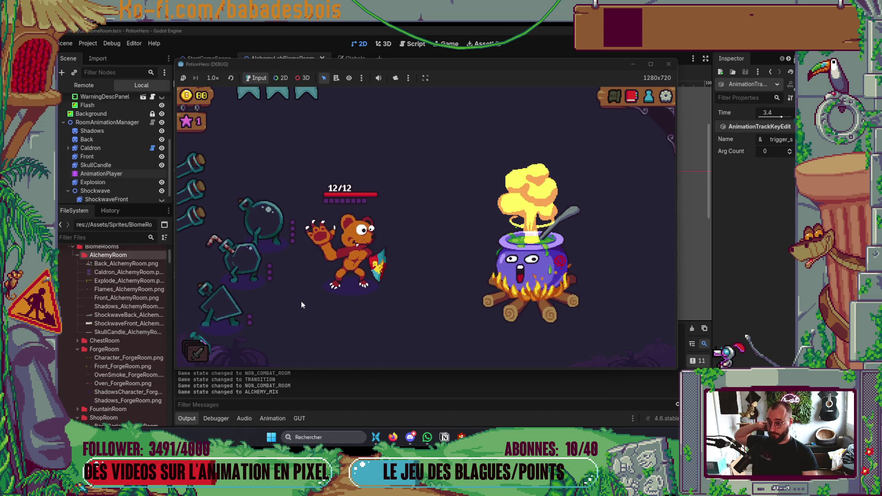
key(F8)
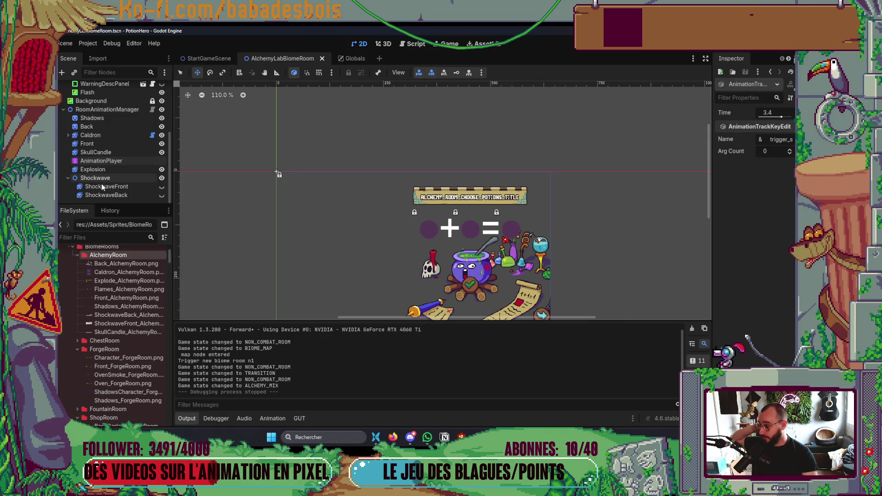
Select the Explosion node to show its SpriteFrames, then switch to Aseprite.
click(108, 169)
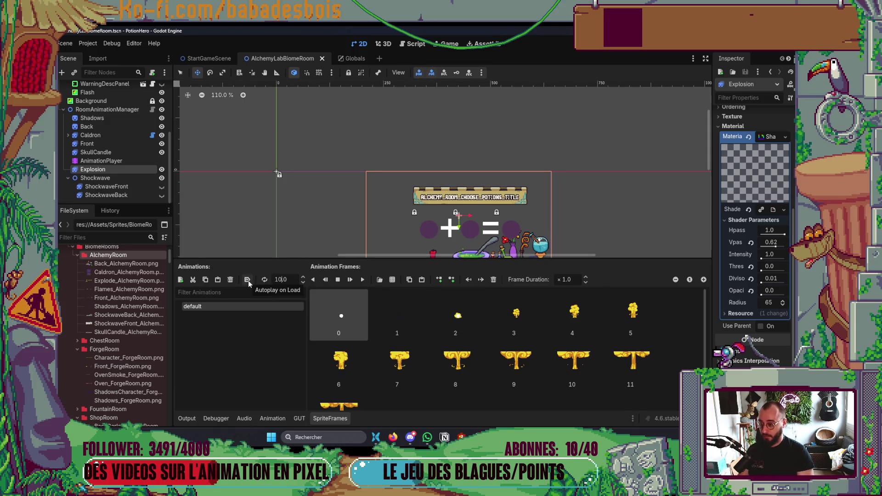
key(alt+Tab)
key(Tab)
key(Tab)
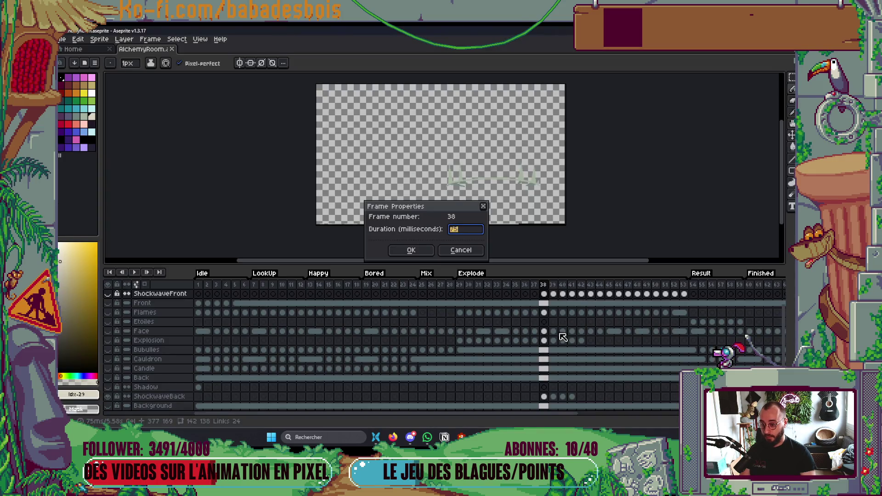
Set frame 38 and Explode frames 29–37 to 50 ms each, then return to Godot.
text(50)
key(Return)
click(463, 286)
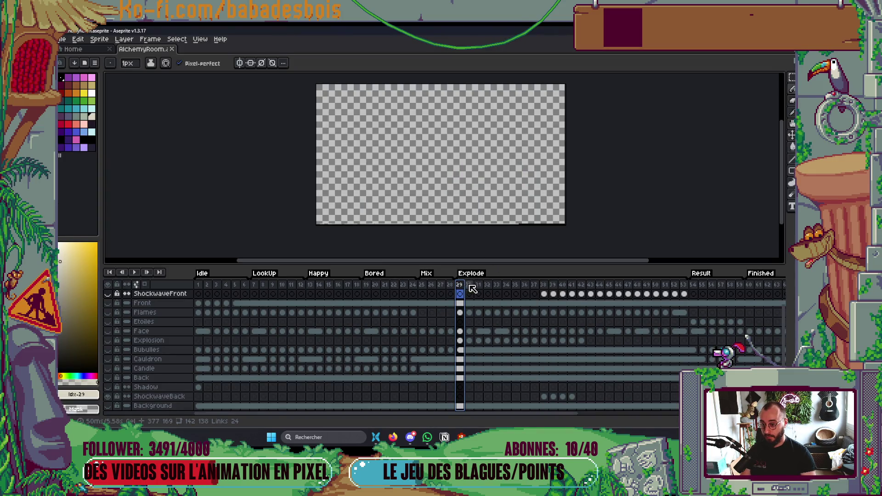
drag(533, 285, 460, 286)
right_click(460, 286)
click(478, 290)
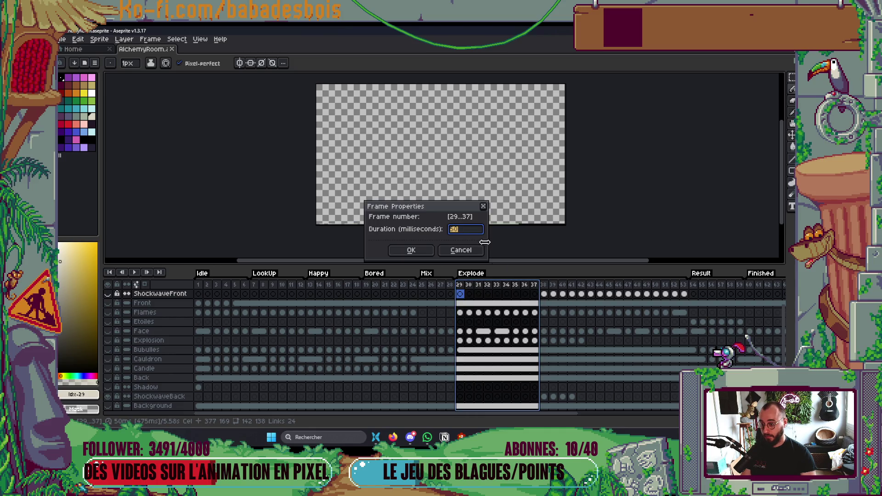
key(alt+Tab)
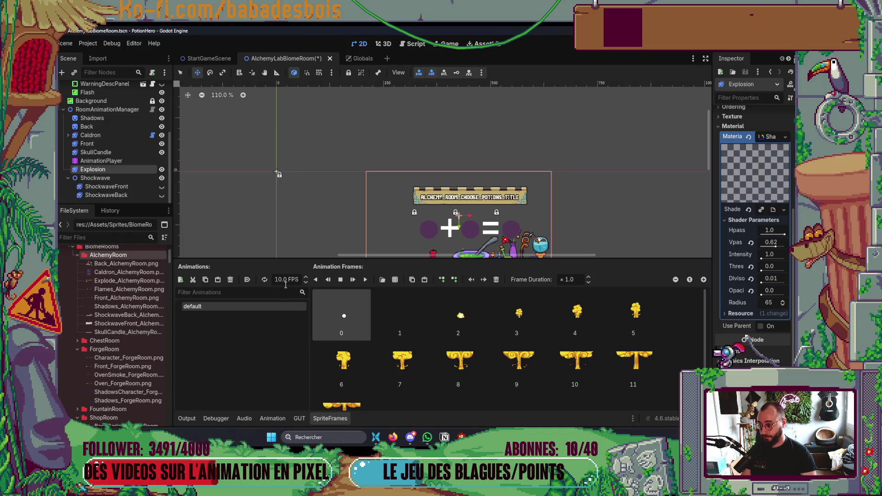
Set the Explosion animation speed to 20 FPS, save, and launch the game.
double_click(284, 280)
text(20)
key(Return)
key(ctrl+s)
key(F5)
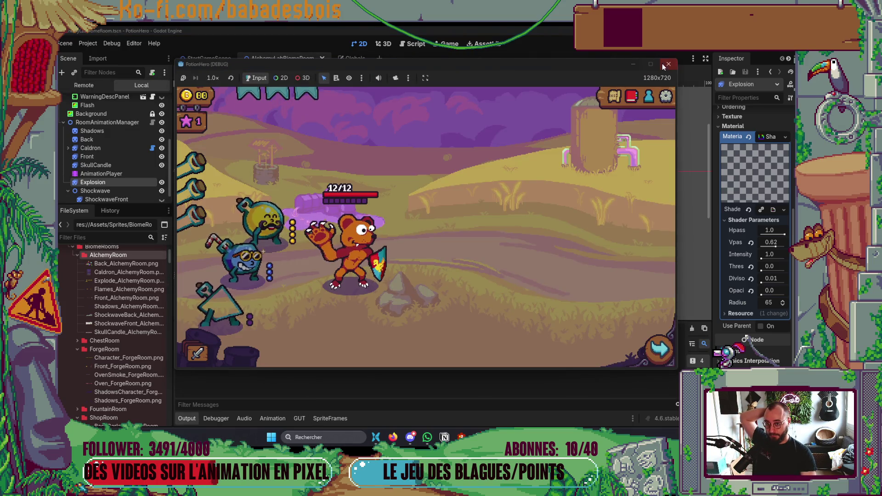
Relaunch, travel to the farm room, mix yellow and blue lichettes into the green potion, then close.
click(667, 64)
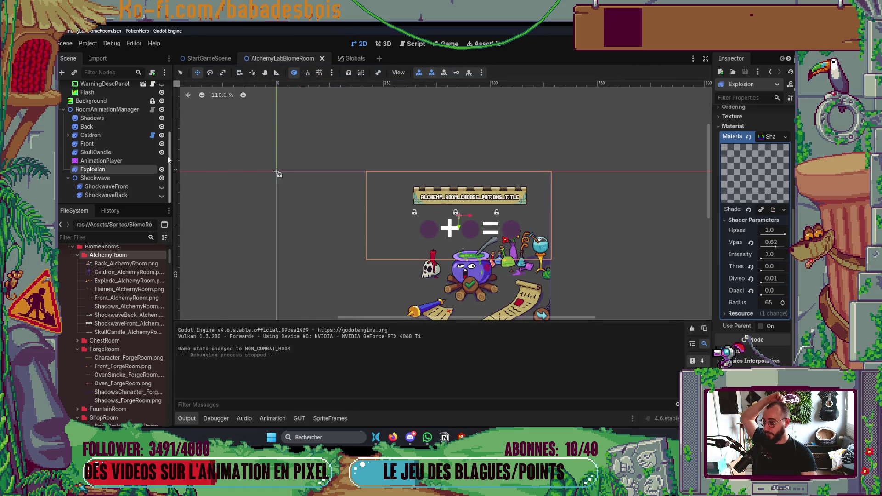
key(F5)
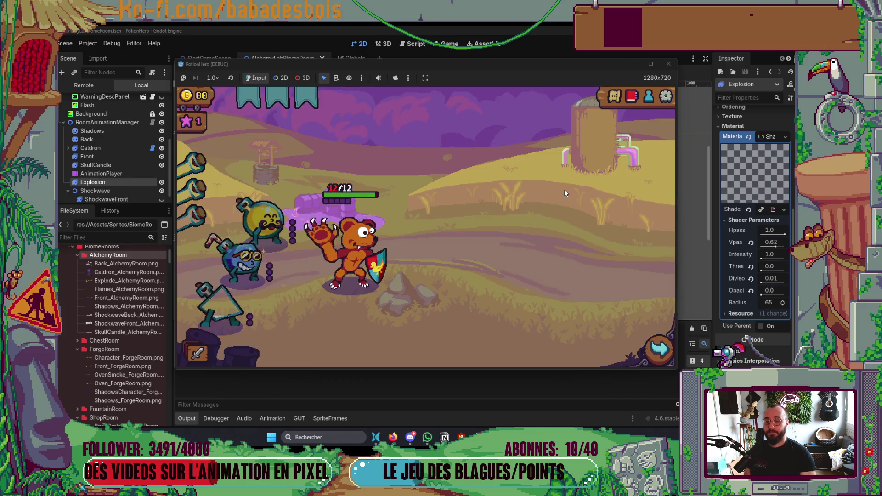
click(650, 328)
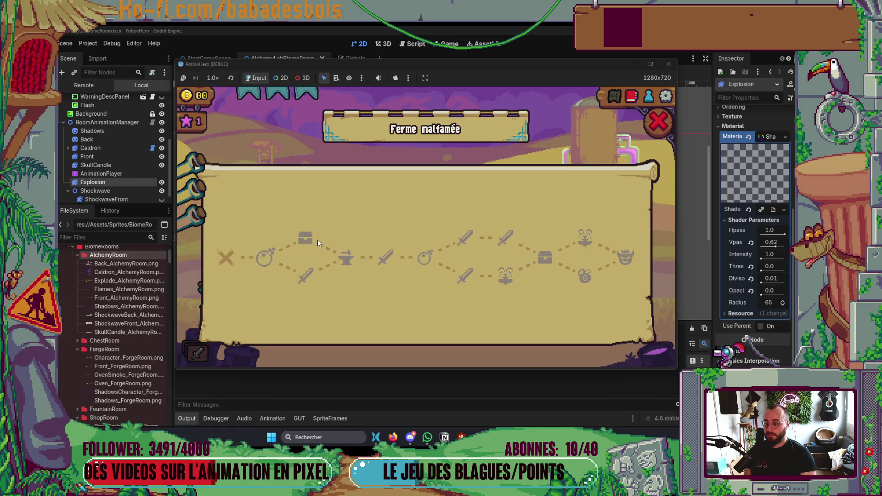
click(264, 258)
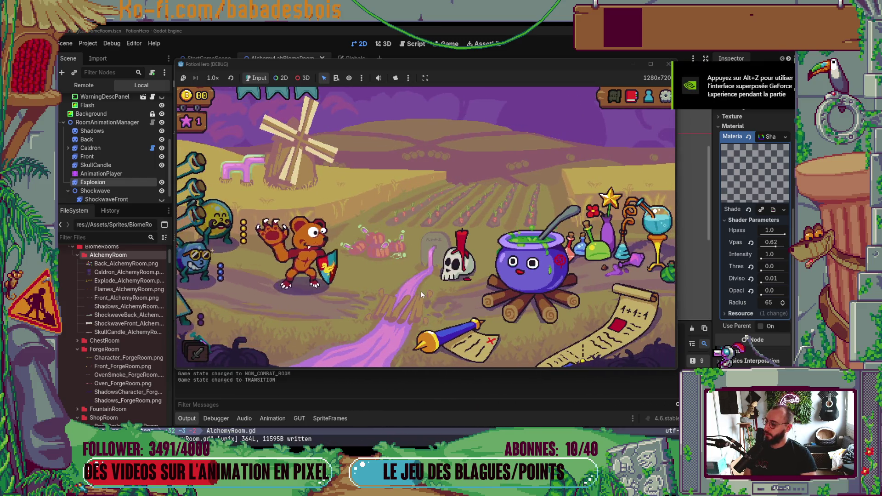
click(461, 297)
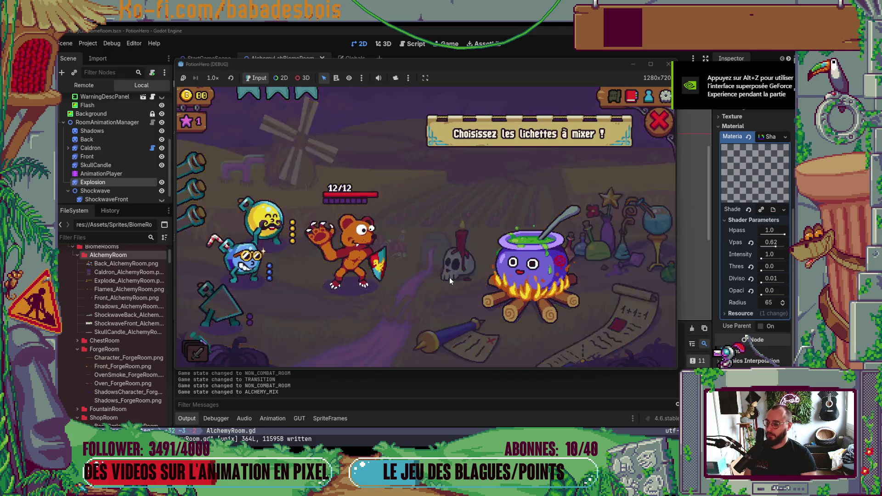
click(264, 220)
click(246, 257)
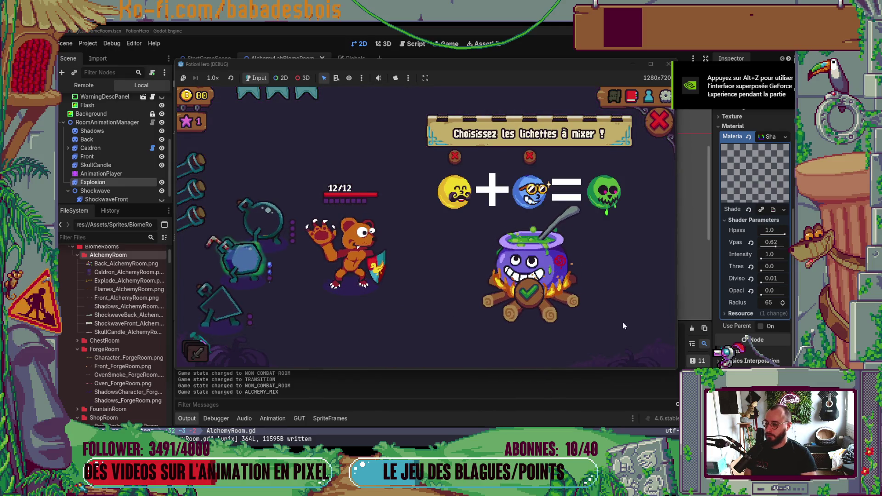
click(535, 303)
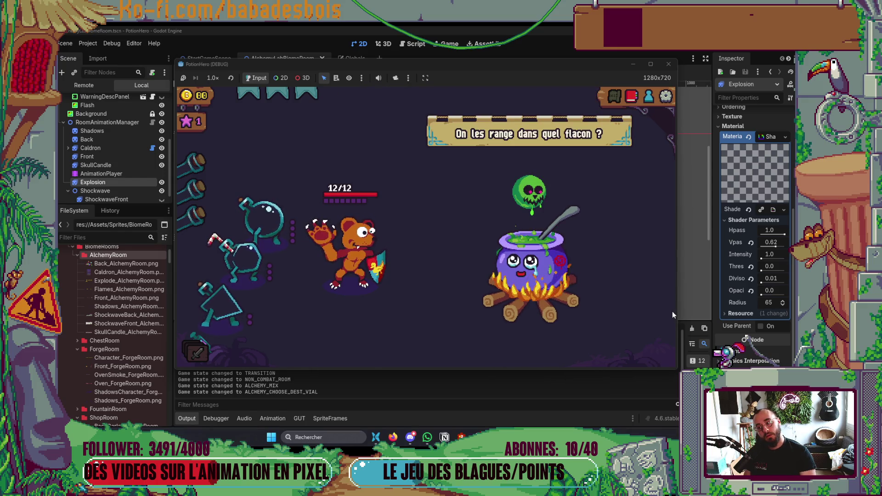
click(668, 64)
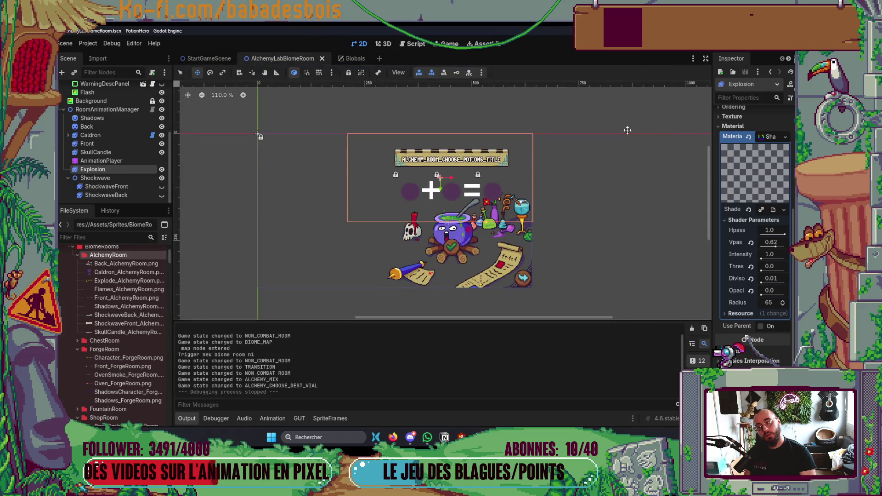
Browse the Explosion sprite's SpriteFrames, then return to AlchemyRoom.gd in Neovim.
click(127, 177)
click(133, 171)
scroll(579, 393, down, 1)
scroll(572, 374, up, 1)
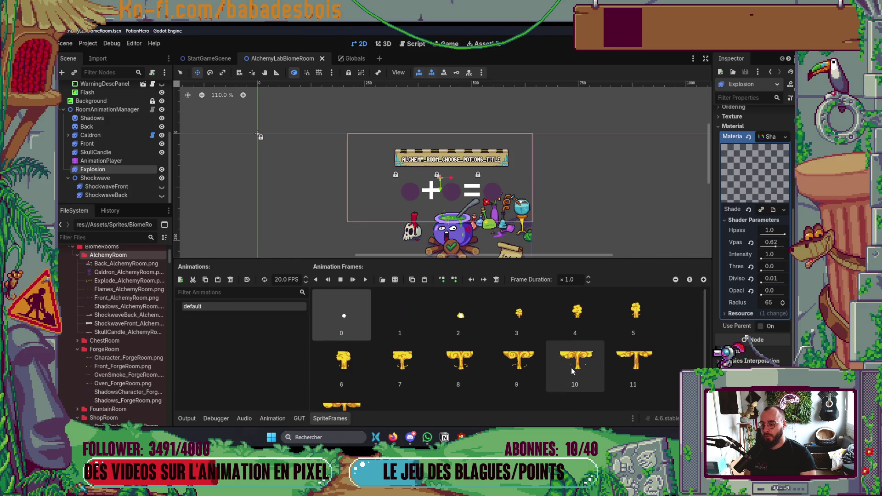
scroll(570, 366, down, 1)
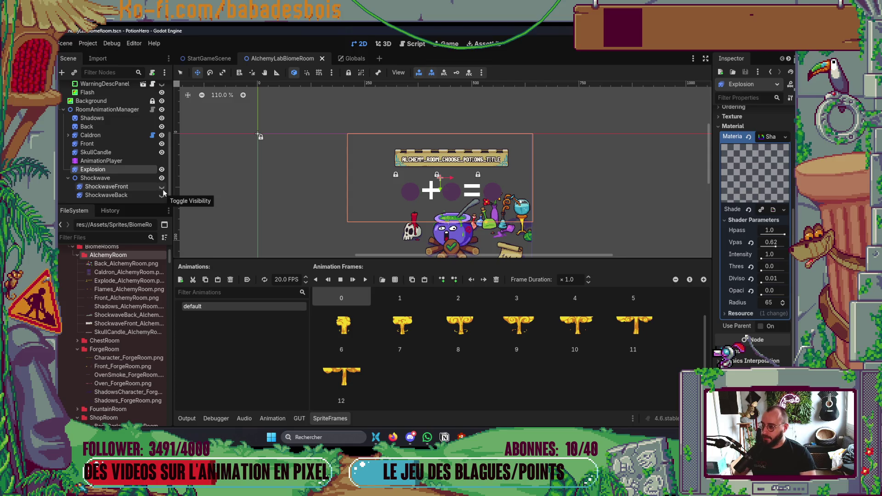
key(alt+Tab)
key(alt+Tab)
scroll(281, 278, down, 3)
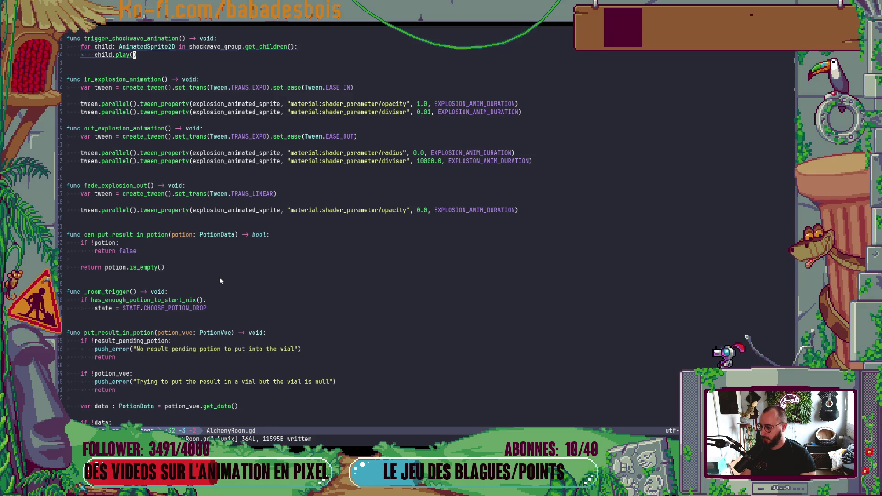
Add child.show() above child.play() in trigger_shockwave_animation, then return to Godot's Mix timeline.
scroll(219, 280, down, 1)
text(O)
text(child,.)
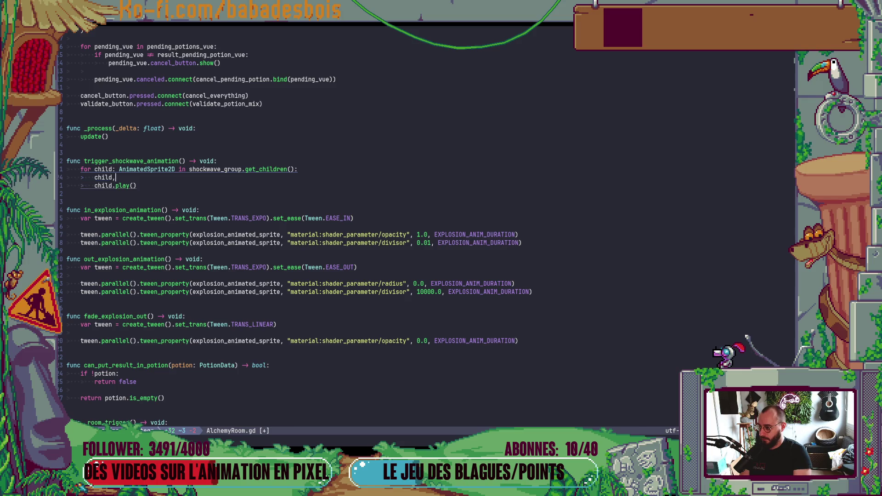
key(BackSpace)
key(BackSpace)
key(BackSpace)
text(.sh)
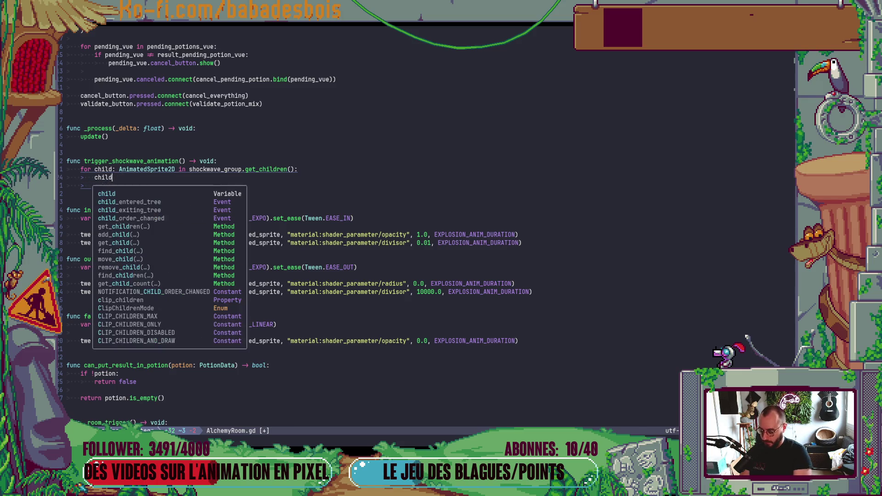
key(Return)
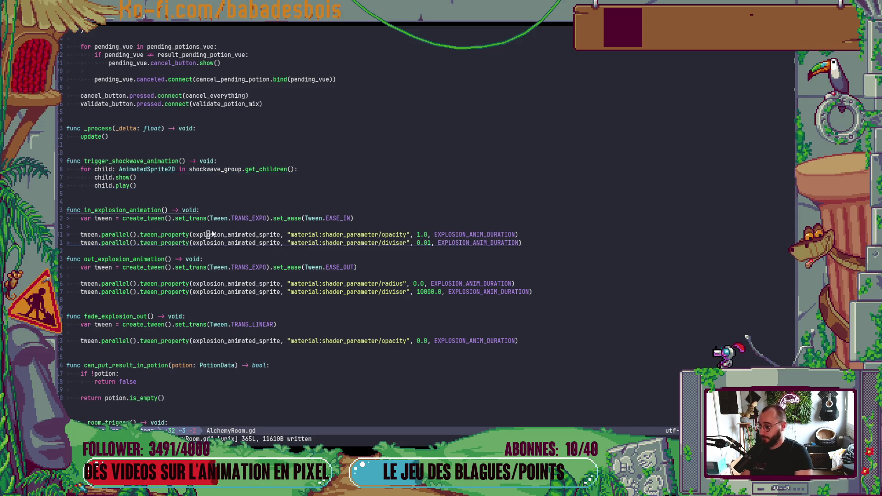
key(alt+Tab)
click(120, 160)
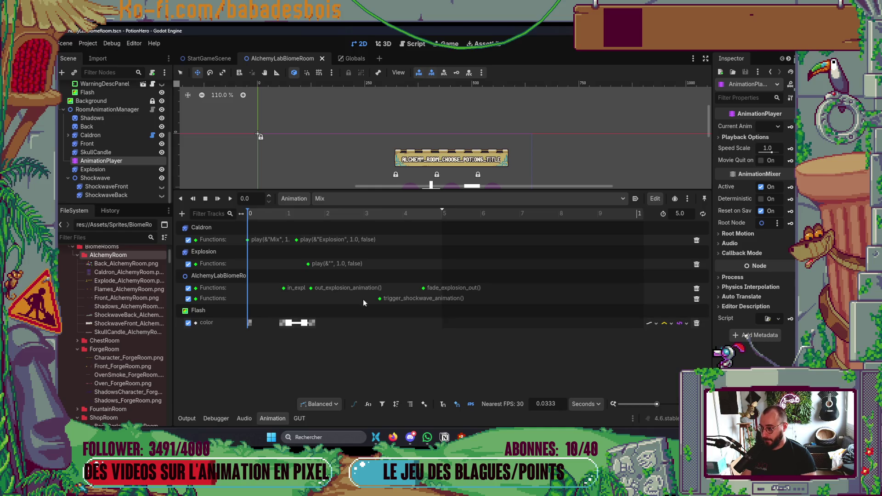
Add a Property Track on the Explosion node's visible property in the Mix animation.
click(182, 214)
click(197, 233)
text(exp)
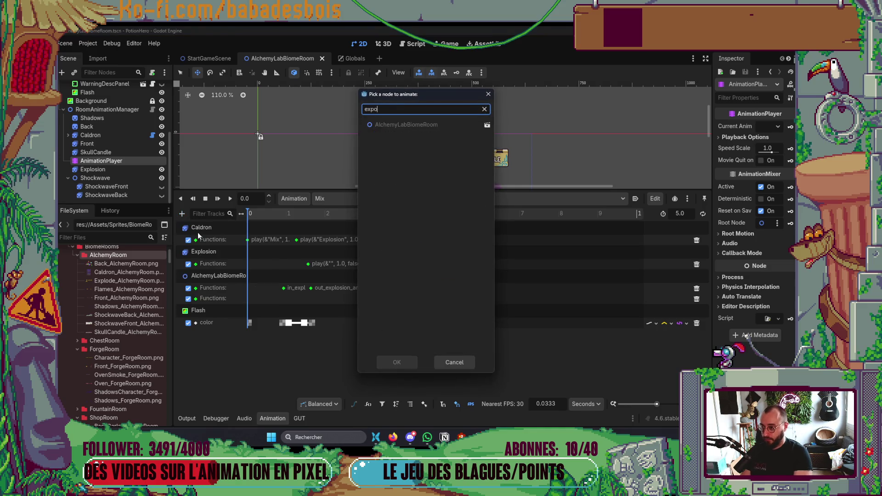
key(Return)
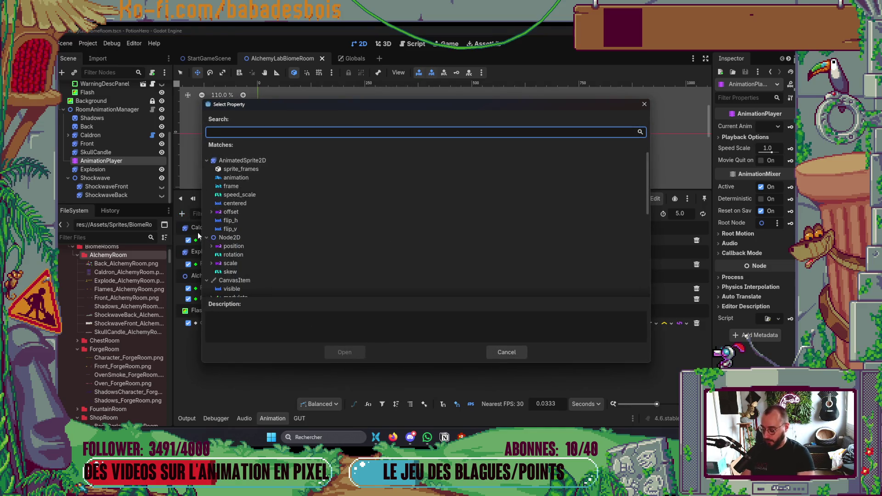
text(vis)
key(Return)
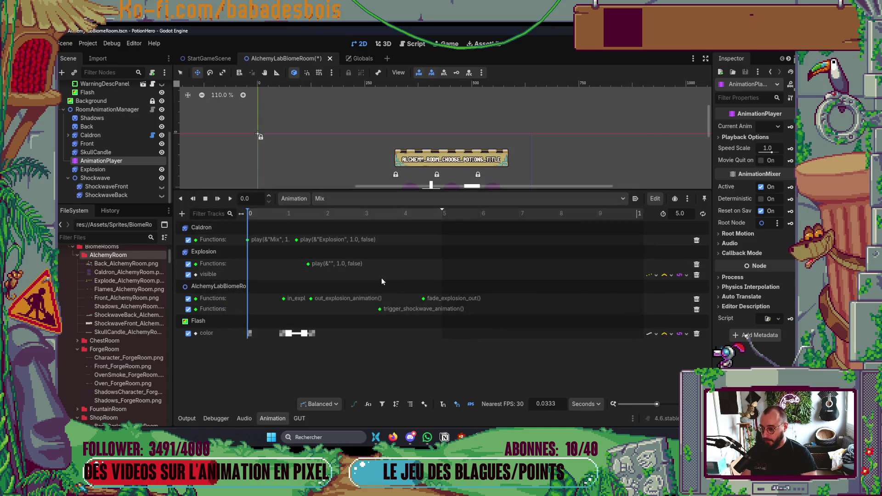
Insert visible keys near the start and end of the Explosion track, moving the late one to 3.8 s.
right_click(394, 274)
click(402, 281)
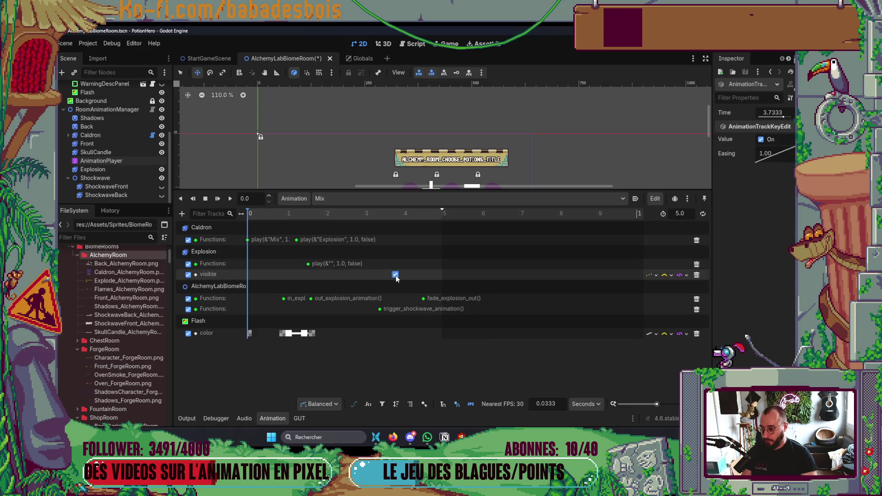
right_click(259, 278)
click(271, 283)
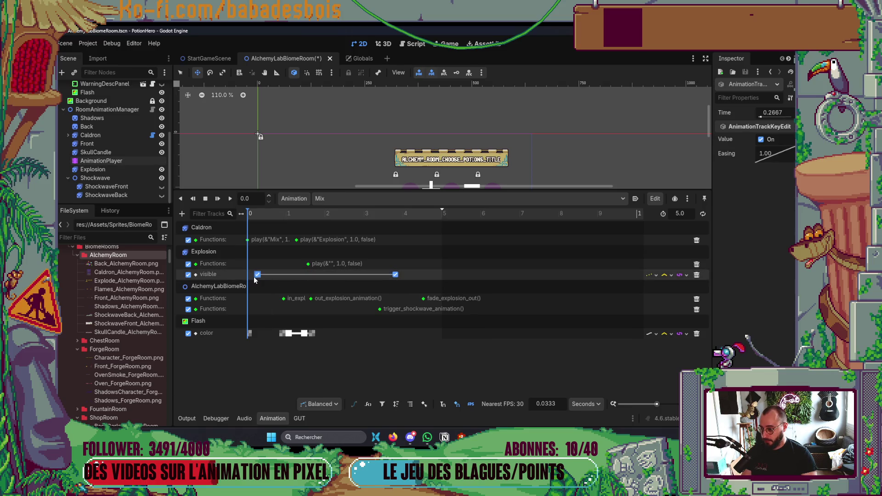
drag(385, 275, 395, 275)
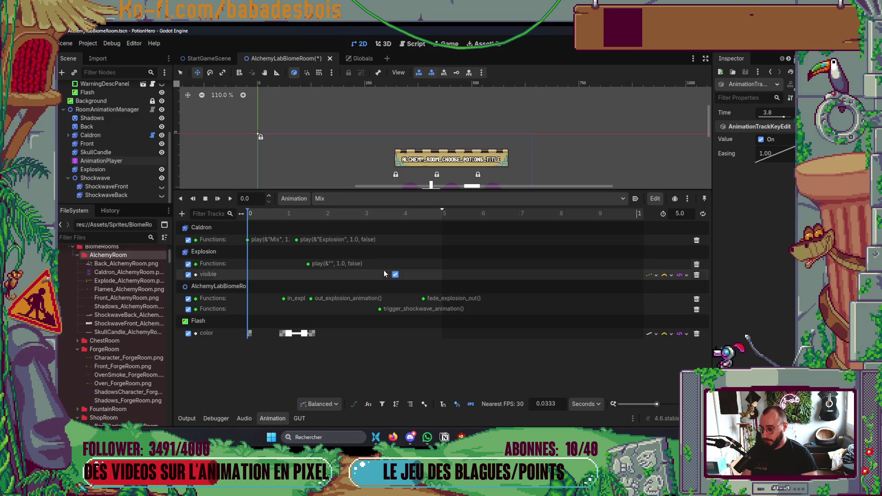
Set the early visible key to 0 s, make the 3.8 s key hidden, then save and run.
right_click(259, 277)
click(271, 282)
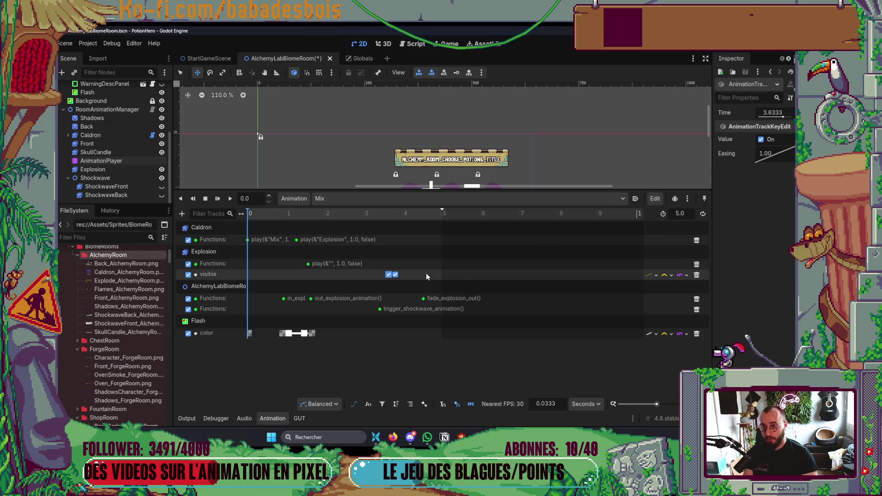
key(Return)
click(395, 274)
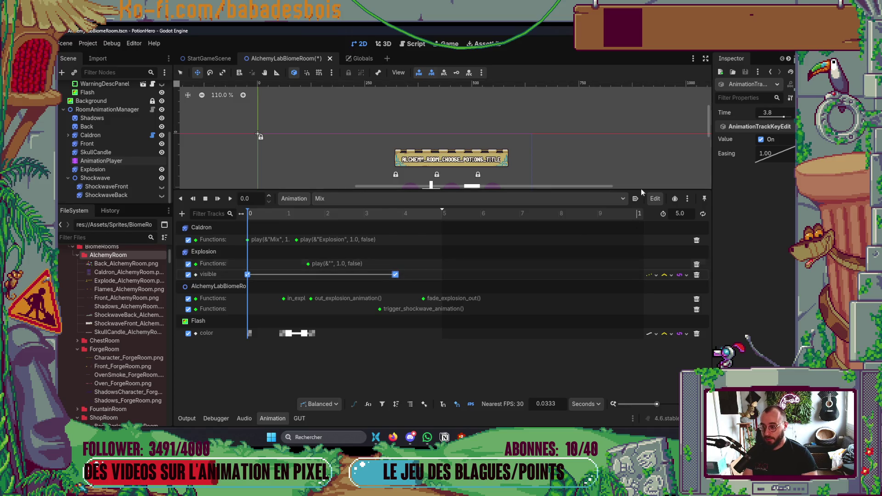
click(286, 418)
key(F5)
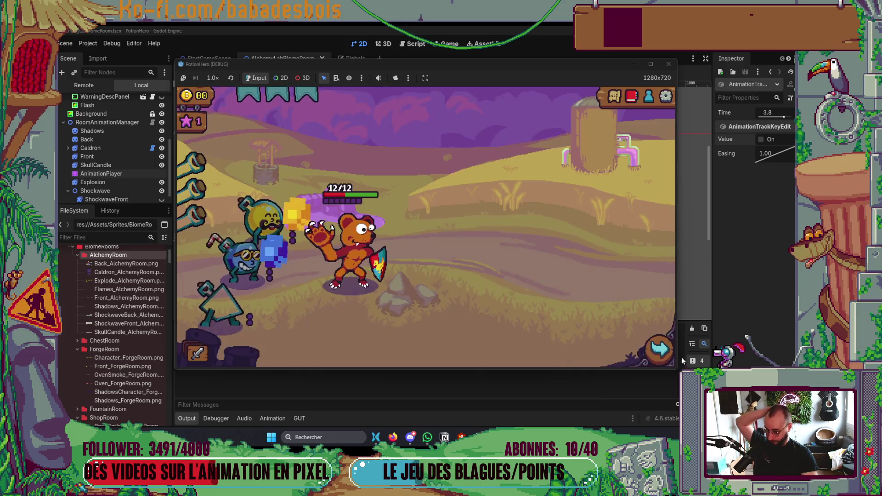
Enter the farm room, mix the yellow and blue potions at the cauldron, then stop the game.
click(264, 257)
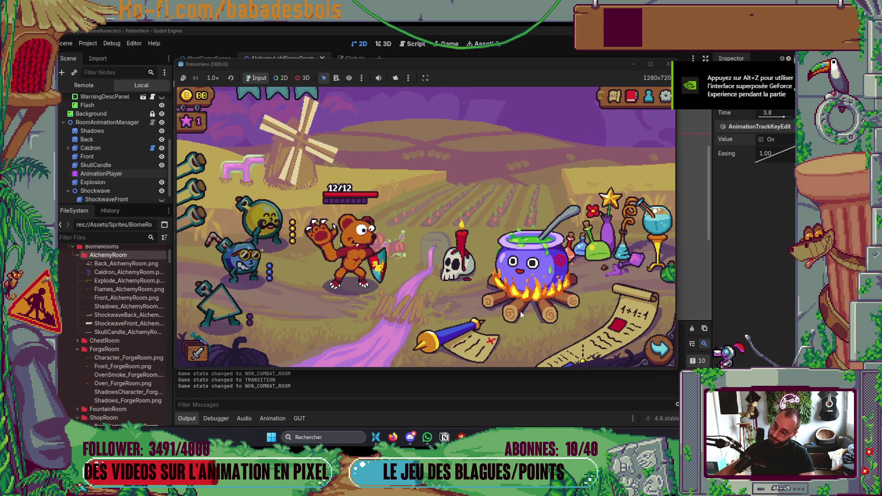
click(269, 214)
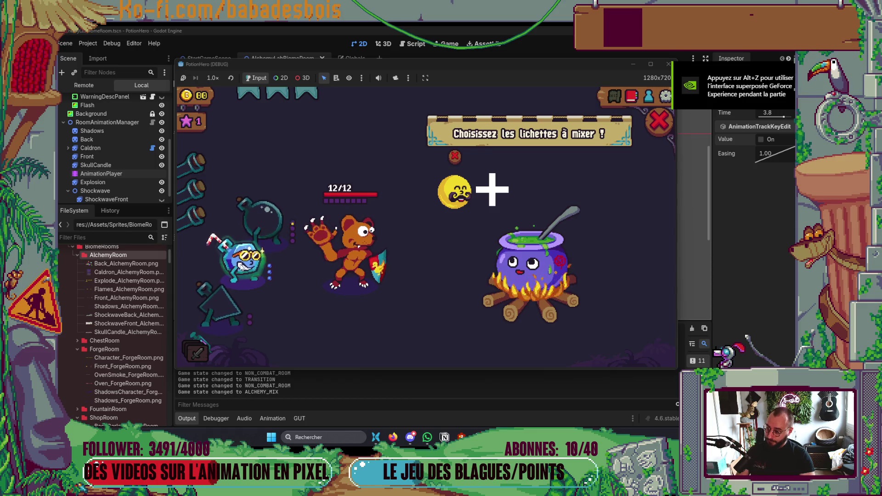
click(250, 260)
click(527, 292)
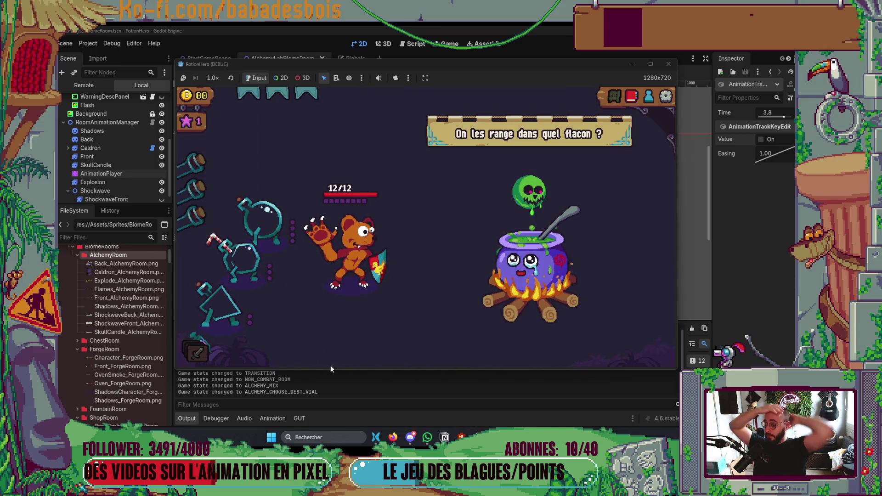
click(669, 64)
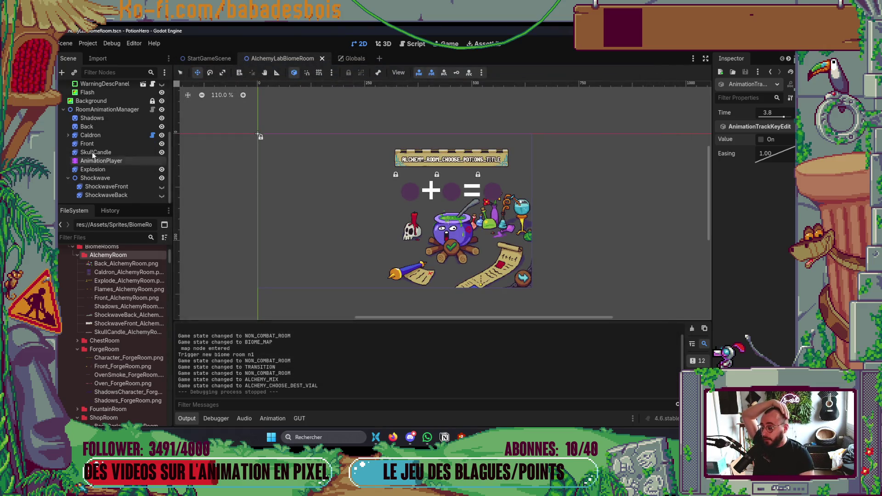
Move the shockwave trigger to about 3.07 s and the Explosion hide key to 3.4 s, then save.
click(130, 160)
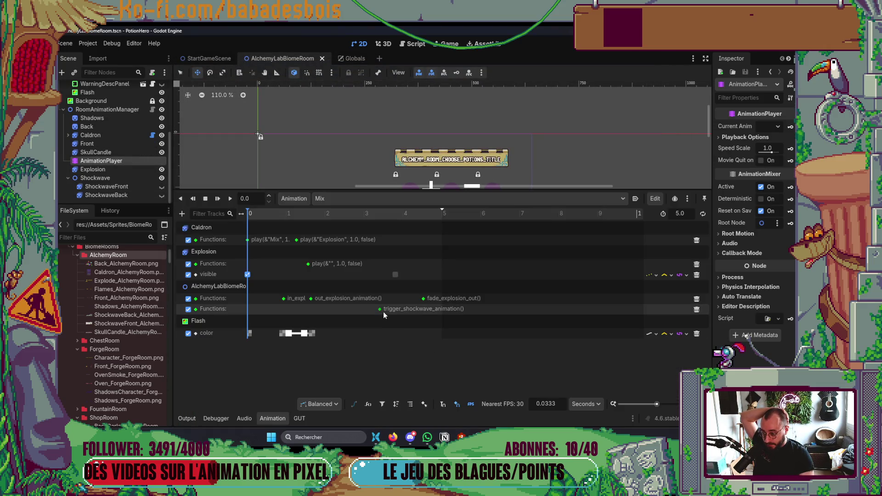
drag(381, 309, 368, 309)
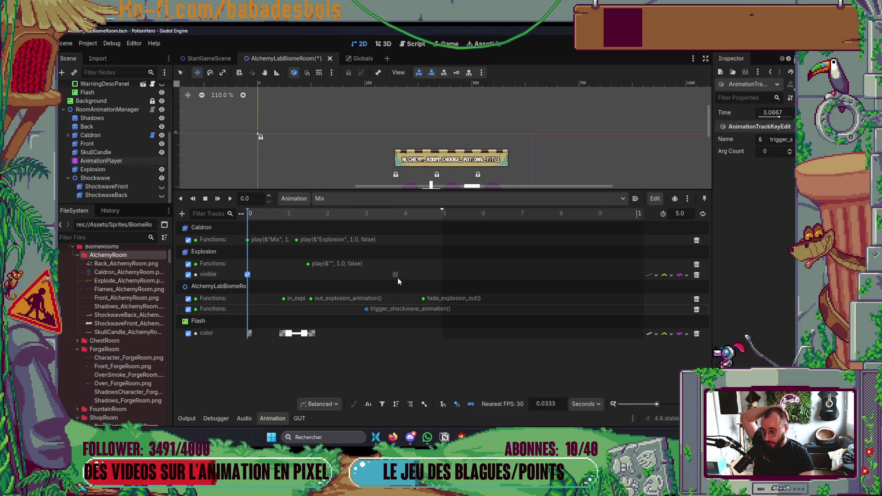
drag(395, 275, 388, 277)
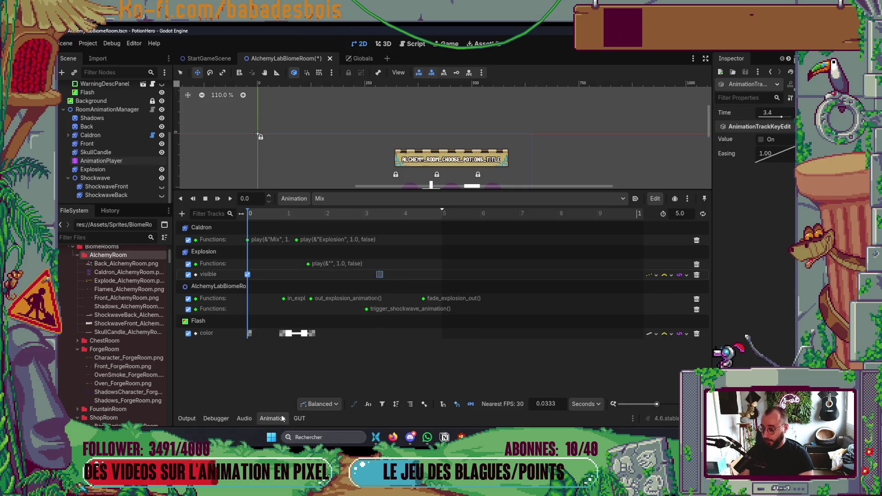
click(283, 419)
key(ctrl+s)
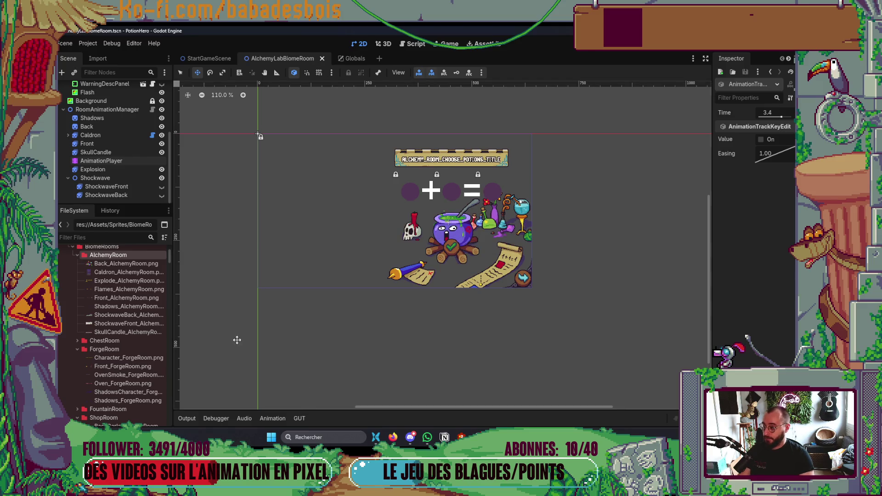
Delete the fade_explosion_out call key from the Mix animation and relaunch the game.
click(129, 164)
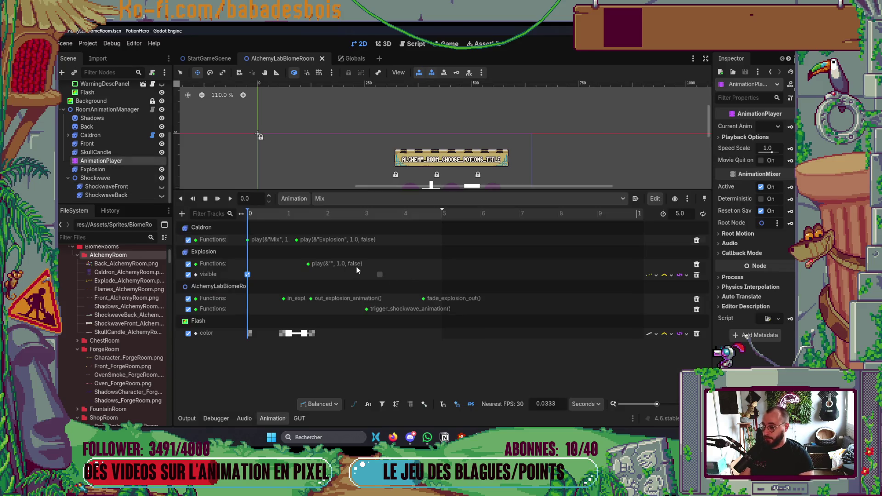
click(423, 298)
key(Delete)
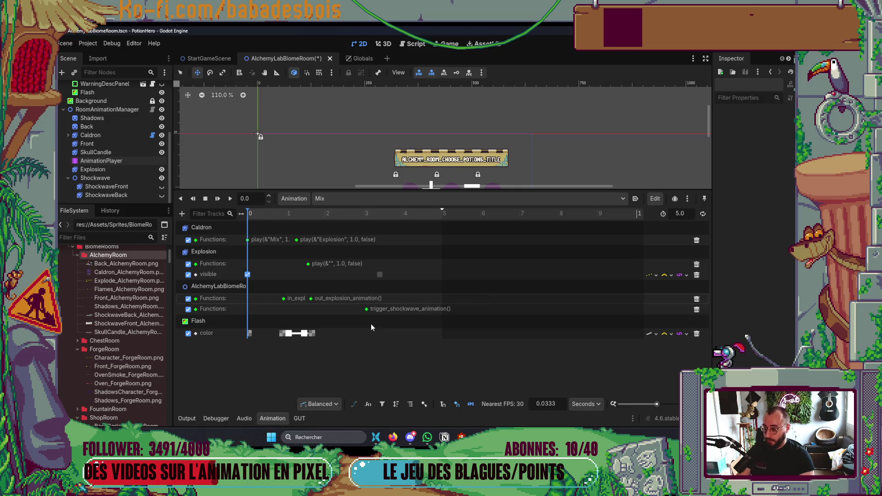
click(266, 415)
key(F5)
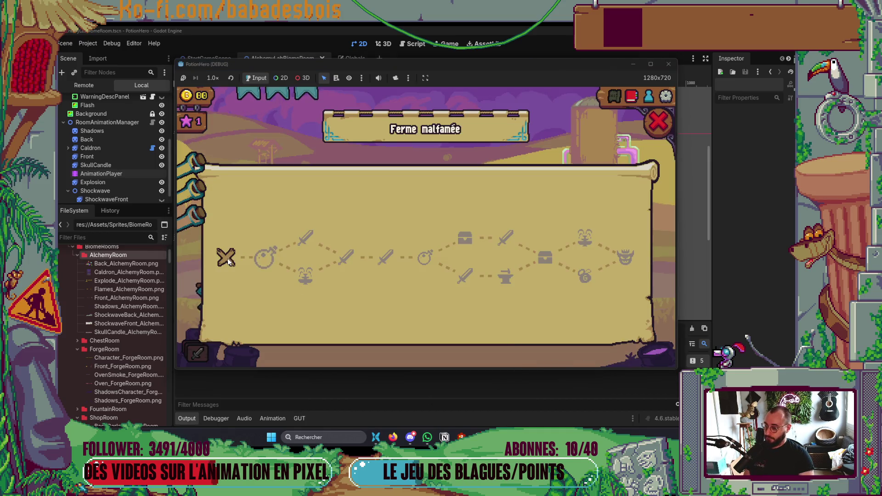
Brew yellow and blue lichettes at the cauldron in the farm room, then stop and show the AnimationPlayer tracks.
click(260, 258)
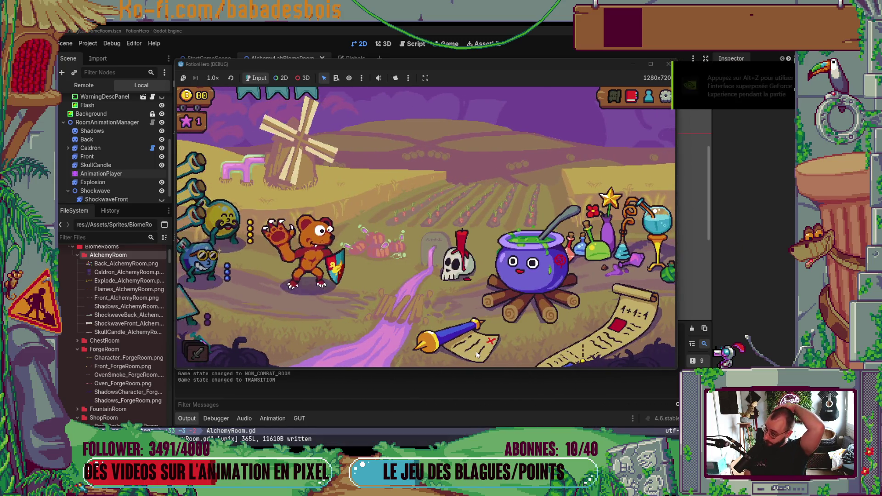
click(552, 274)
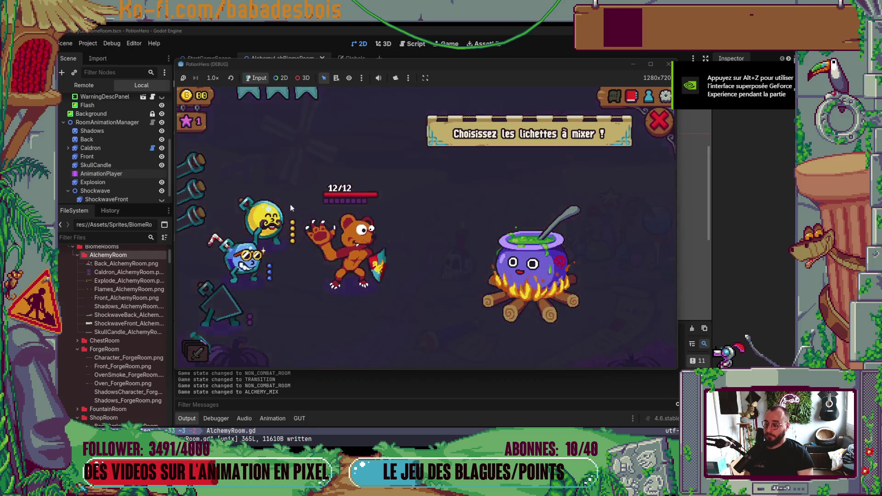
click(261, 221)
click(248, 267)
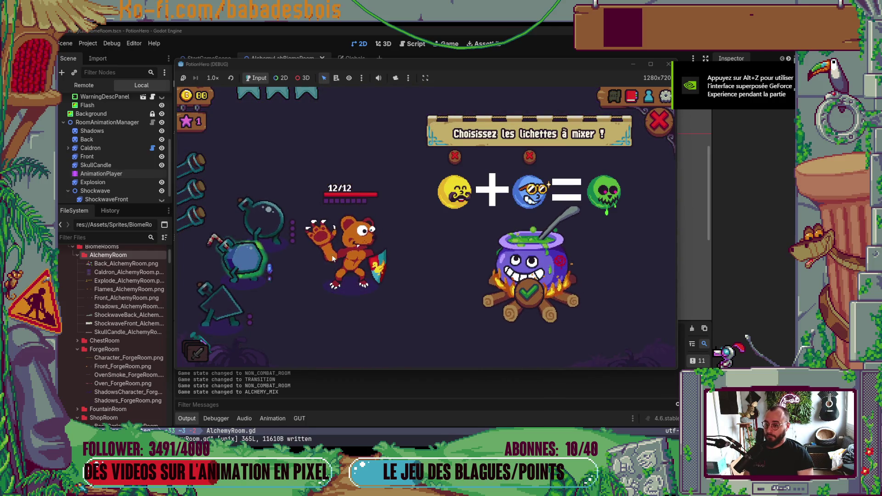
click(515, 295)
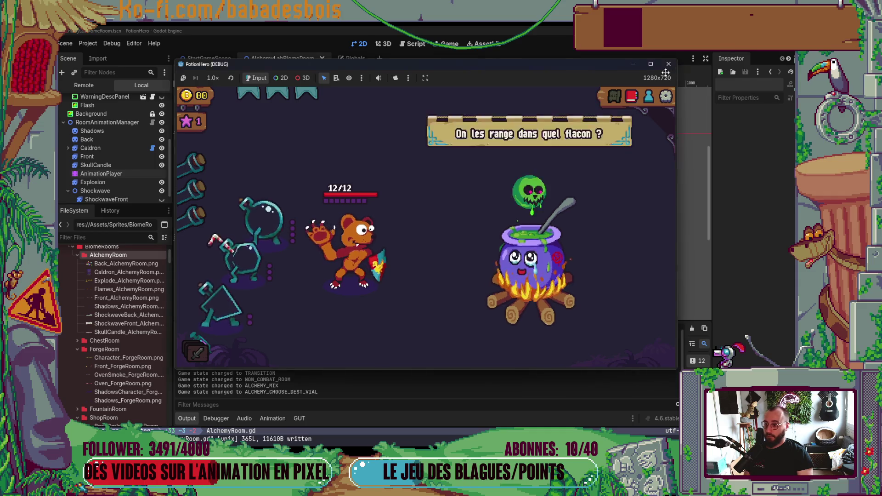
key(F8)
click(145, 162)
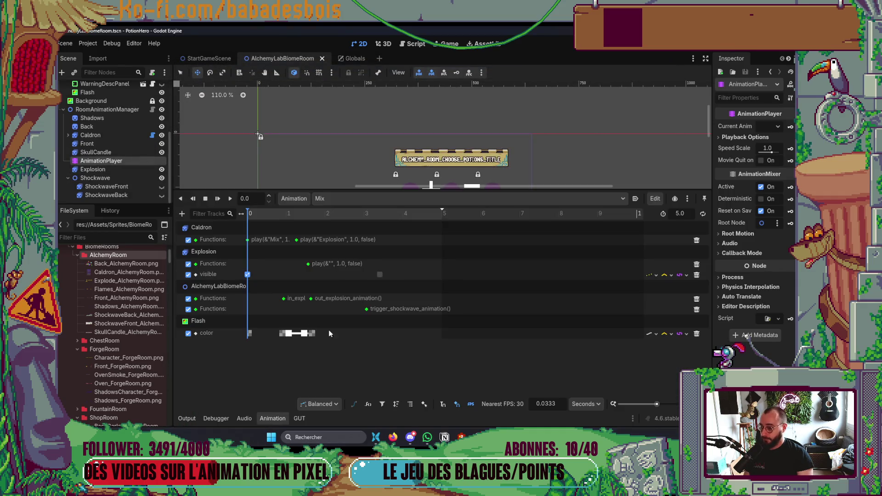
Move the trigger_shockwave_animation() key earlier to about 2.4 s and launch the scene with F6.
click(366, 309)
drag(366, 308, 346, 309)
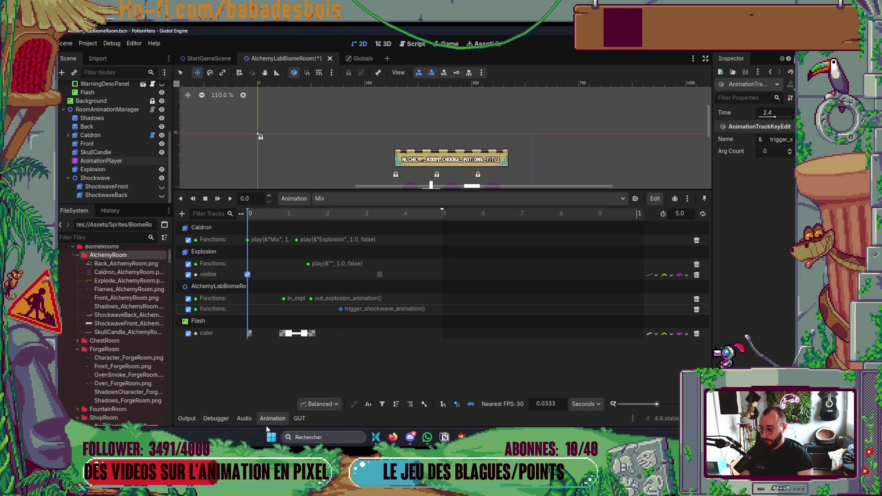
key(F6)
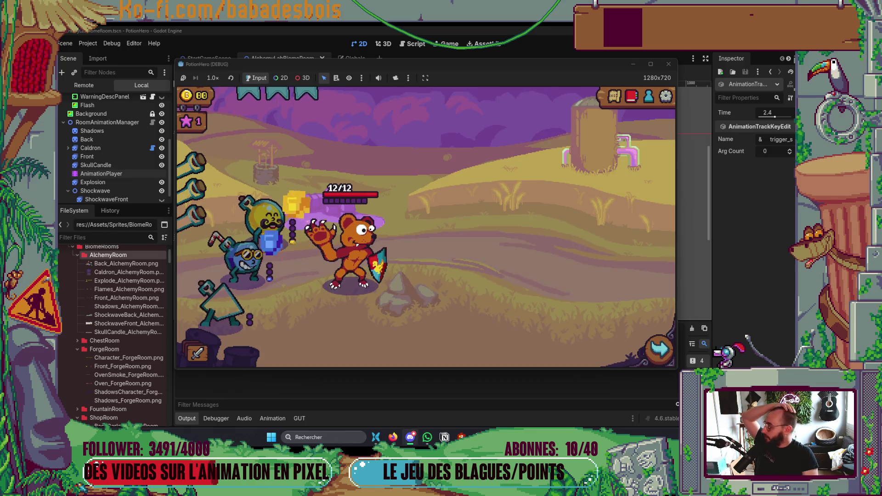
Travel to the Ferme malfamée farm room, mix yellow and blue lichettes at the cauldron, then close the game.
click(659, 349)
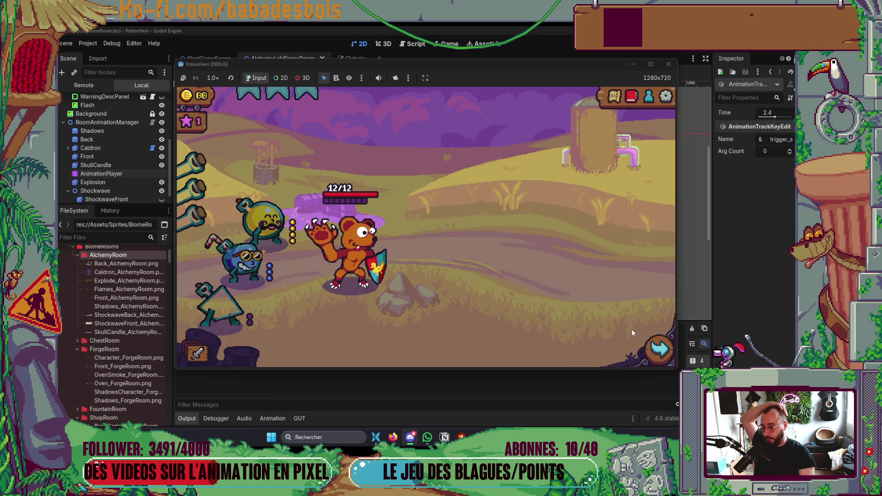
click(265, 260)
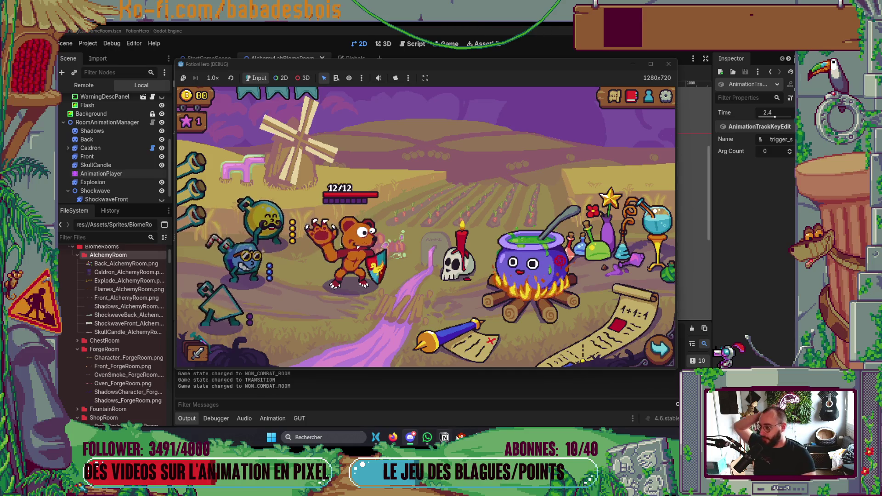
click(557, 259)
click(265, 221)
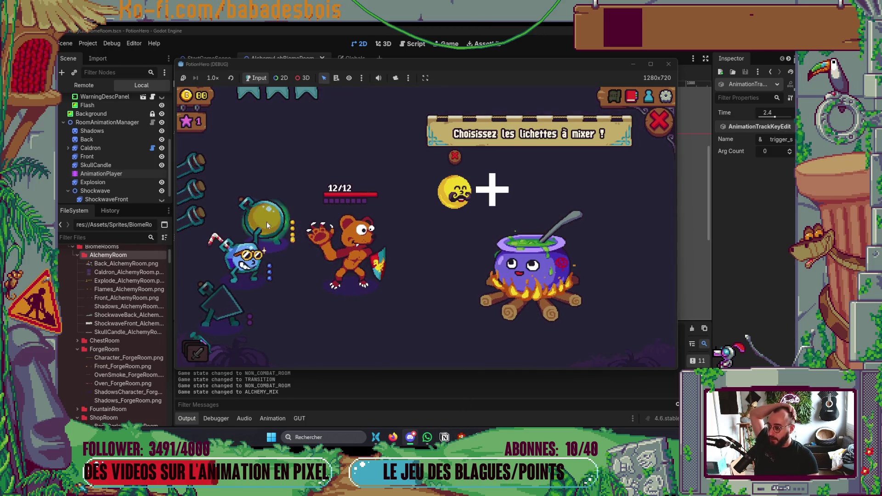
click(244, 257)
click(509, 313)
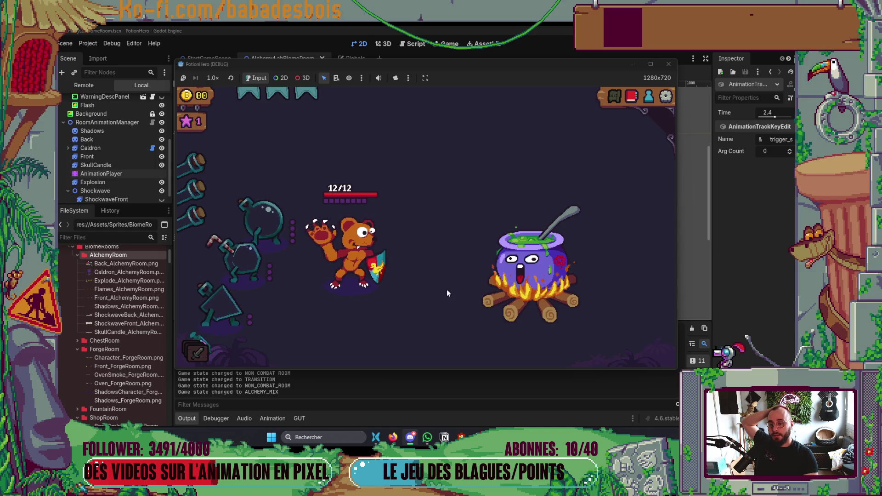
click(668, 65)
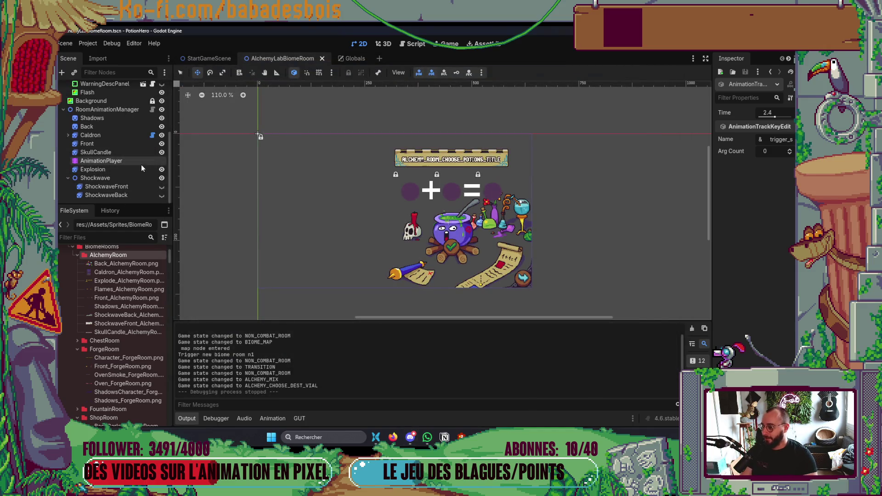
Nudge the shockwave key earlier and move the Explosion visible key from 3.4 s to about 2.97 s, then save.
click(142, 163)
drag(342, 309, 336, 309)
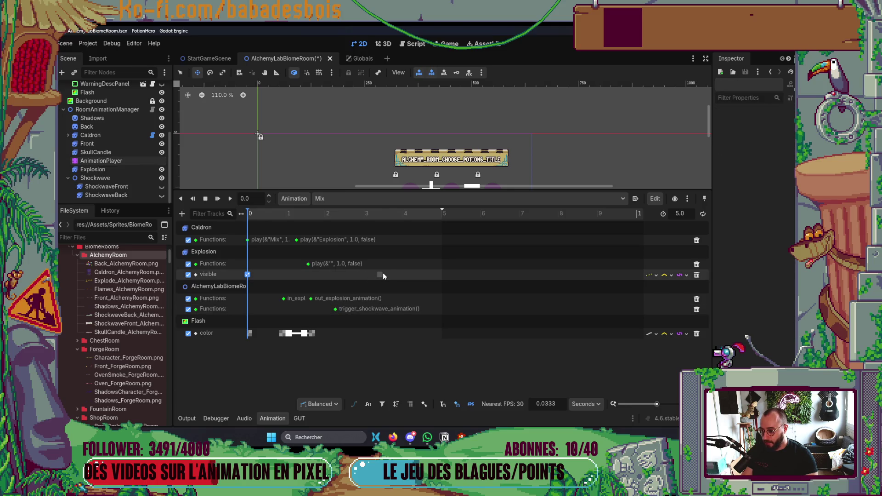
click(380, 275)
drag(366, 282, 365, 281)
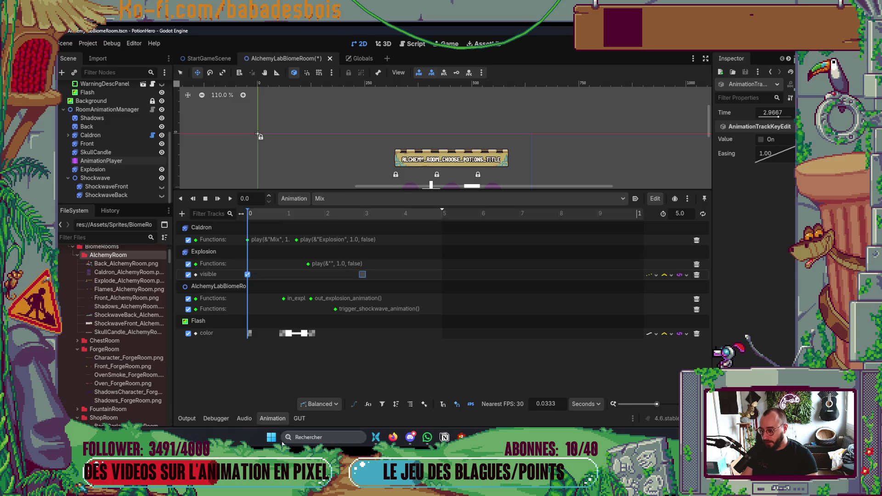
click(274, 419)
key(ctrl+s)
click(92, 169)
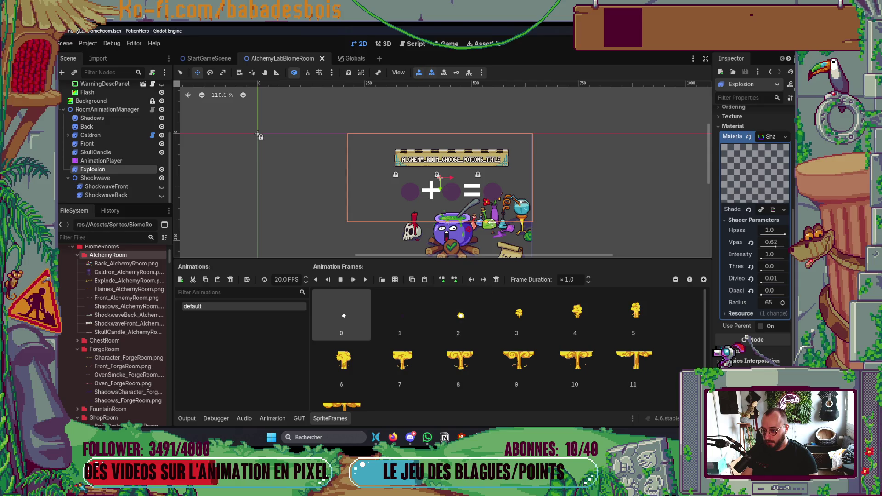
Raise the Explosion shader's Opacity to 1.0 in the Inspector.
scroll(503, 188, down, 2)
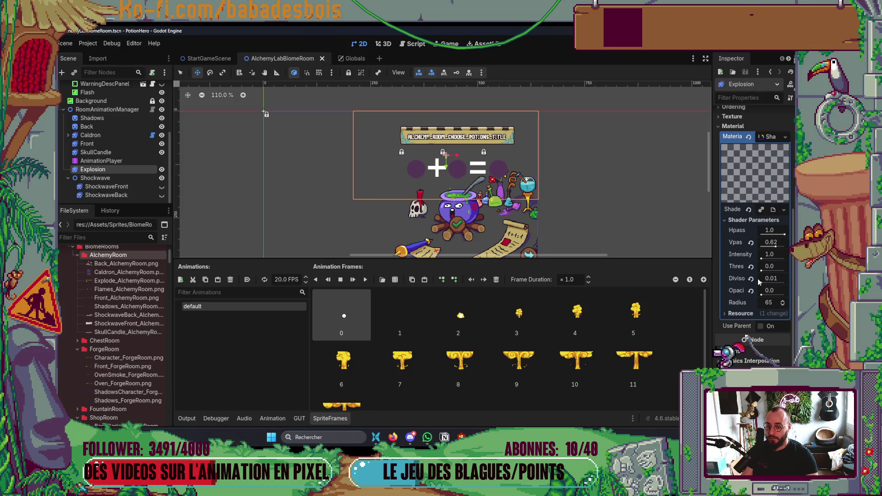
drag(764, 294, 783, 295)
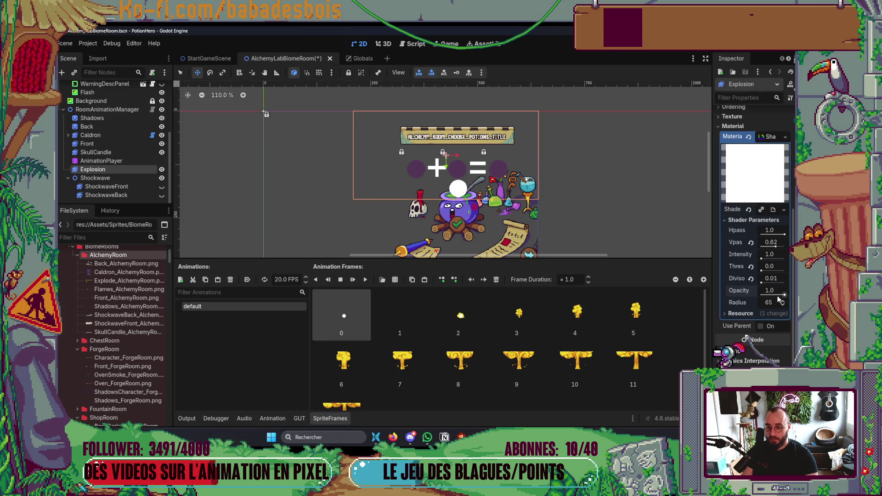
scroll(774, 174, up, 5)
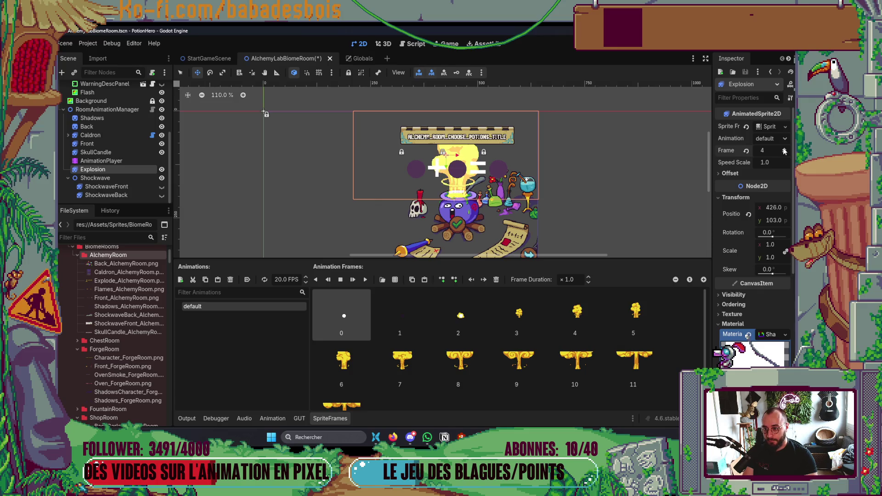
Step the Explosion's Frame forward two and back three to preview it, then run the game.
click(785, 150)
click(785, 150)
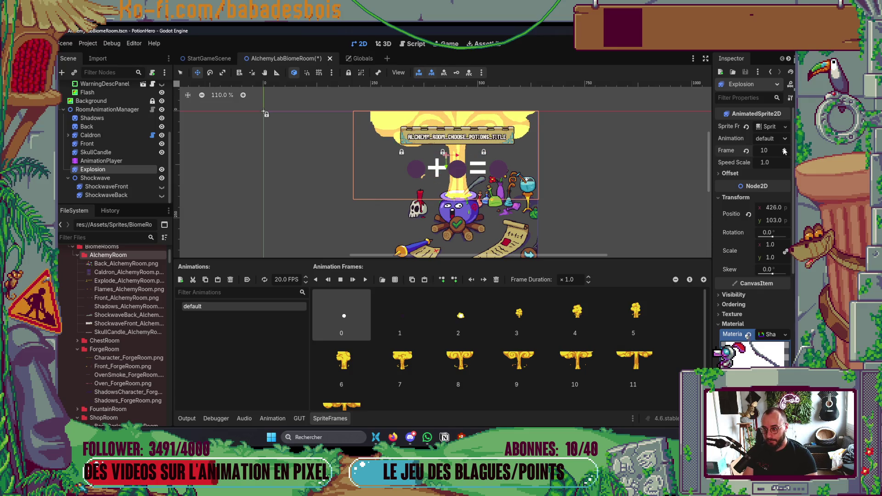
click(785, 151)
click(785, 150)
click(783, 152)
click(784, 153)
click(783, 153)
click(784, 153)
click(784, 153)
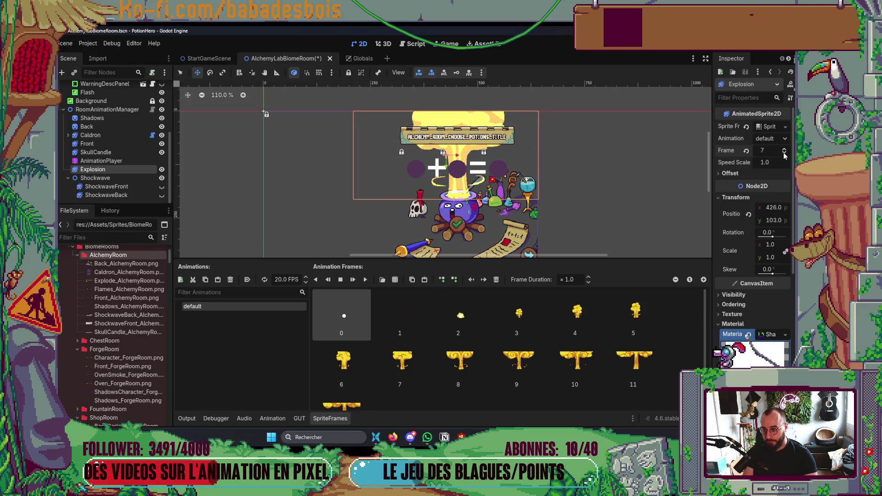
click(784, 153)
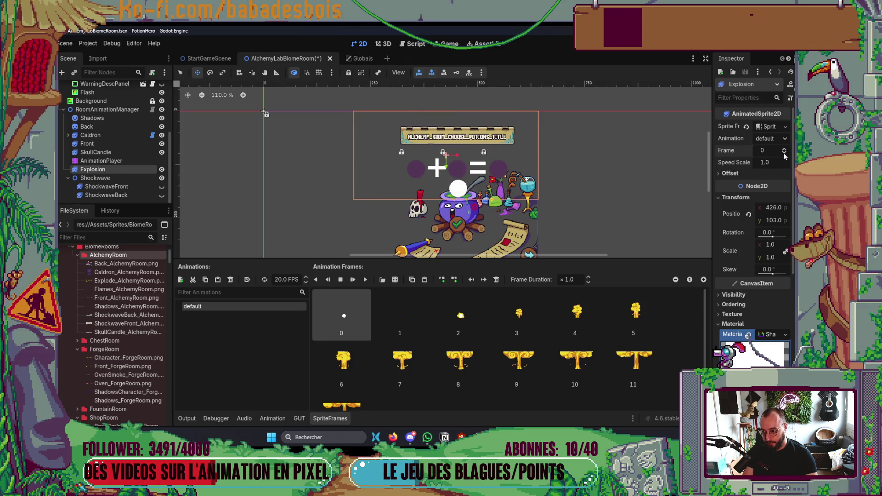
scroll(768, 296, down, 5)
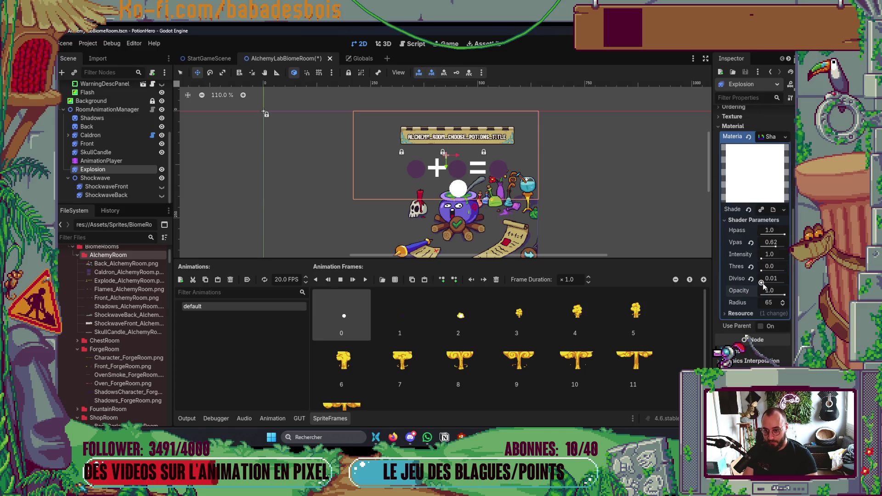
scroll(764, 280, up, 5)
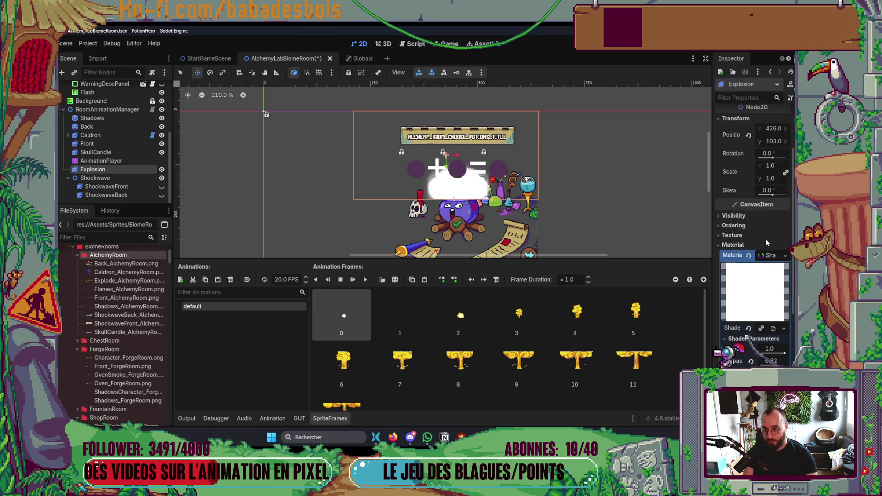
scroll(777, 290, down, 5)
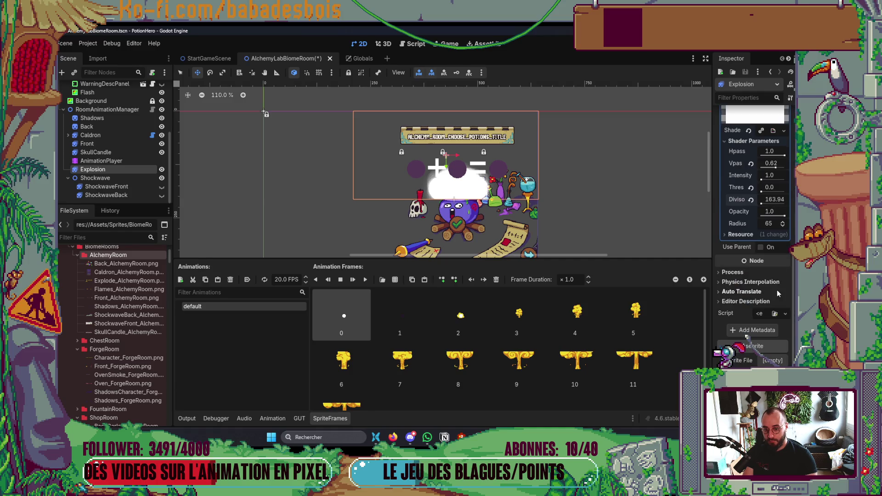
scroll(599, 243, up, 3)
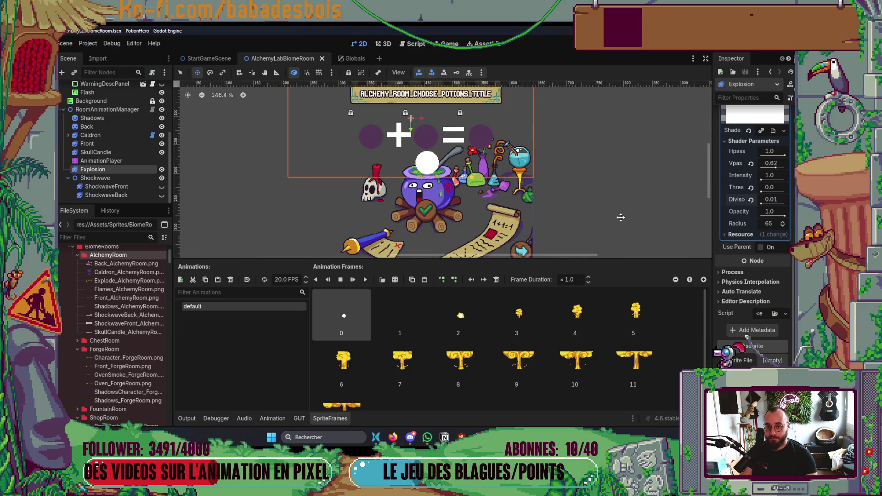
scroll(620, 217, down, 6)
key(F5)
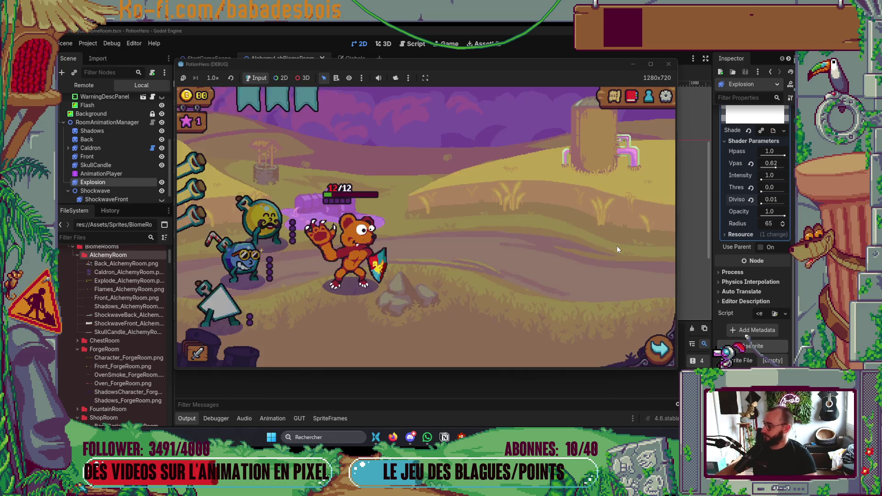
Travel to the farm room in the running game and set the Explosion's Opacity back to 0.0.
click(658, 351)
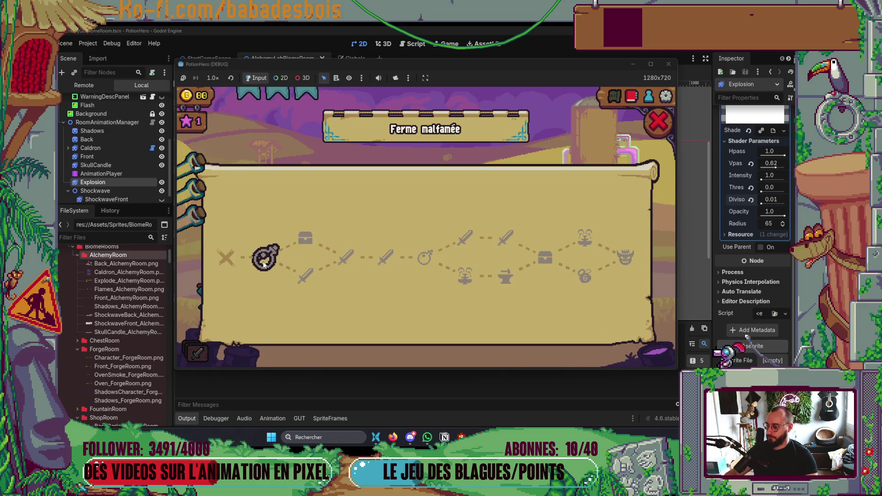
click(264, 259)
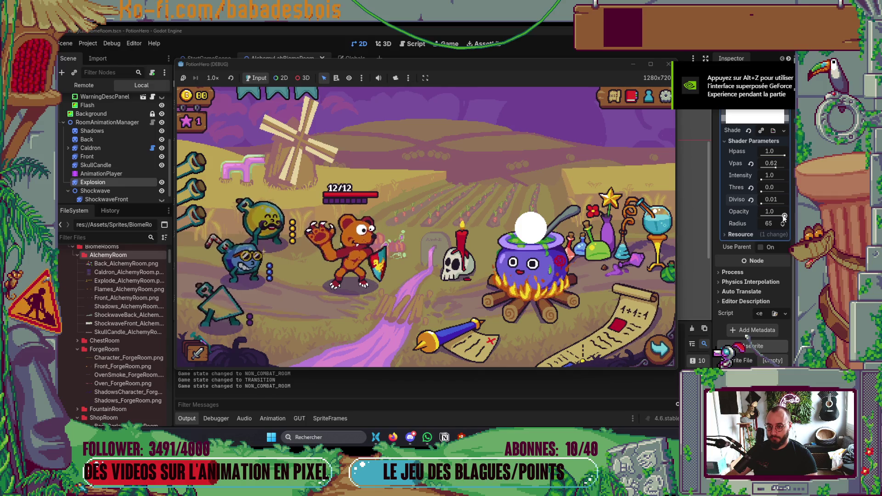
drag(784, 216, 614, 223)
In game, mix the yellow and blue lichettes into the green potion, then stop the game.
key(alt+Tab)
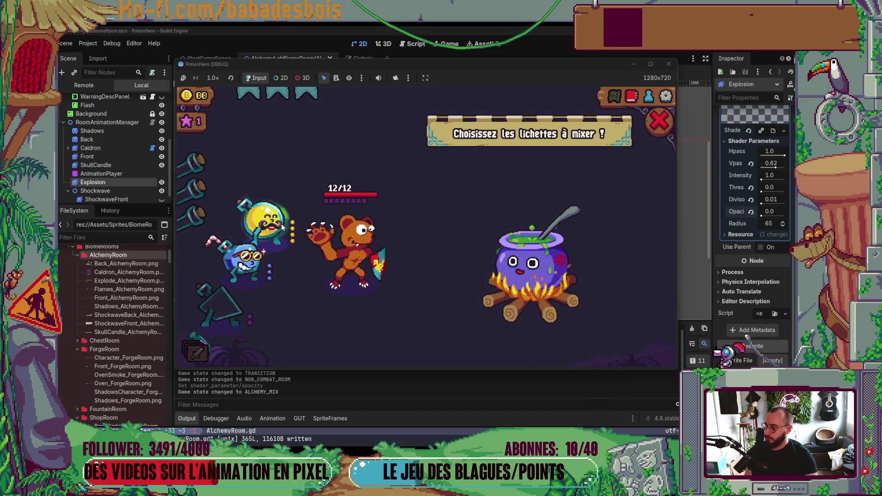
click(260, 216)
click(243, 257)
click(528, 297)
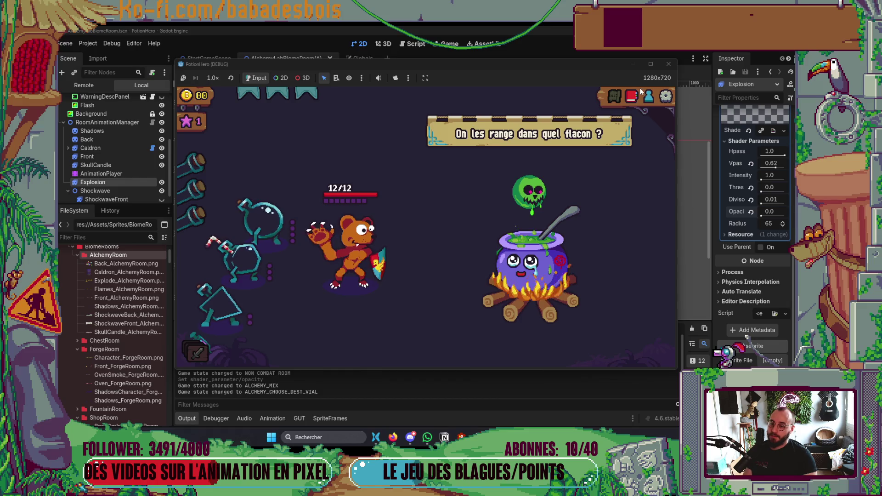
click(668, 64)
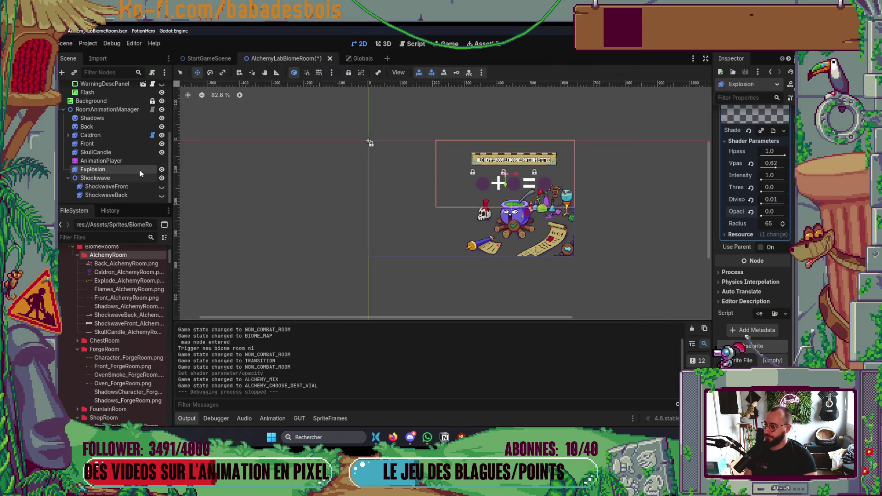
Review the room's animation tracks and the Caldron sprite frames, selecting the Explosion play key.
click(101, 161)
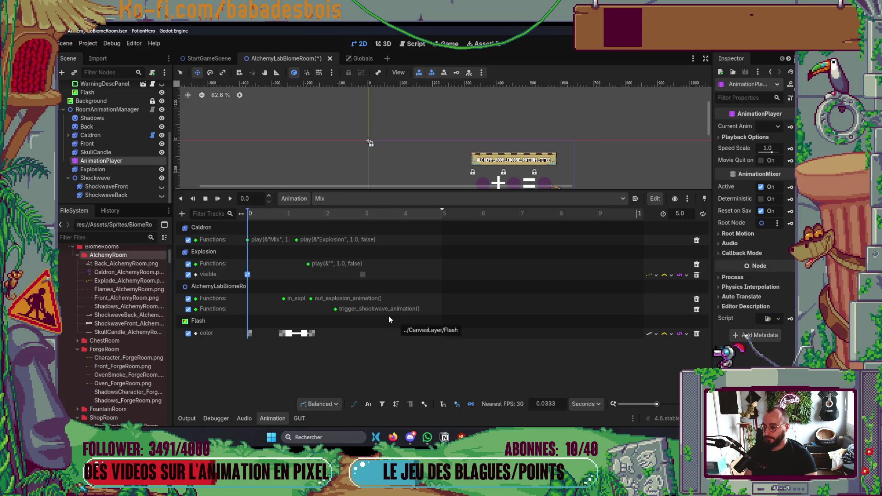
click(272, 420)
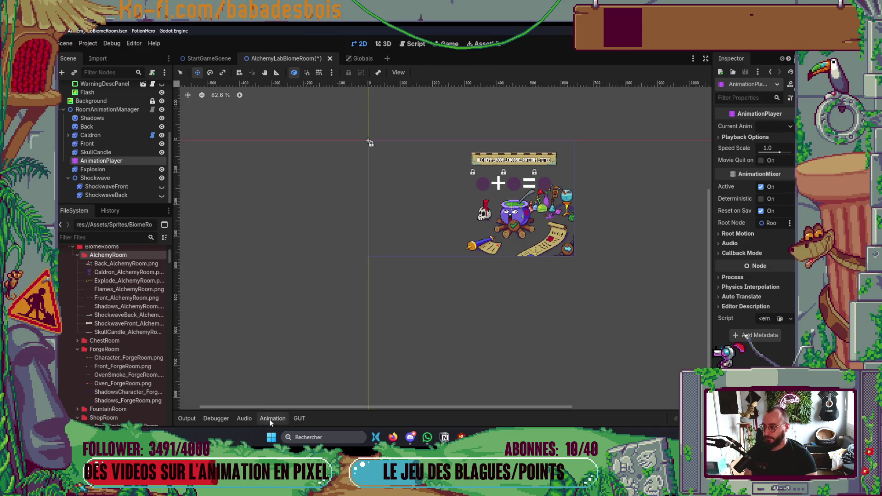
click(91, 135)
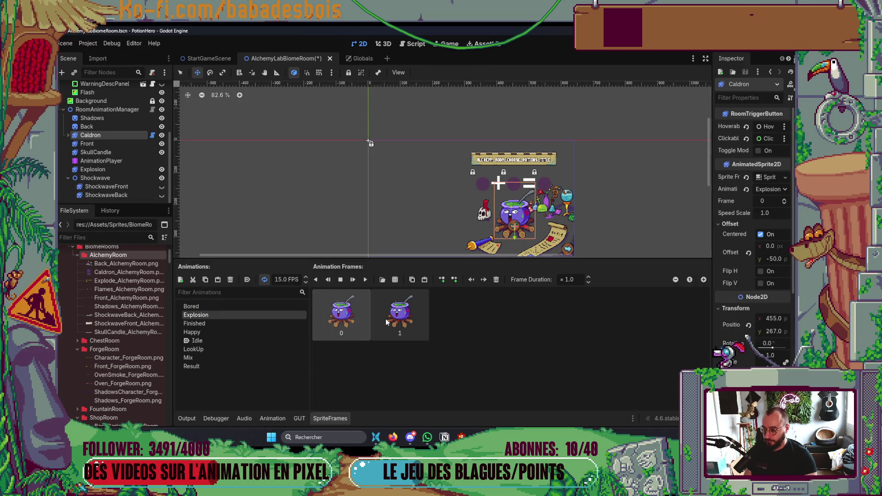
click(336, 419)
click(107, 162)
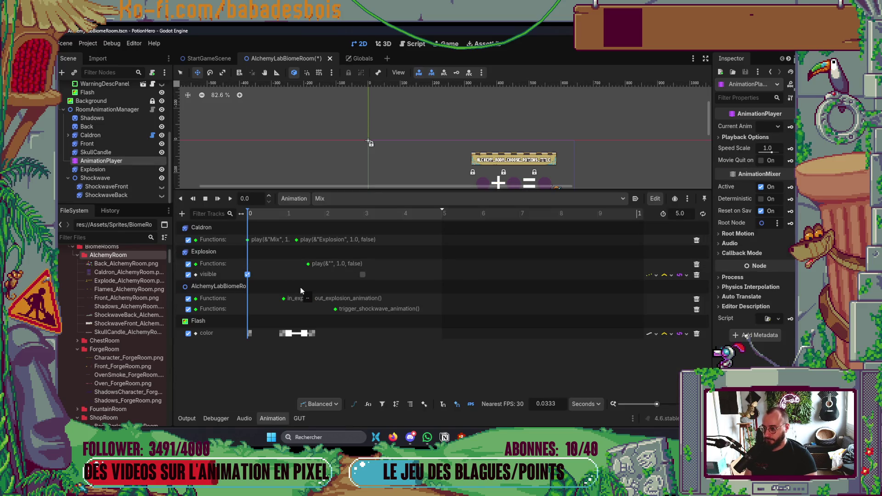
click(296, 239)
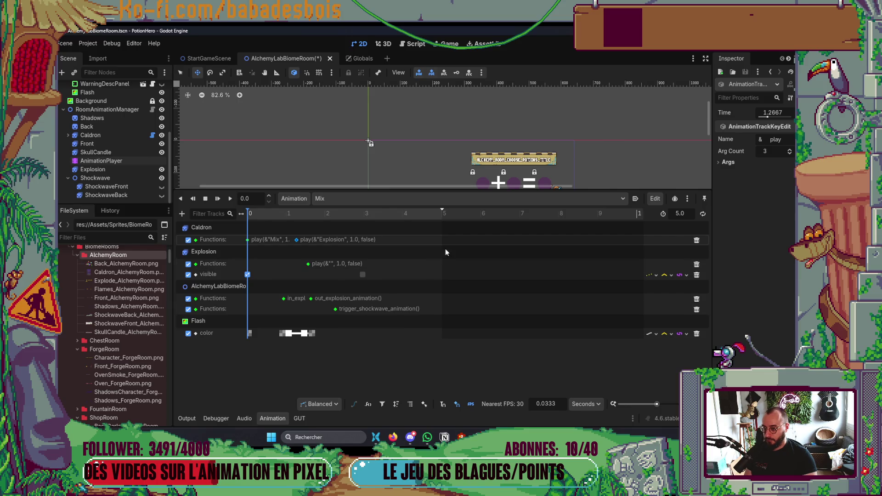
Set the Mix animation length to 3.0 seconds, then save and launch the game.
click(680, 214)
text(4)
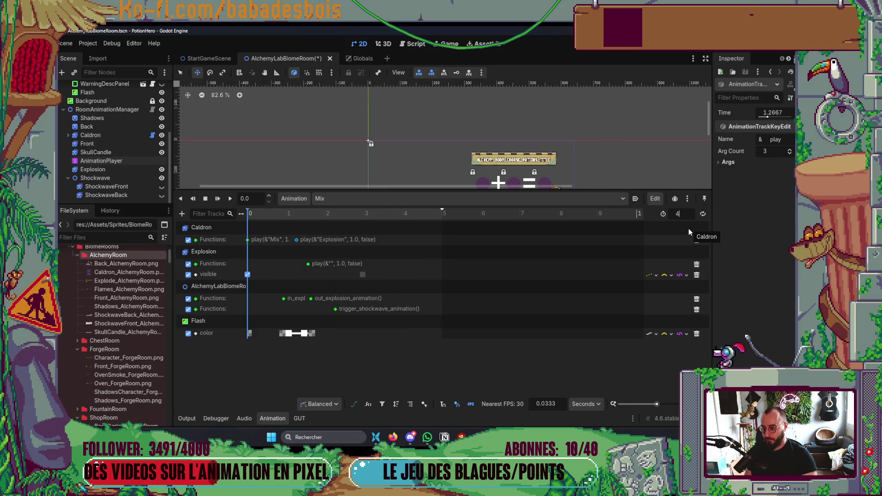
key(Return)
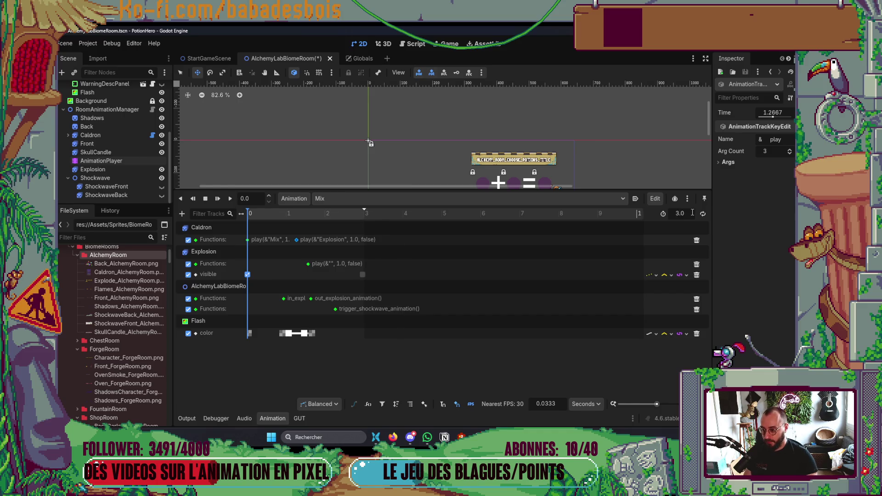
key(F5)
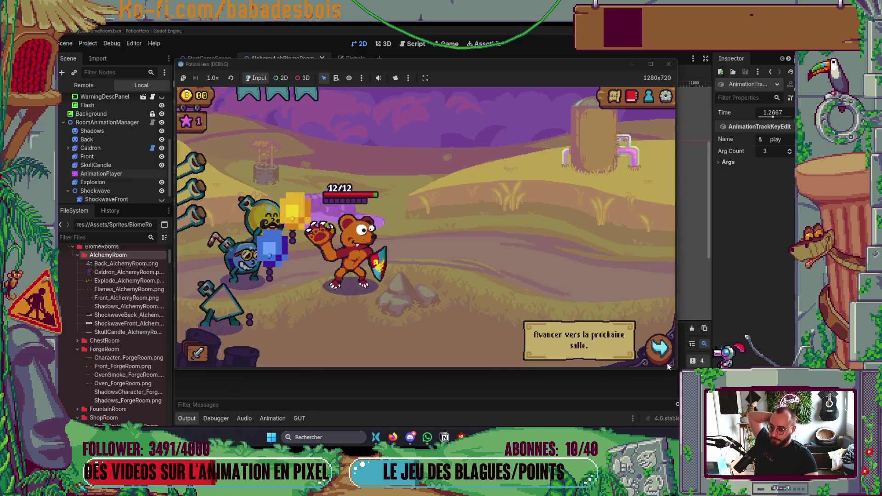
Enter the alchemy room, mix yellow and blue potions at the cauldron into green poison, then stop.
click(667, 362)
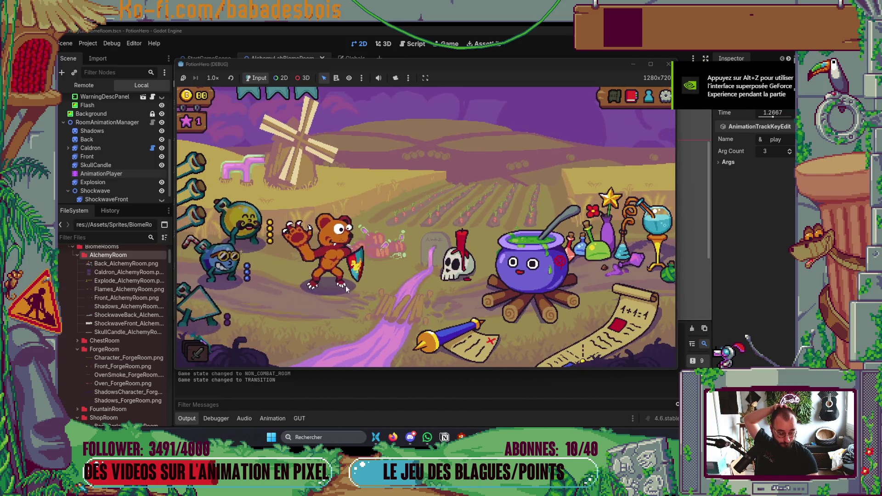
click(539, 284)
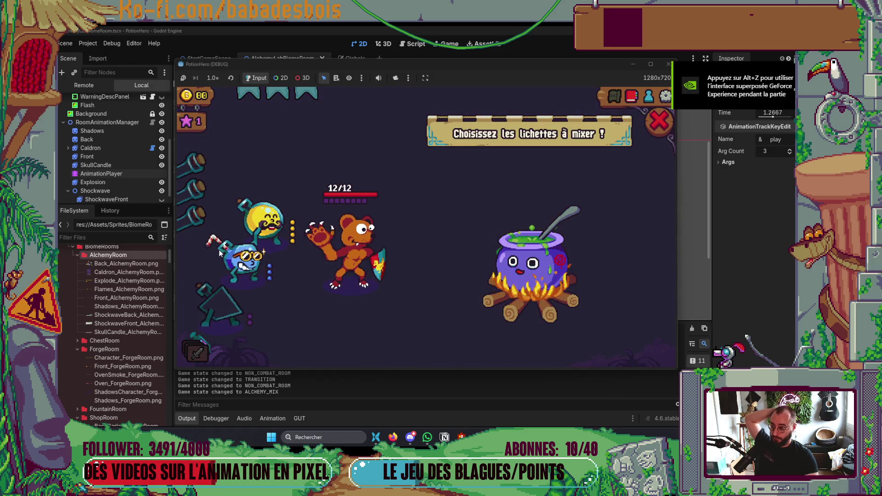
click(262, 220)
click(239, 260)
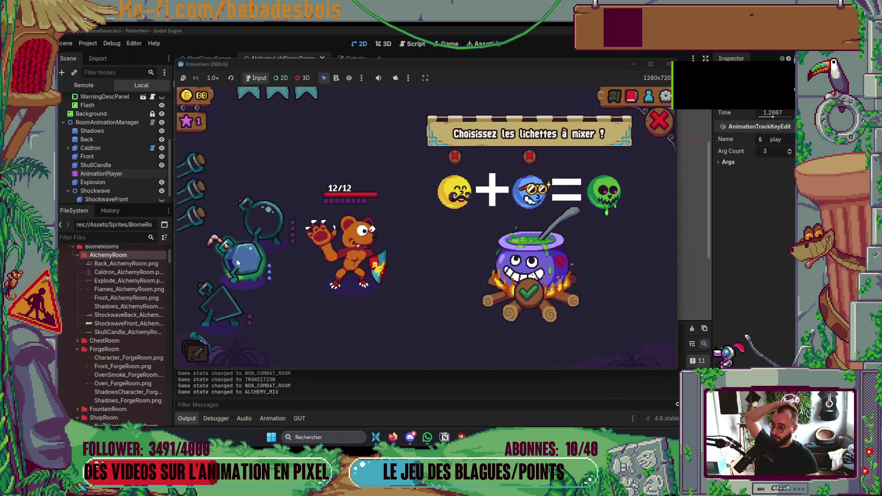
click(531, 303)
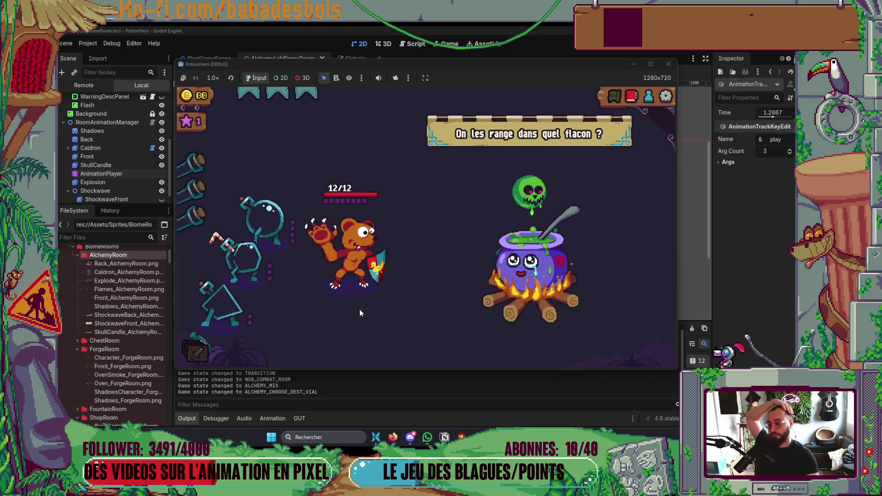
key(F8)
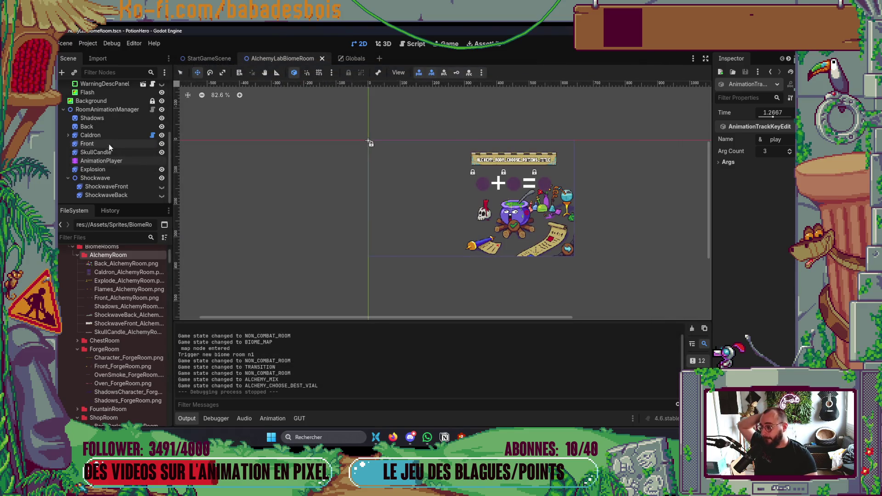
Nudge the trigger_shockwave_animation and Explosion visible keys earlier (hide key to 2.8 s), save and relaunch.
click(111, 161)
click(336, 312)
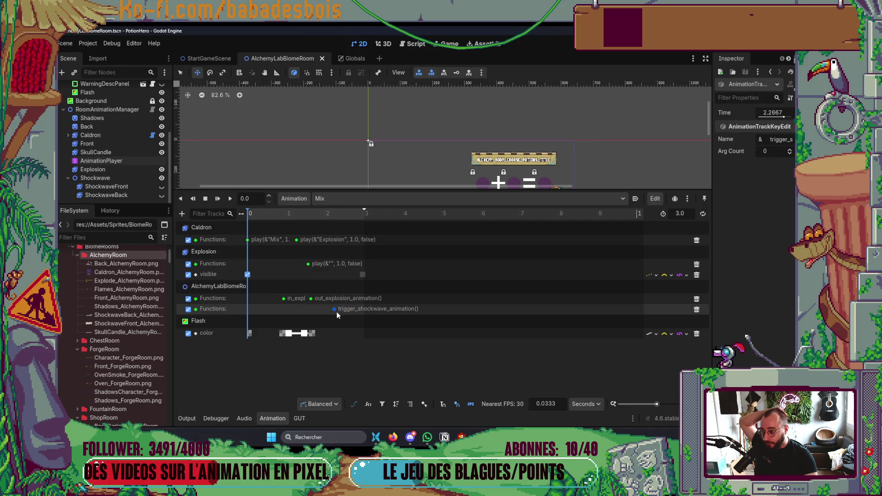
drag(336, 312, 334, 312)
drag(361, 275, 357, 274)
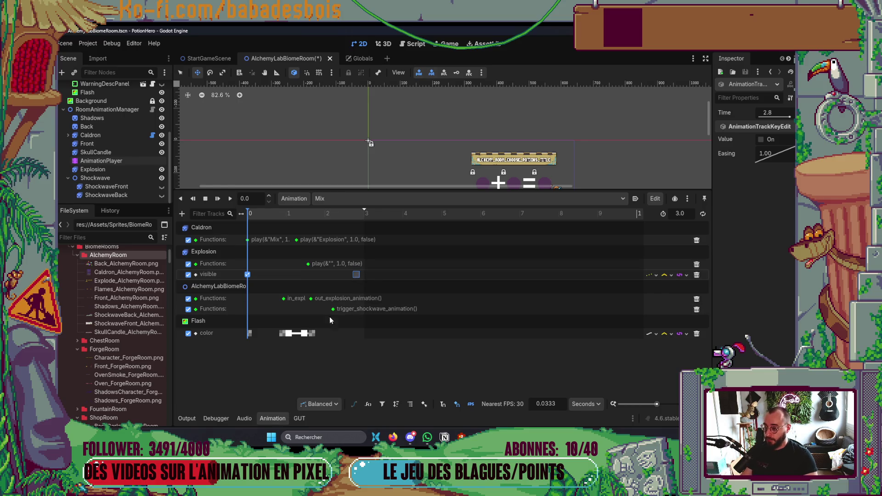
click(282, 418)
key(ctrl+s)
key(F5)
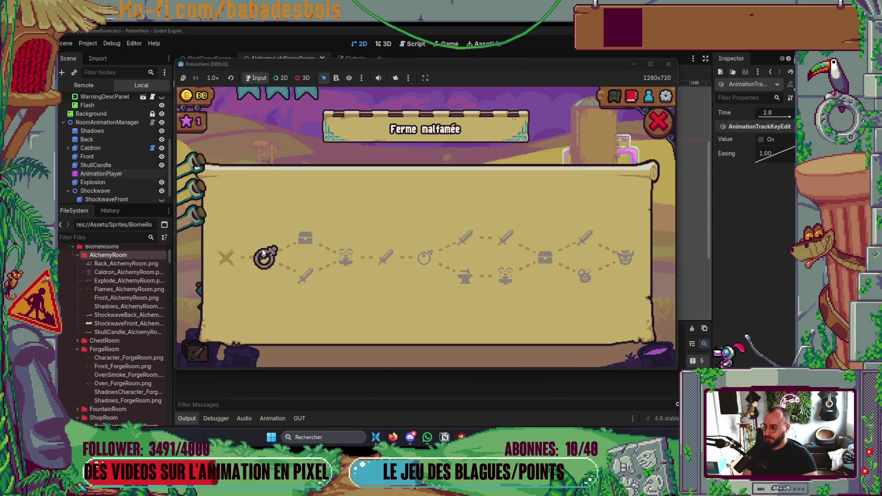
Enter the alchemy room, confirm the mix, store the poison in the top vial, then stop with F8.
click(262, 253)
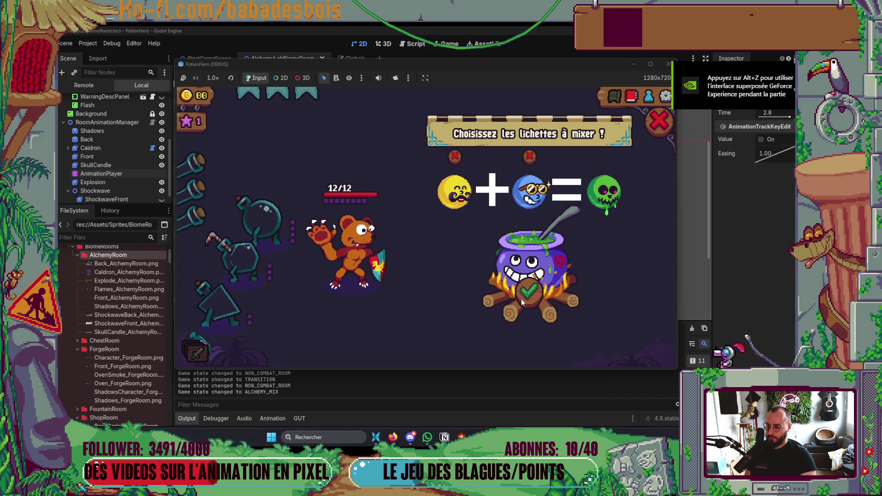
click(521, 299)
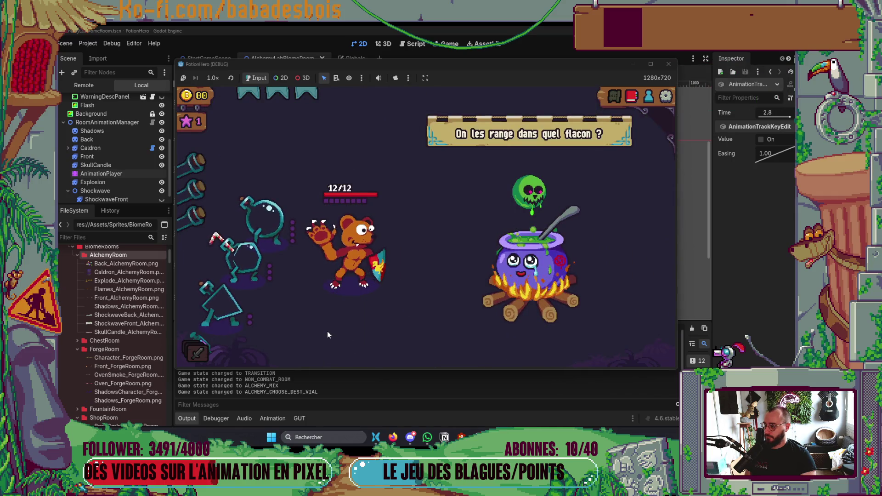
click(261, 215)
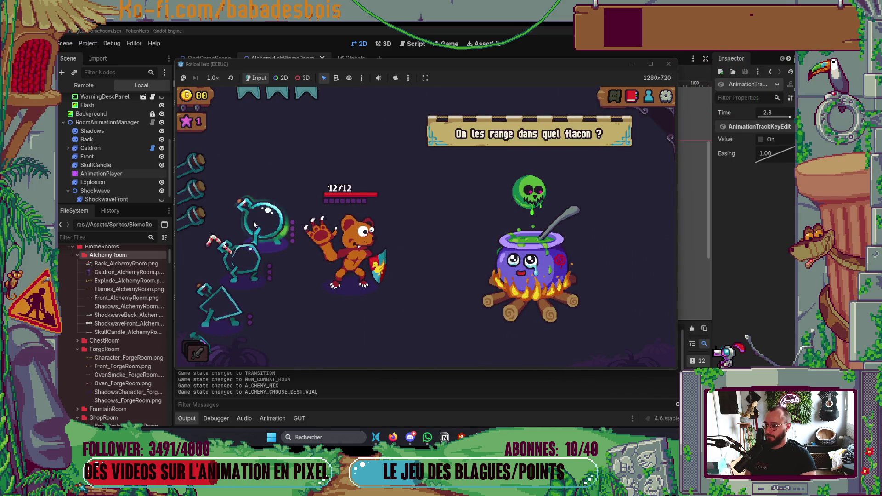
click(661, 120)
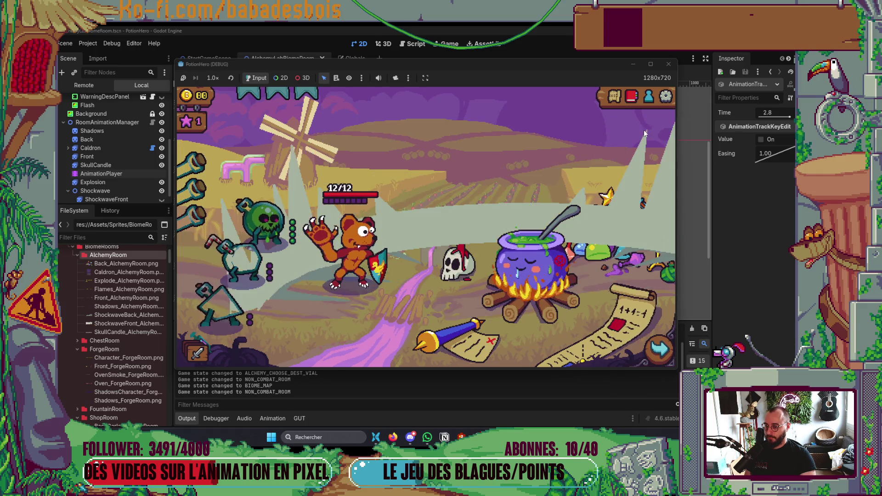
key(F8)
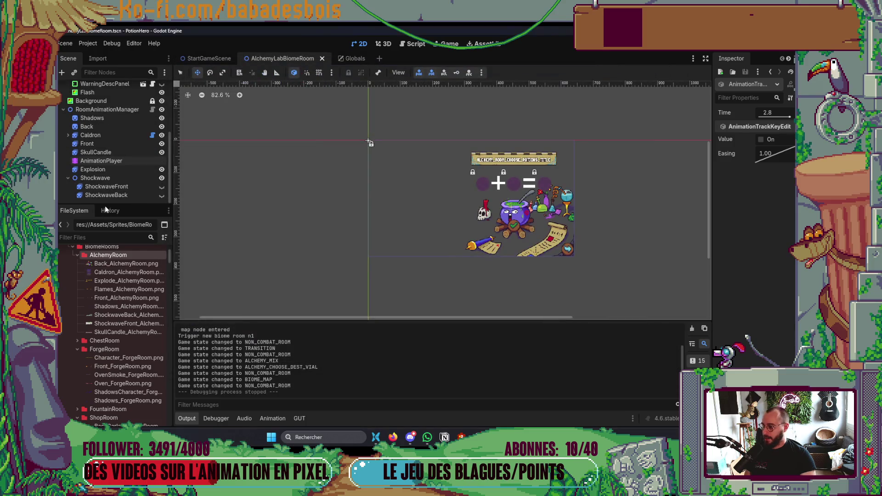
Inspect the ShockwaveFront and ShockwaveBack sprite frames and save the scene.
click(107, 197)
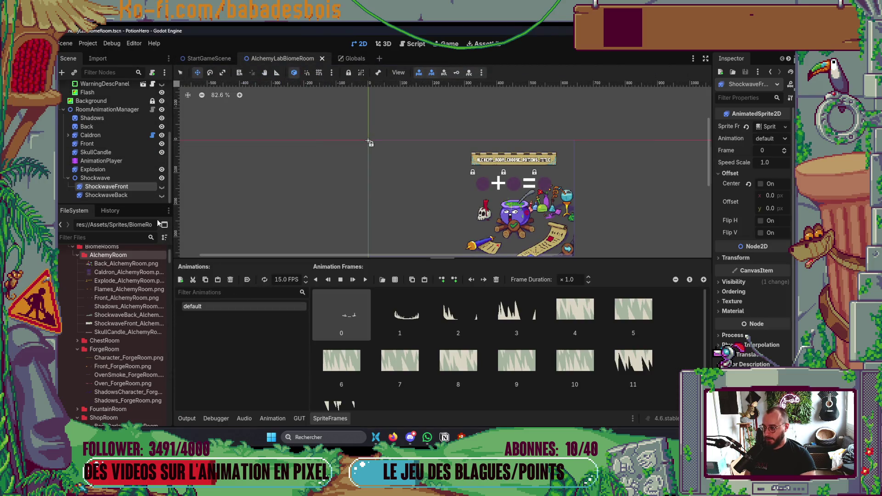
click(106, 195)
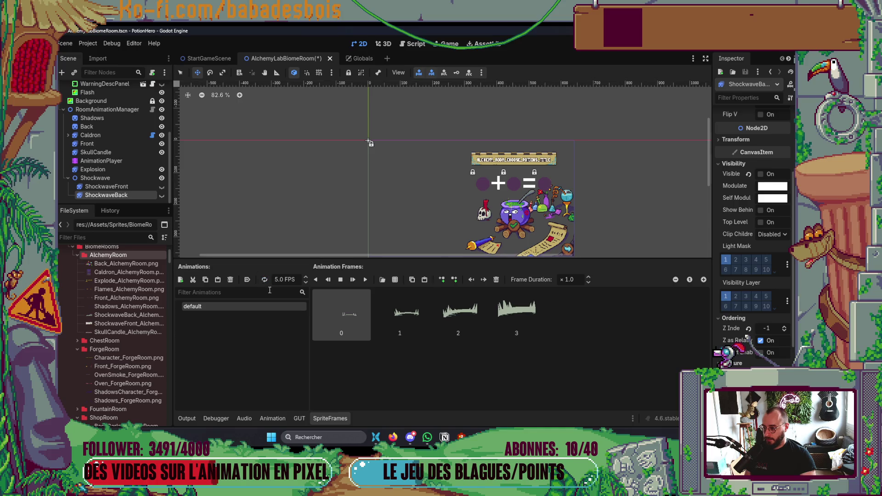
scroll(412, 184, down, 1)
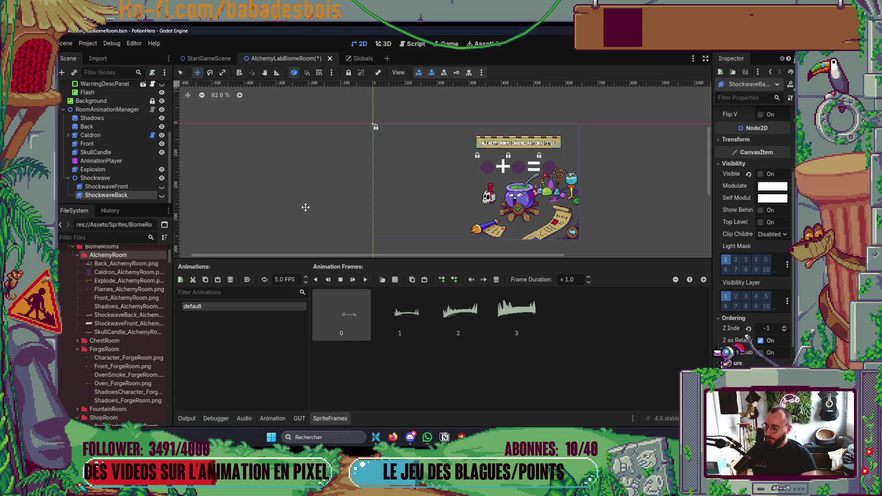
key(ctrl+s)
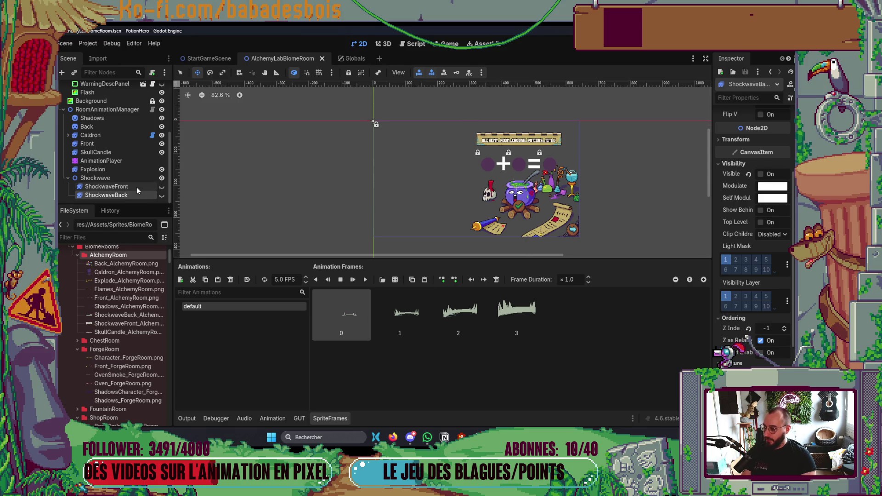
Change ShockwaveBack's default animation speed from 5.0 to 15 FPS to match ShockwaveFront.
click(136, 187)
click(134, 196)
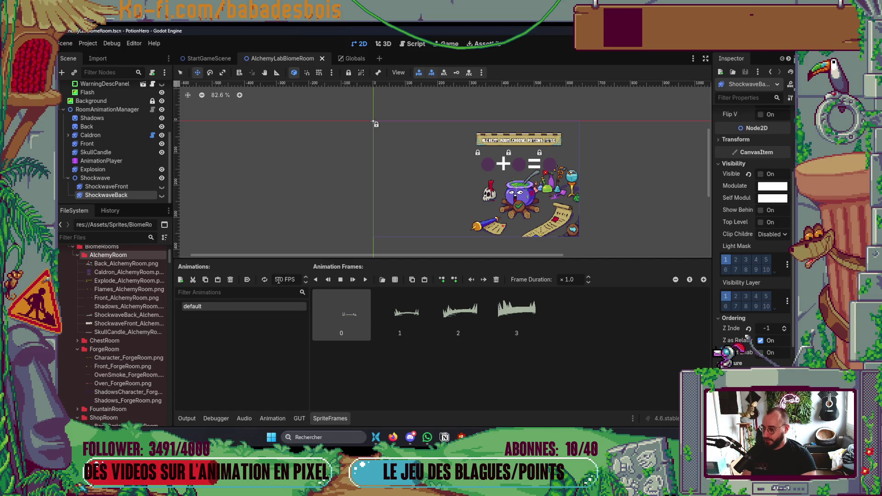
text(15)
key(Return)
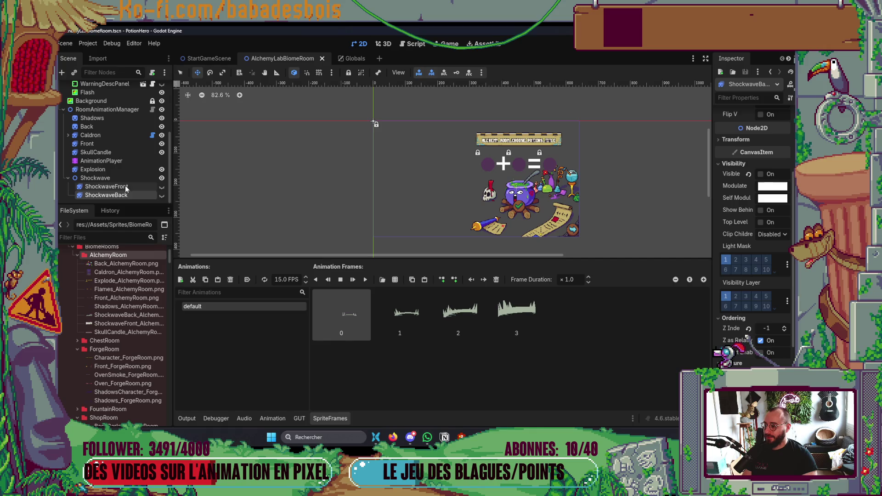
scroll(143, 136, up, 2)
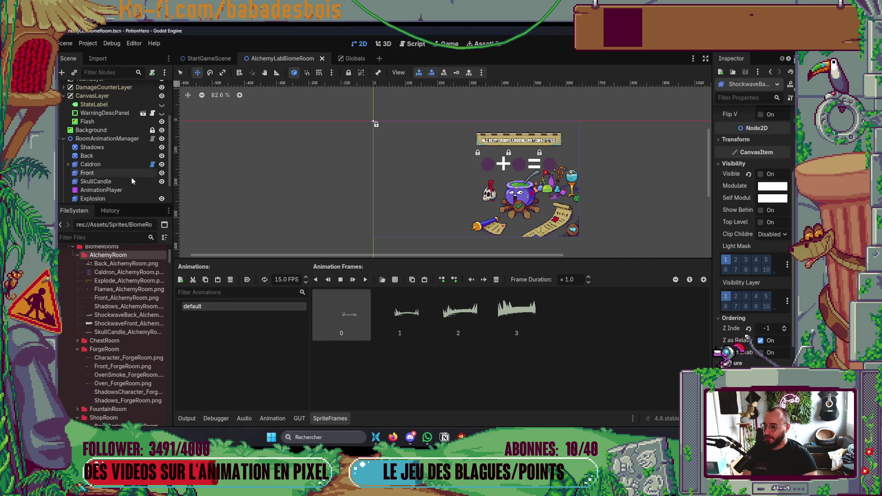
scroll(131, 177, down, 2)
click(92, 101)
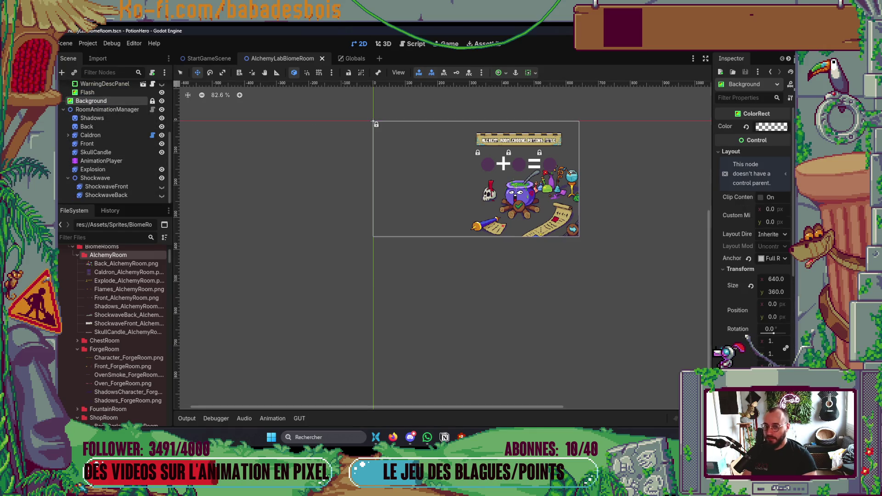
Make the Background ColorRect fully opaque (alpha 255) and set ShockwaveBack's Z Index to 0.
click(772, 127)
drag(714, 325, 761, 323)
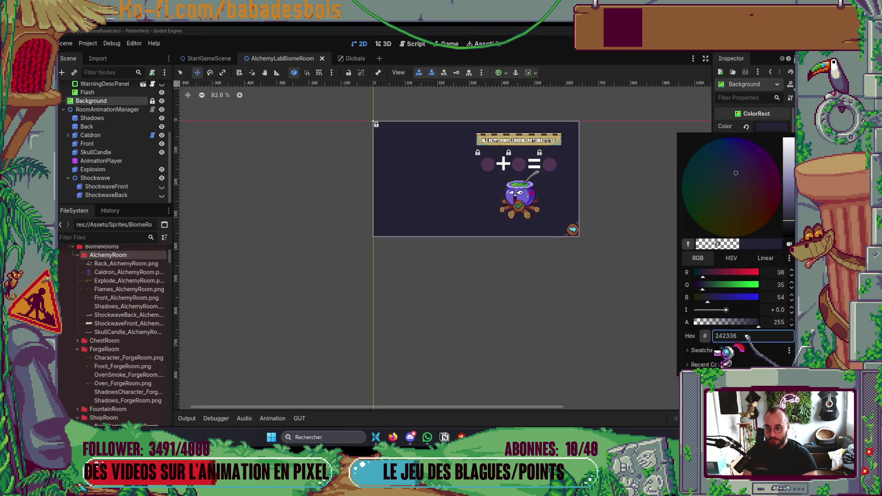
click(531, 211)
click(161, 187)
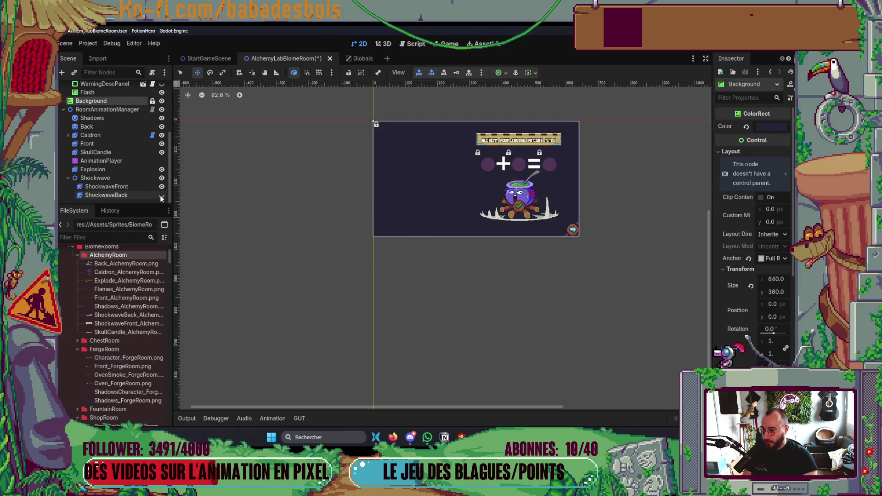
click(140, 195)
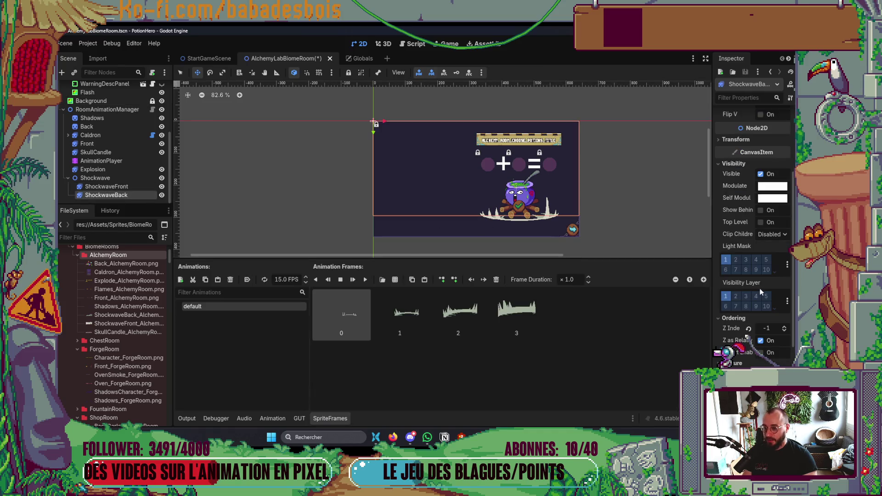
click(785, 327)
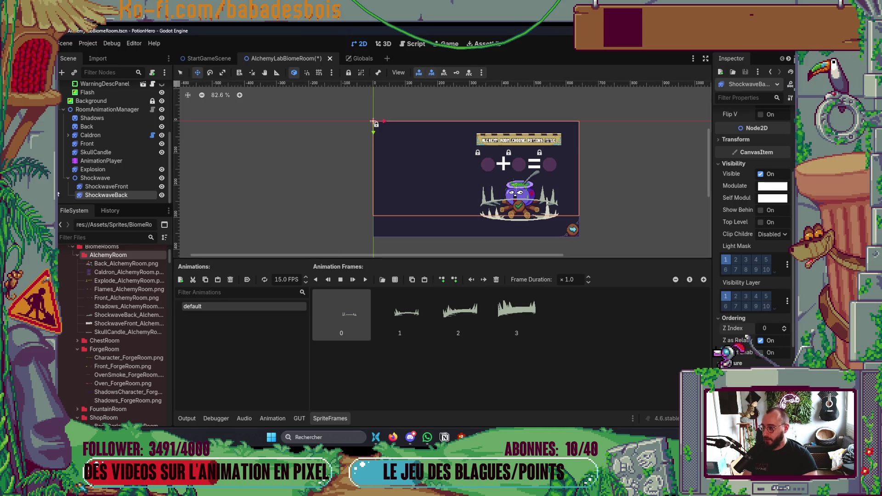
Check the cauldron's and ShockwaveFront's drawing order settings, then save the alchemy room scene.
click(114, 135)
scroll(774, 342, down, 5)
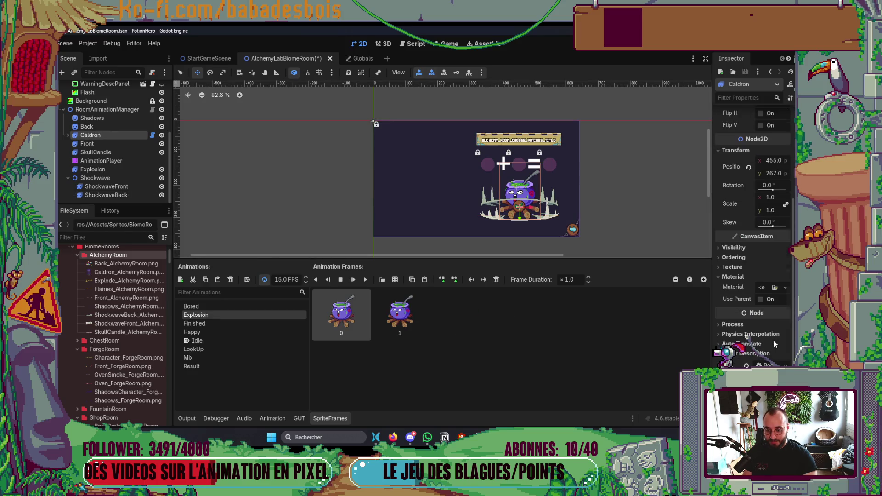
click(734, 258)
scroll(561, 198, up, 3)
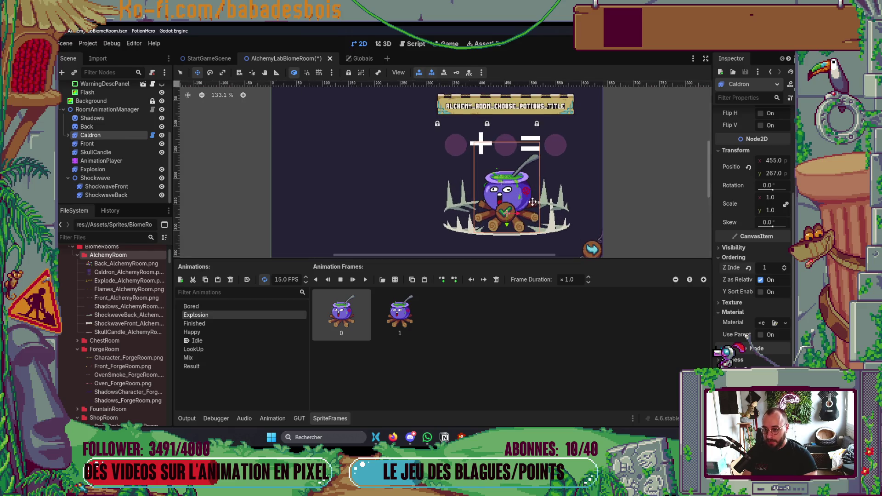
click(106, 186)
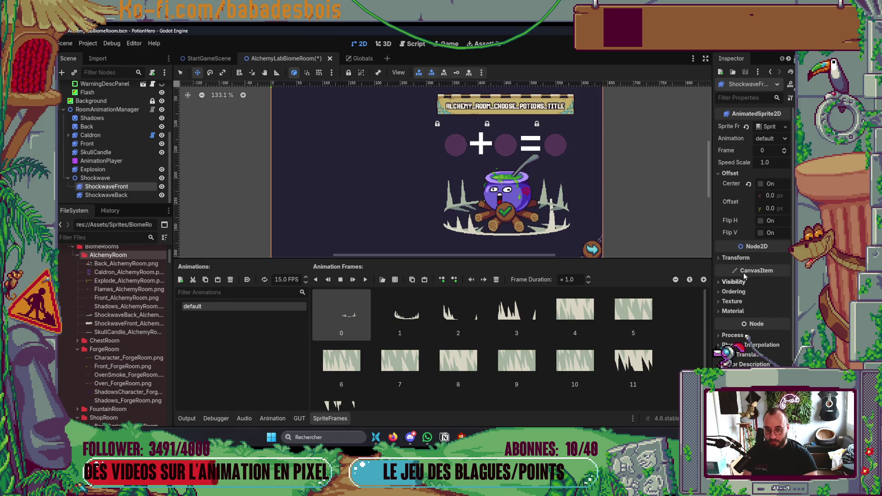
click(749, 259)
click(733, 258)
click(737, 292)
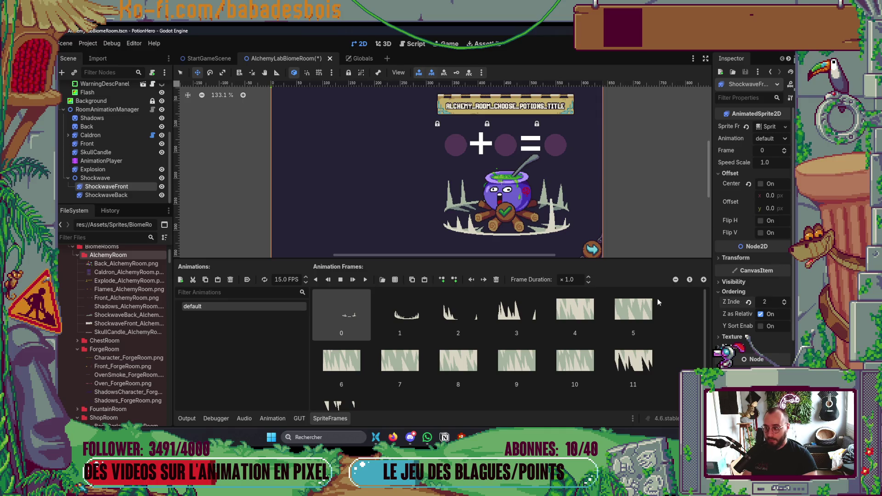
key(ctrl+s)
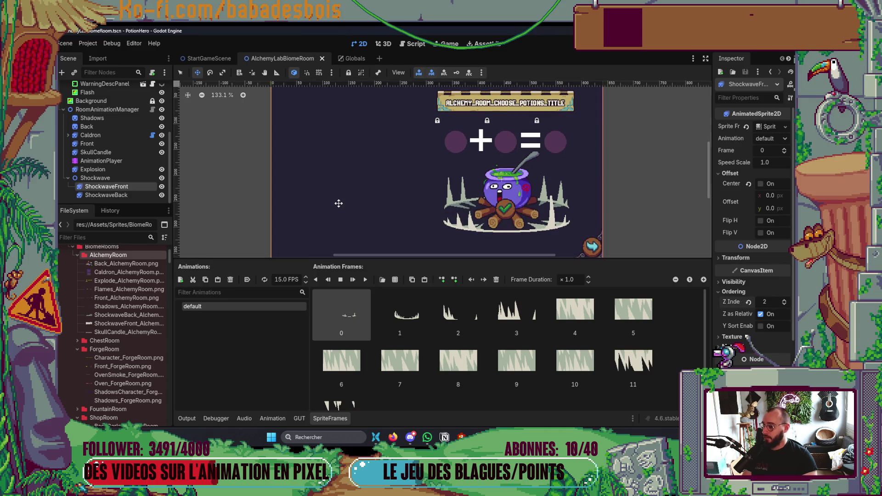
Hide both ShockwaveFront and ShockwaveBack nodes and launch the game with F5.
scroll(334, 199, down, 3)
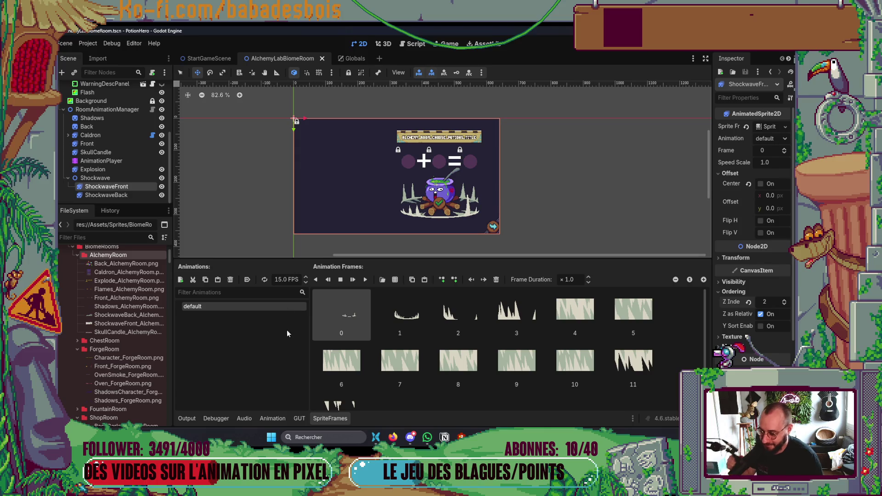
click(330, 418)
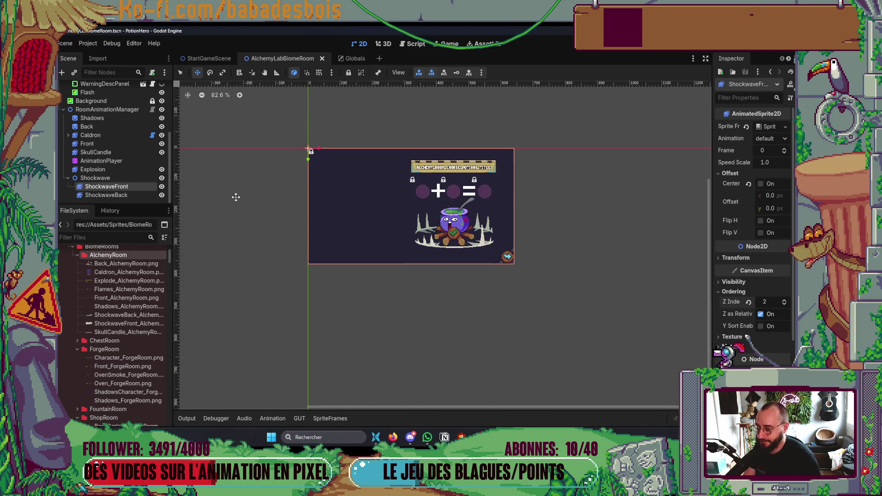
click(161, 187)
click(162, 195)
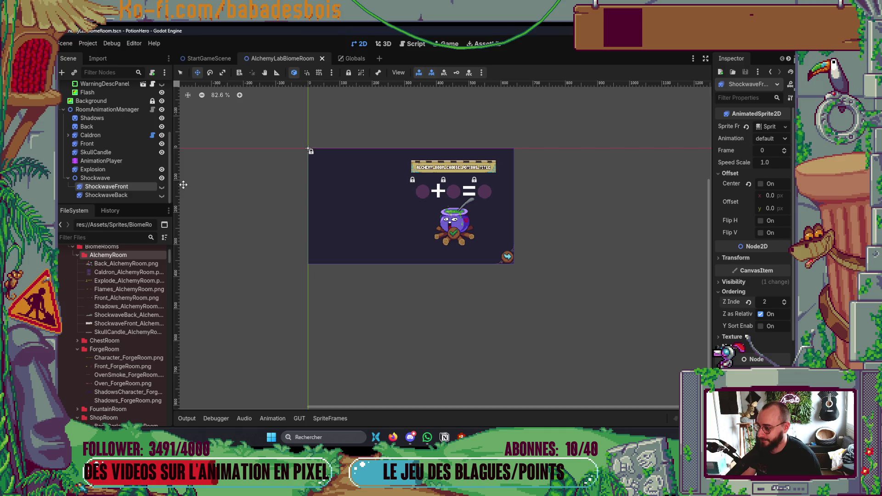
key(F5)
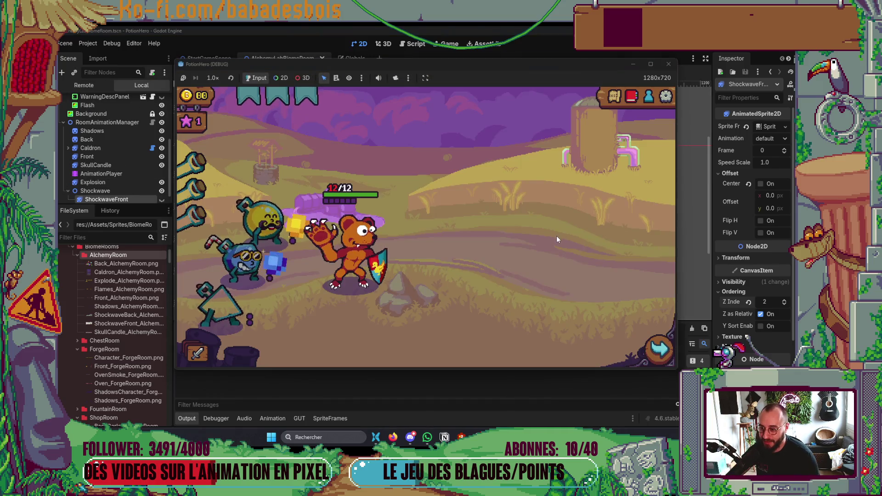
Stop the game, set the Background colour alpha back to 0, and run again.
click(657, 353)
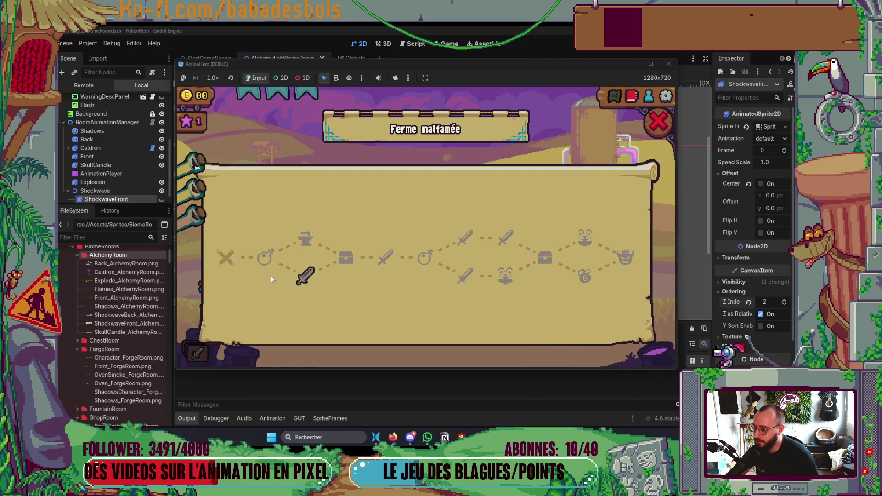
click(265, 260)
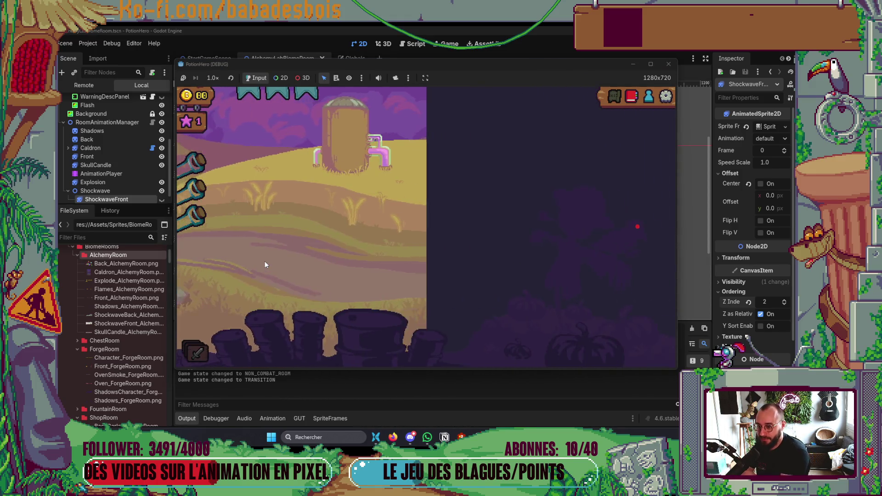
key(F8)
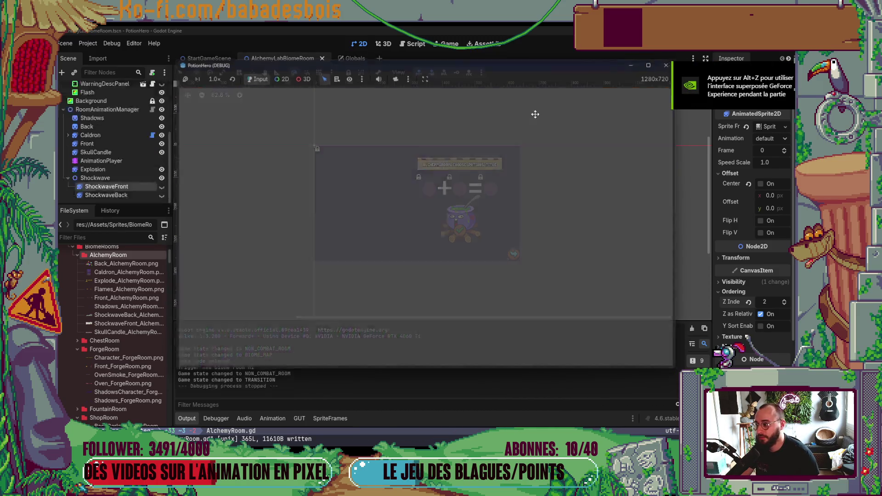
click(756, 127)
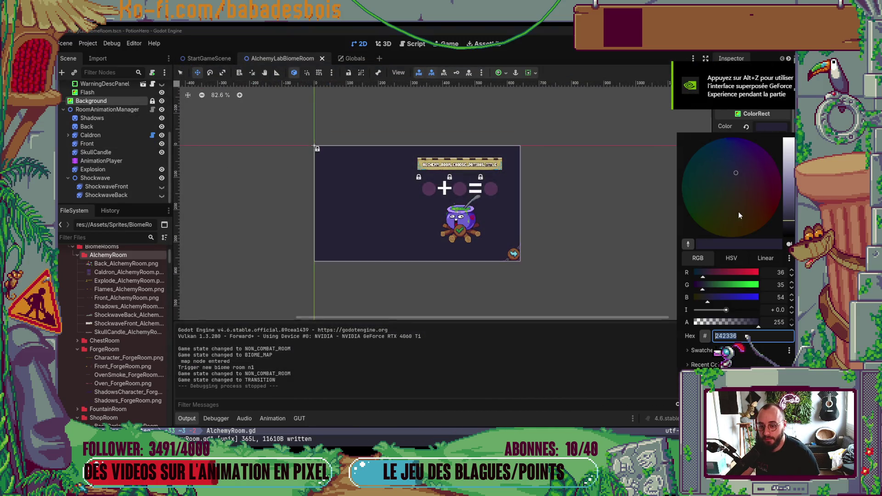
drag(727, 326, 464, 322)
click(519, 316)
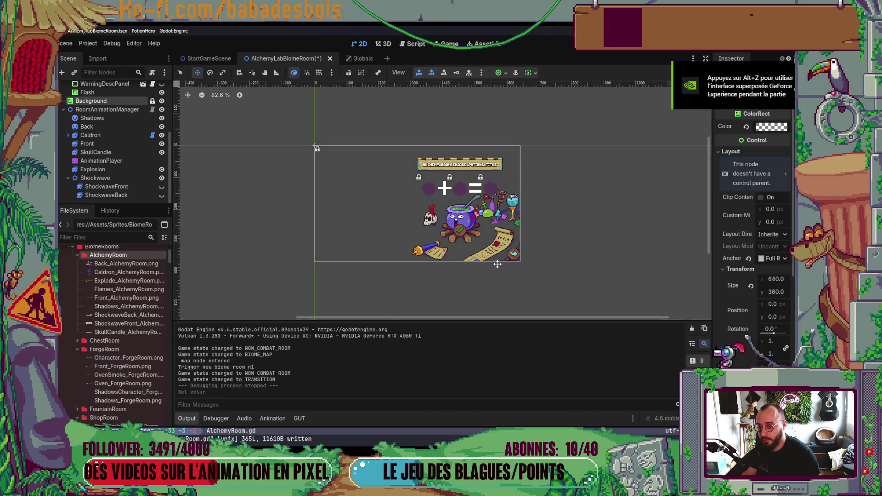
key(F5)
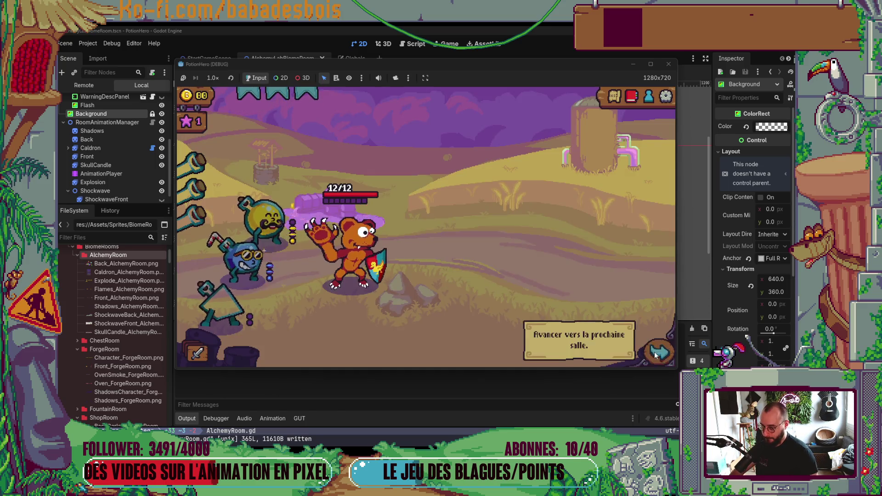
Advance to the alchemy room and mix yellow and blue potions into green, then stop.
click(656, 349)
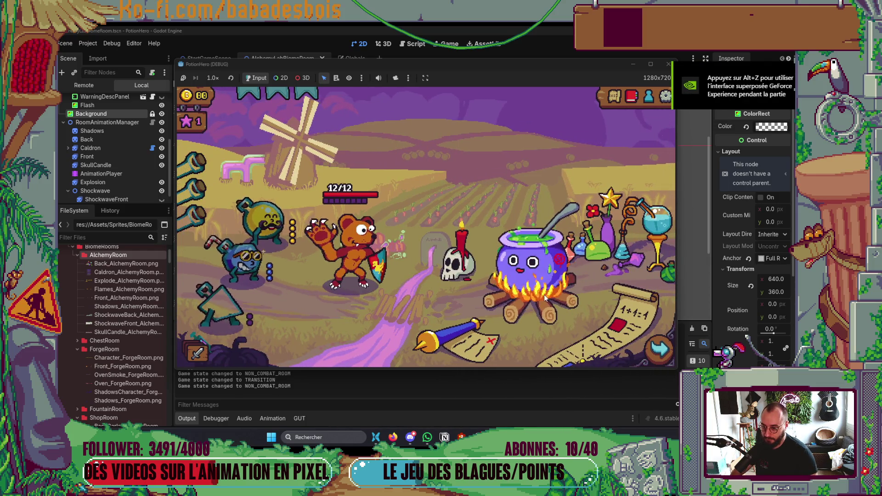
click(549, 321)
click(262, 221)
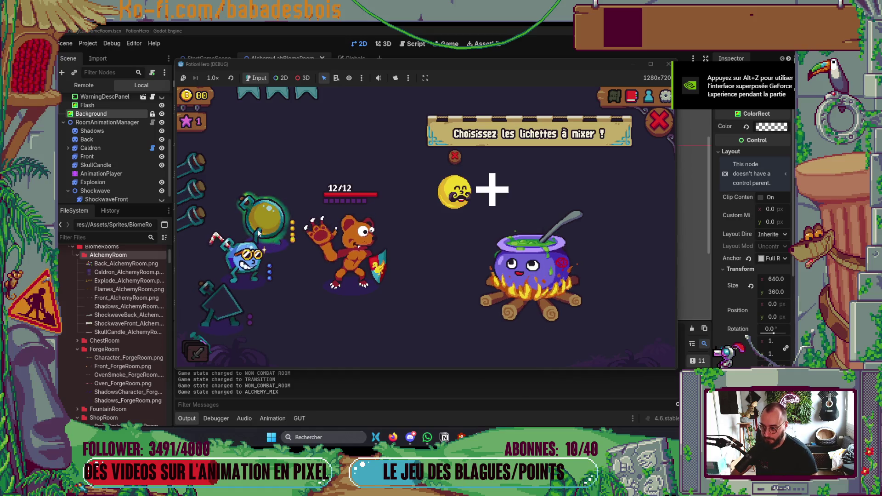
click(242, 272)
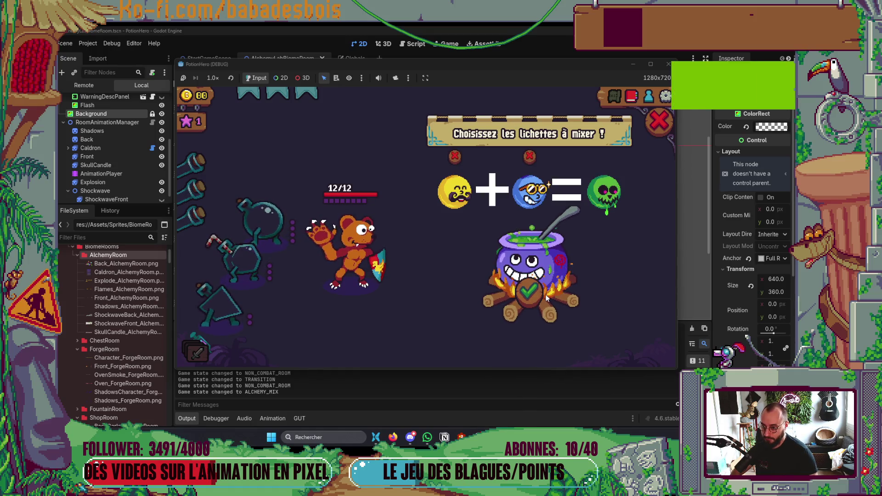
click(523, 307)
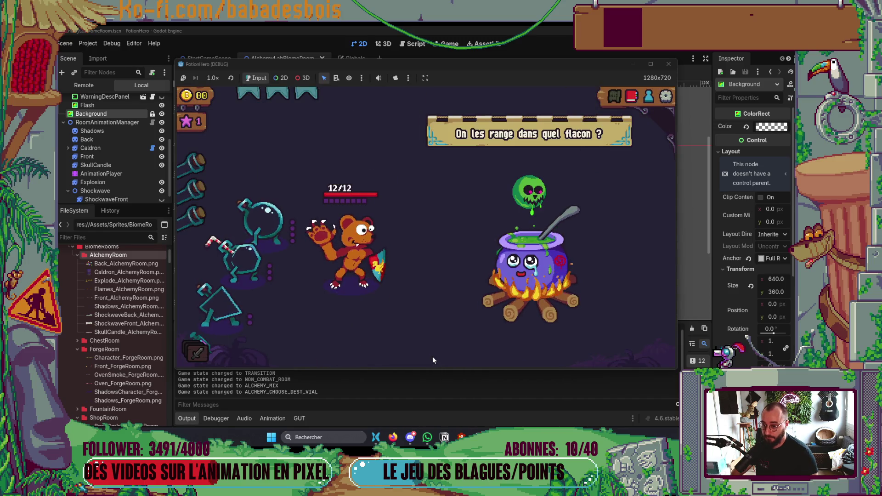
click(669, 64)
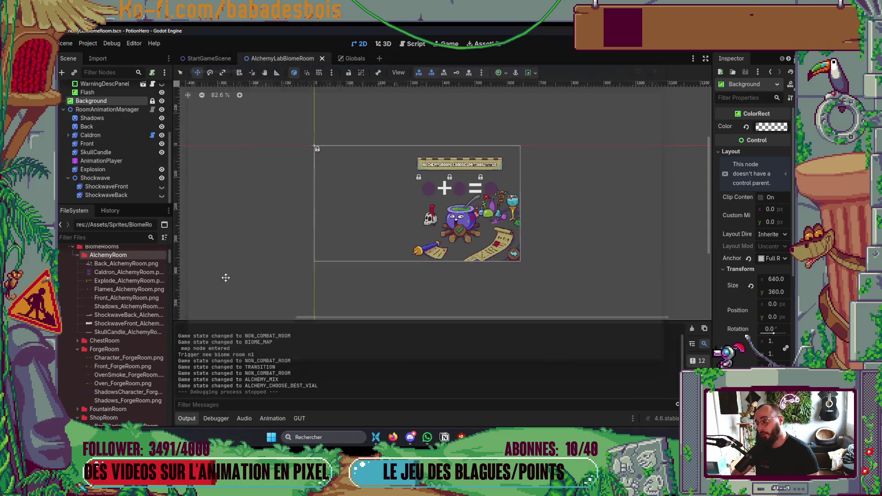
Select the cauldron's Explosion node, set its Ordering Z Index to 1, and launch the game.
click(87, 135)
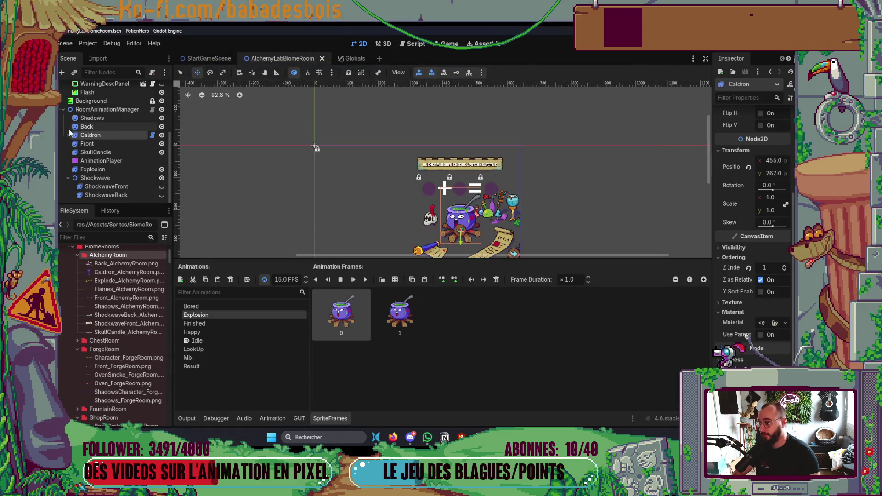
click(86, 127)
click(68, 135)
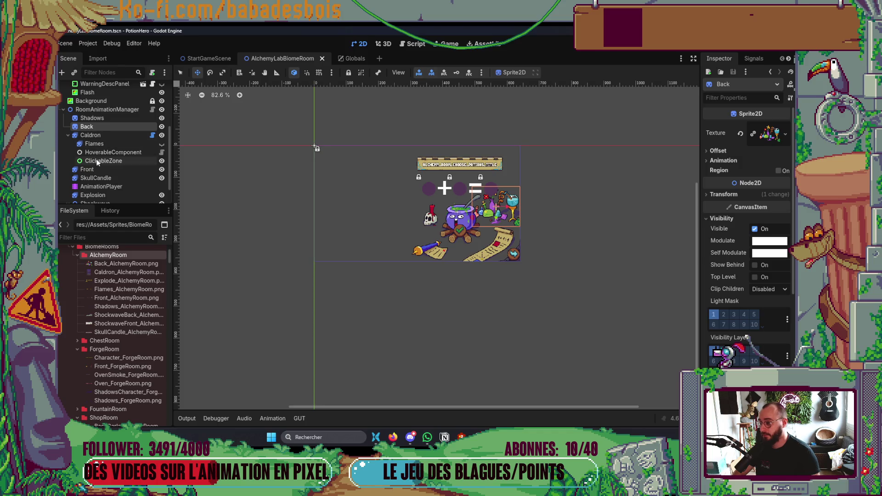
scroll(100, 180, down, 1)
click(99, 171)
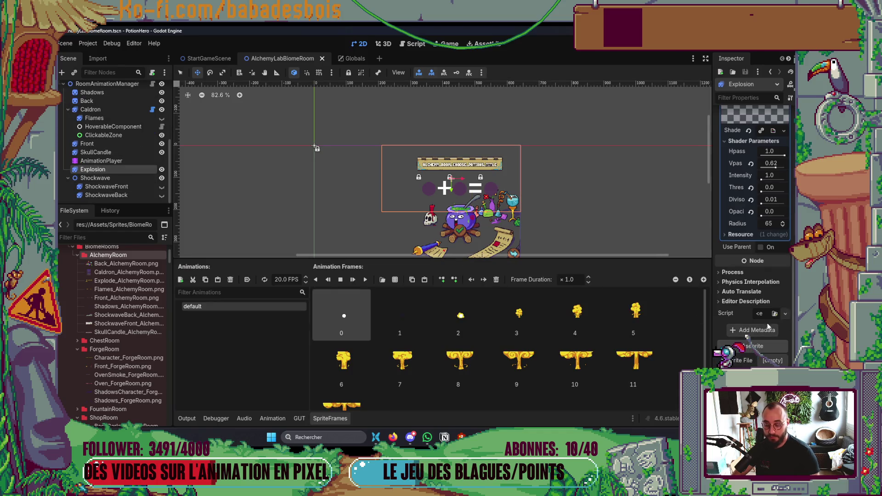
scroll(749, 248, up, 5)
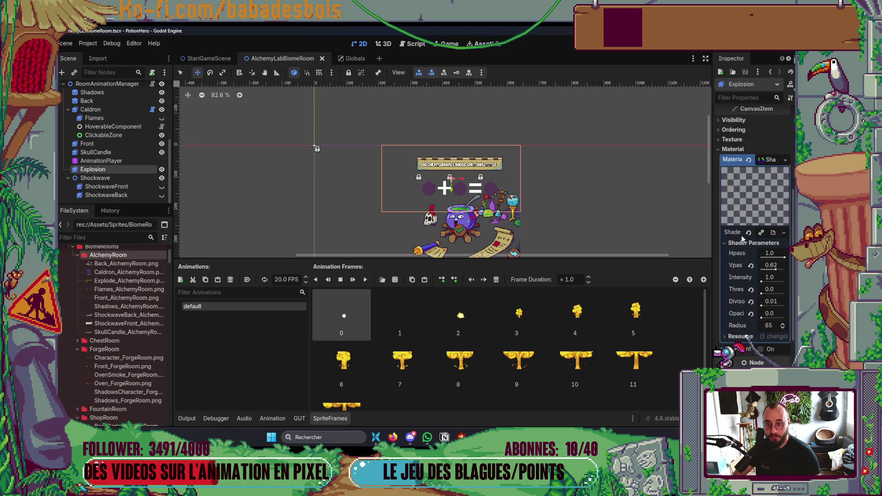
click(738, 230)
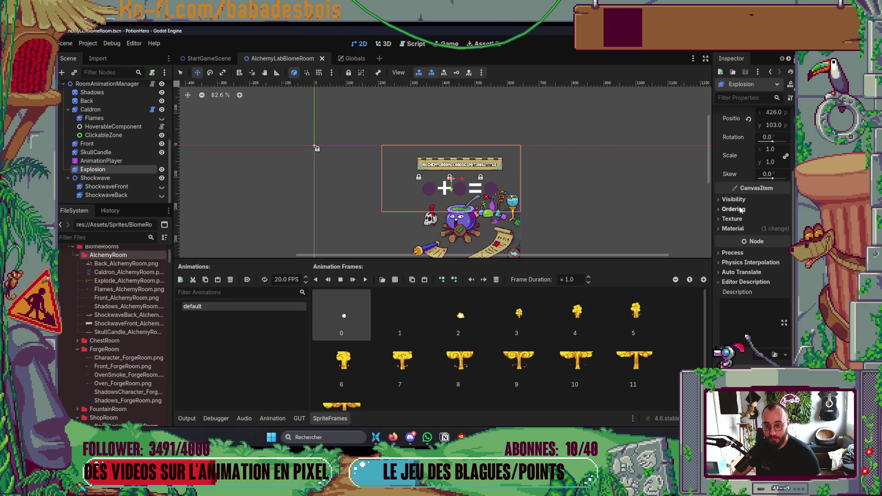
click(734, 209)
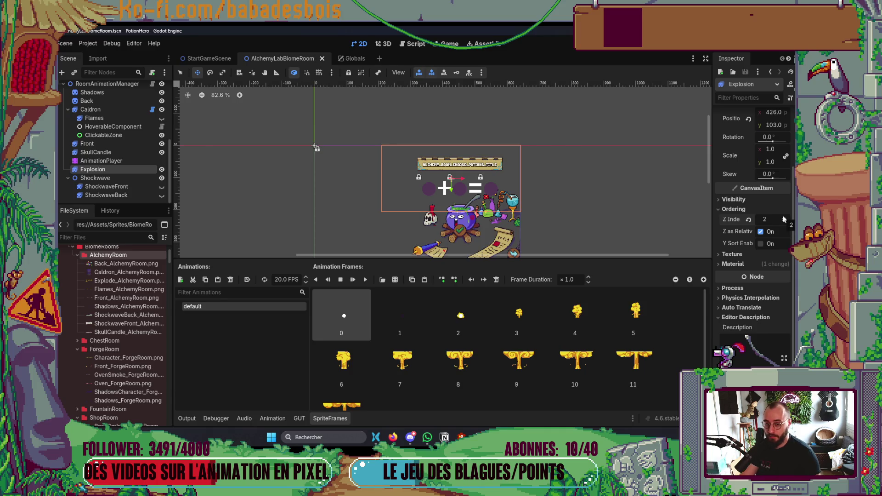
key(F6)
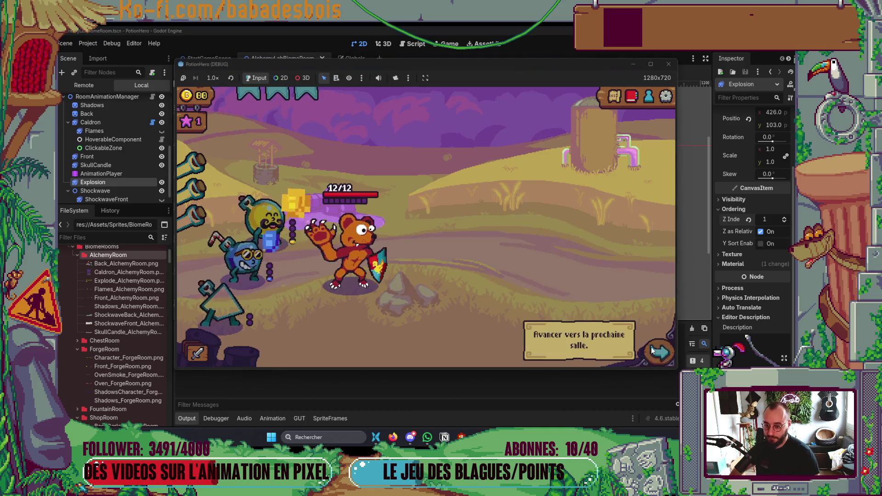
Play to the alchemy room, mix two ingredients at the cauldron, then stop the game.
click(648, 351)
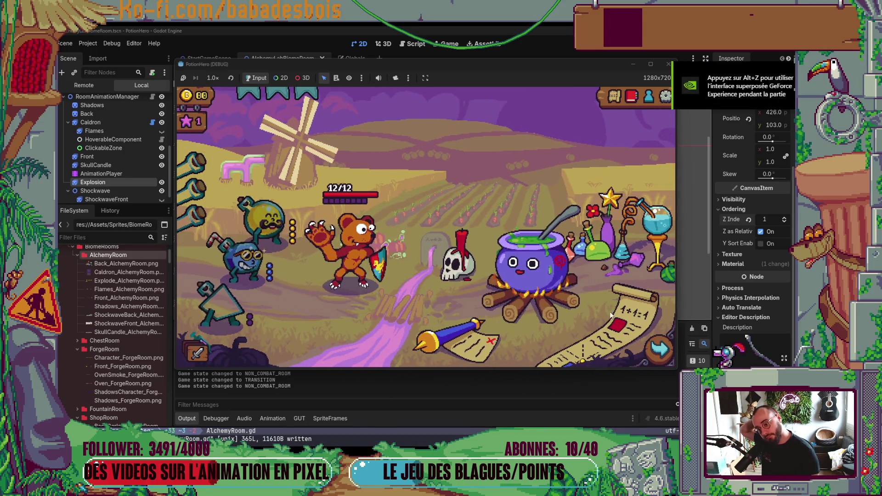
click(533, 267)
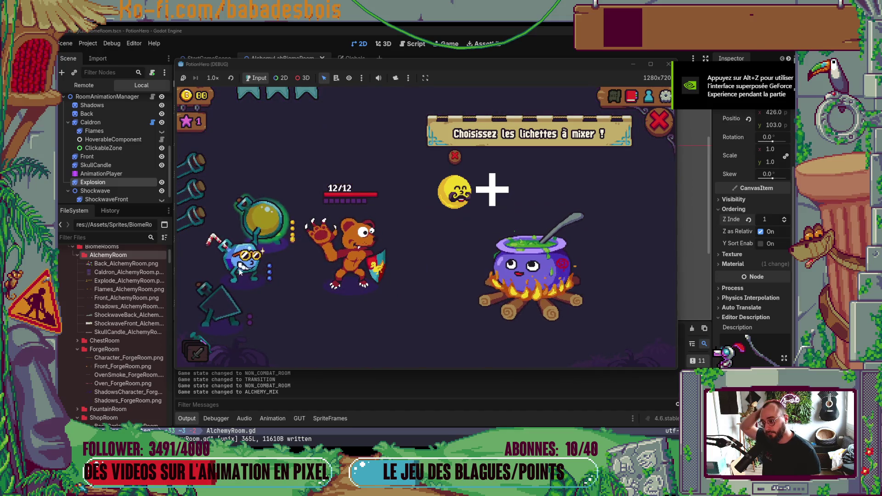
click(251, 257)
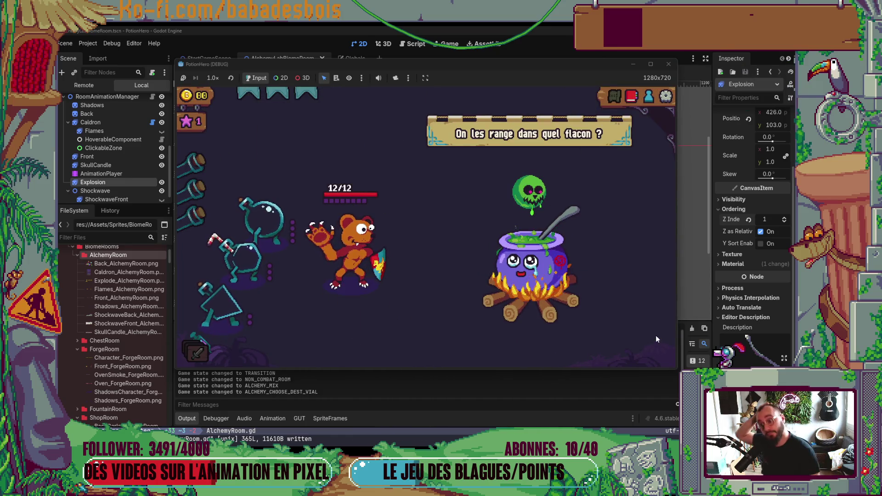
key(F8)
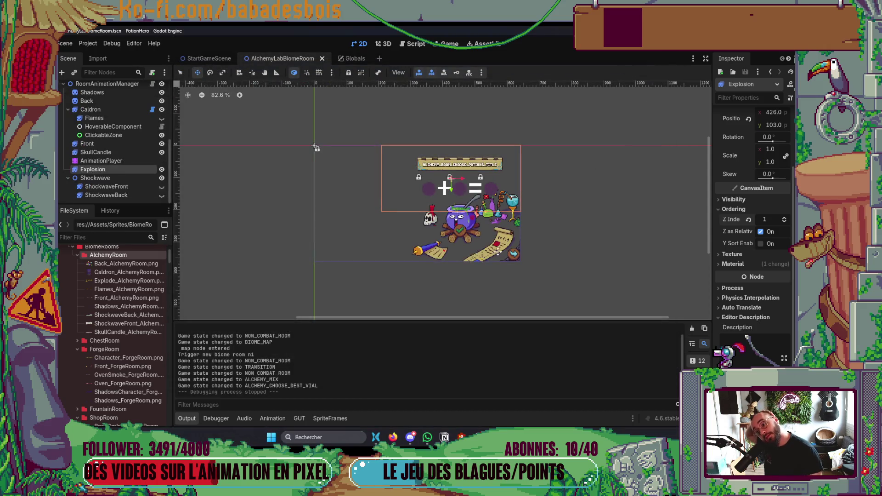
Move the Mix animation's Explosion visible key from 2.8 s to 2.5333 s and run the game.
click(123, 162)
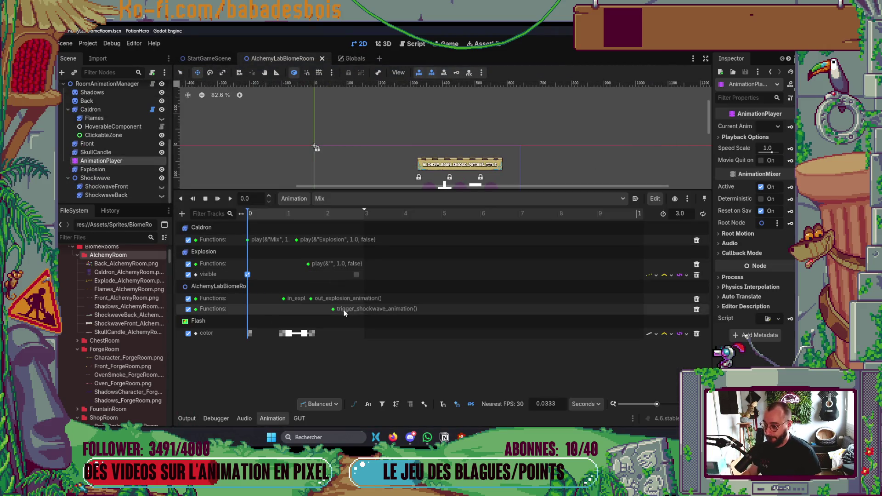
click(350, 274)
drag(351, 276, 346, 276)
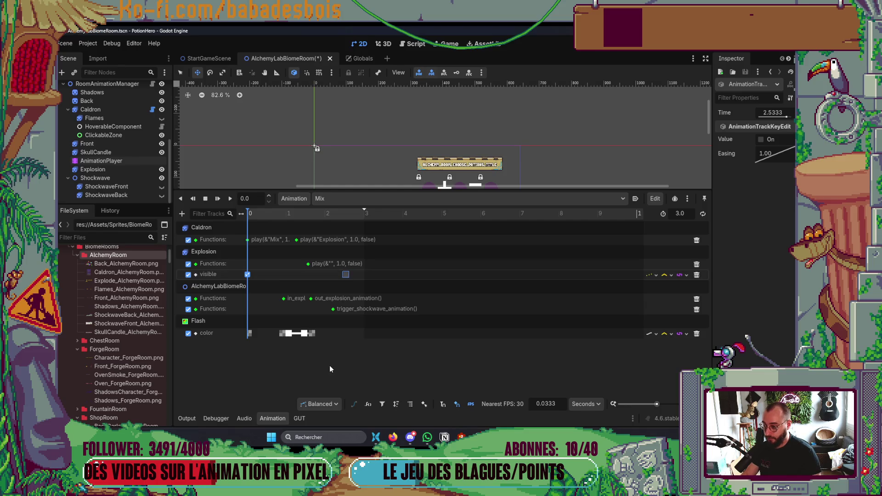
click(278, 423)
key(F5)
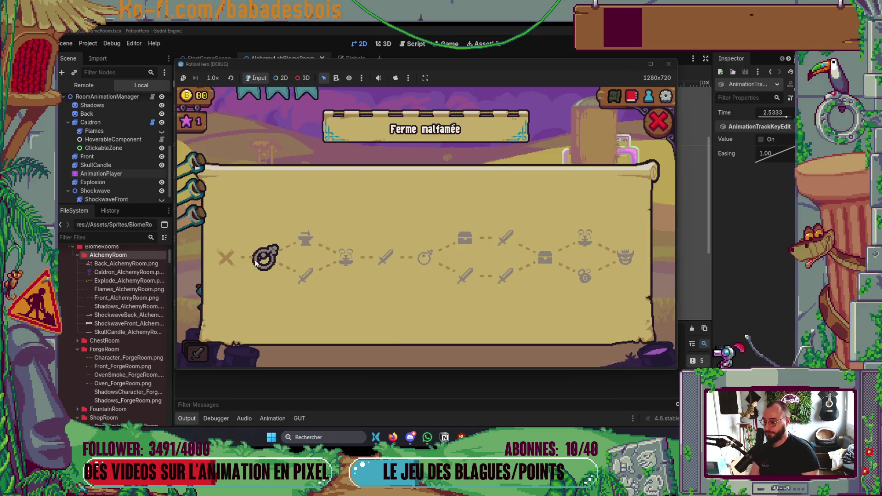
Enter the farm room, mix yellow and blue into green at the cauldron, then stop.
click(263, 258)
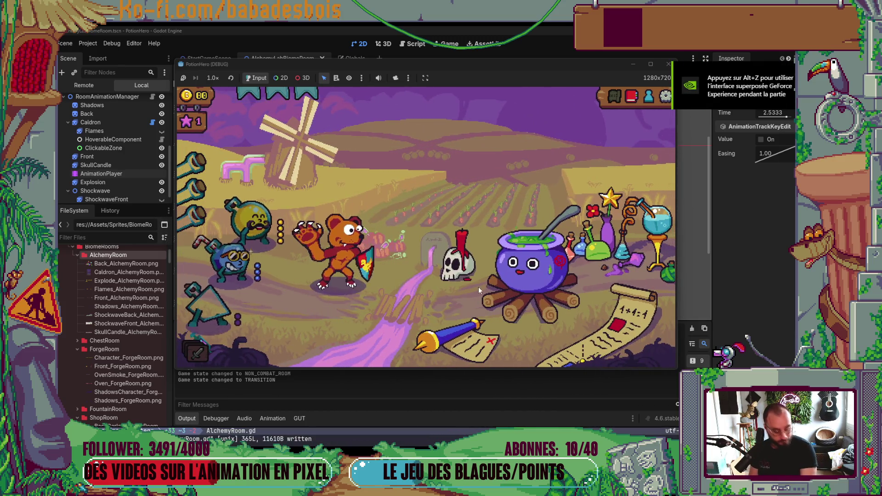
click(544, 264)
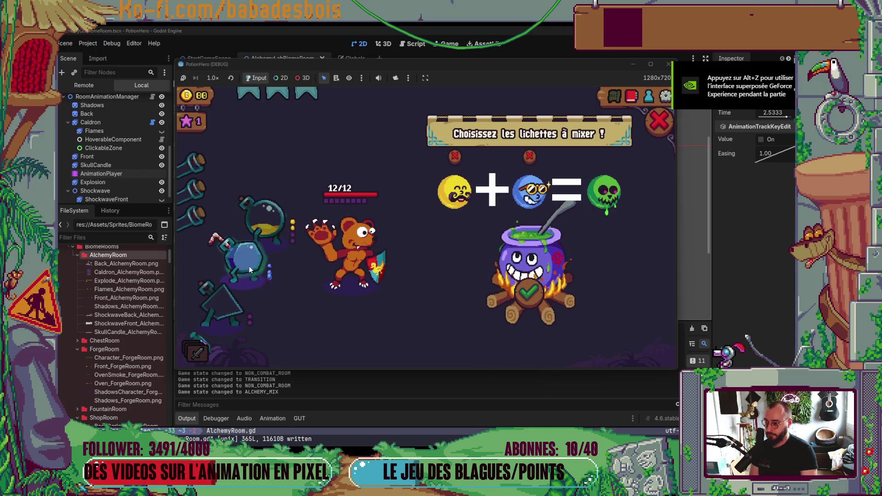
click(526, 293)
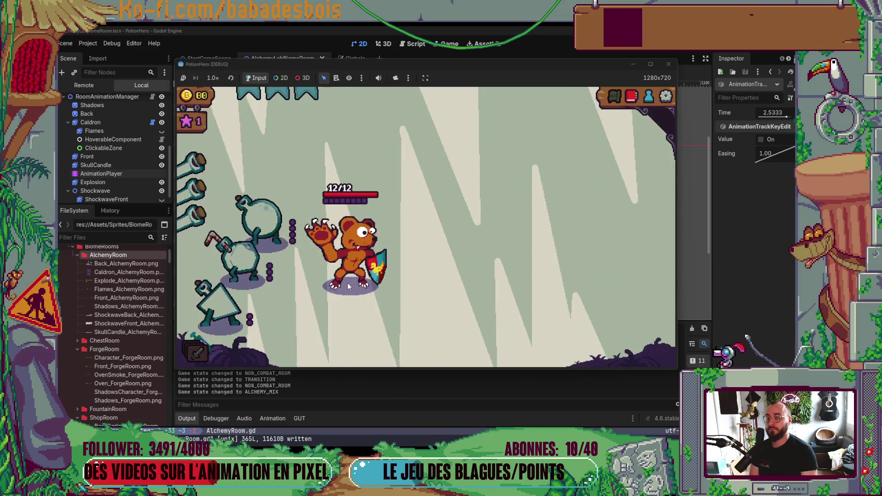
key(F8)
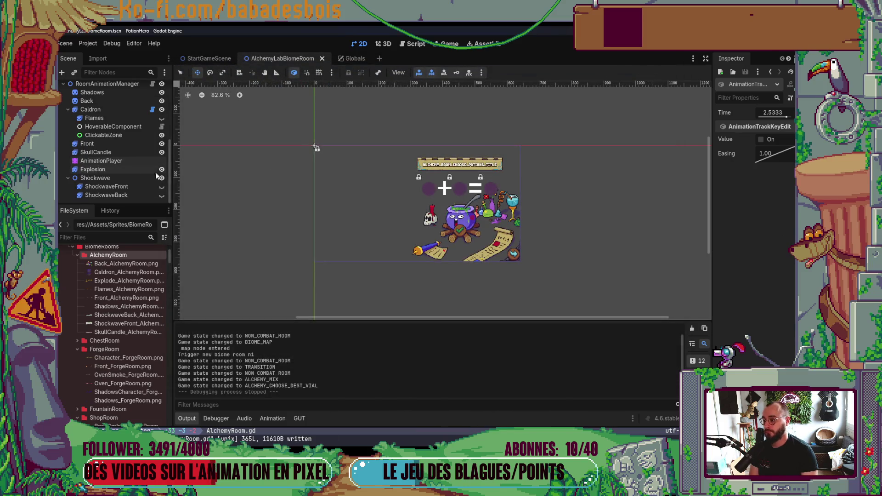
Move the Explosion visible key earlier to 2.3333 s and rerun the game.
click(124, 162)
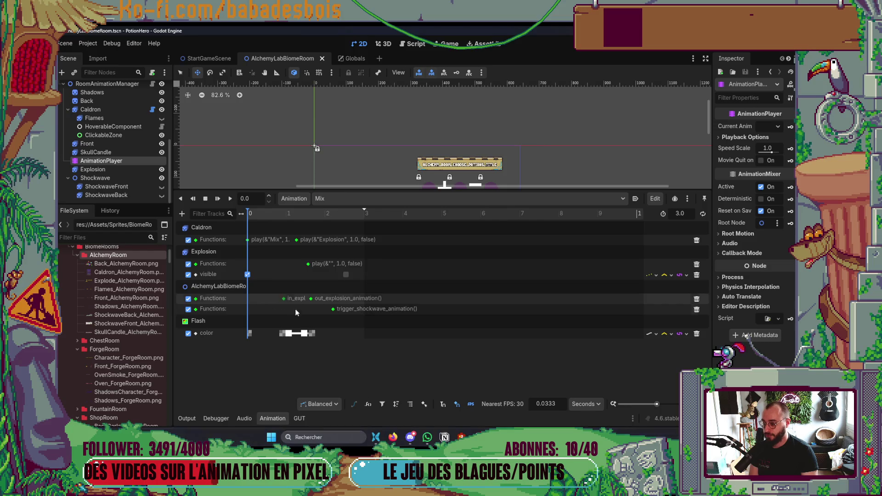
click(332, 310)
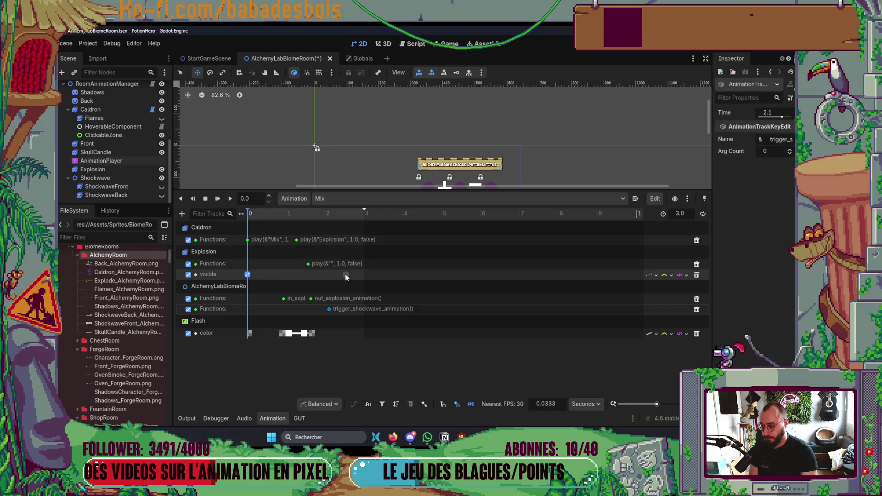
drag(337, 279, 341, 387)
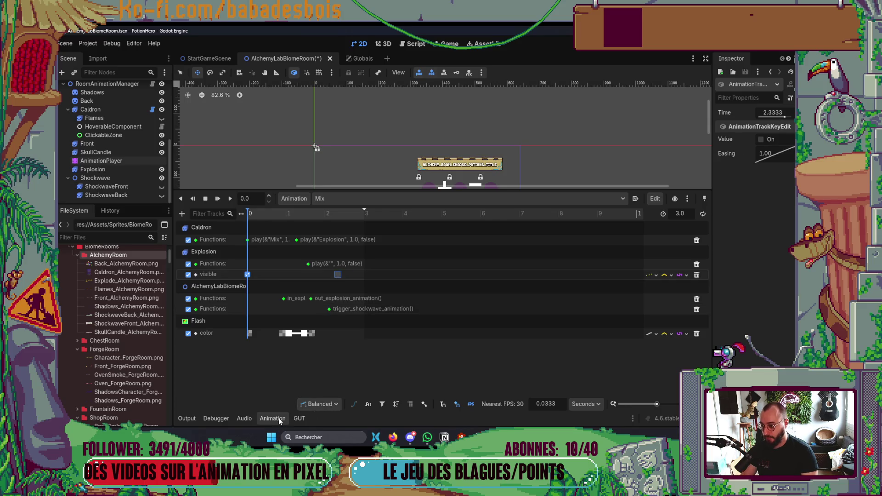
click(279, 419)
key(F5)
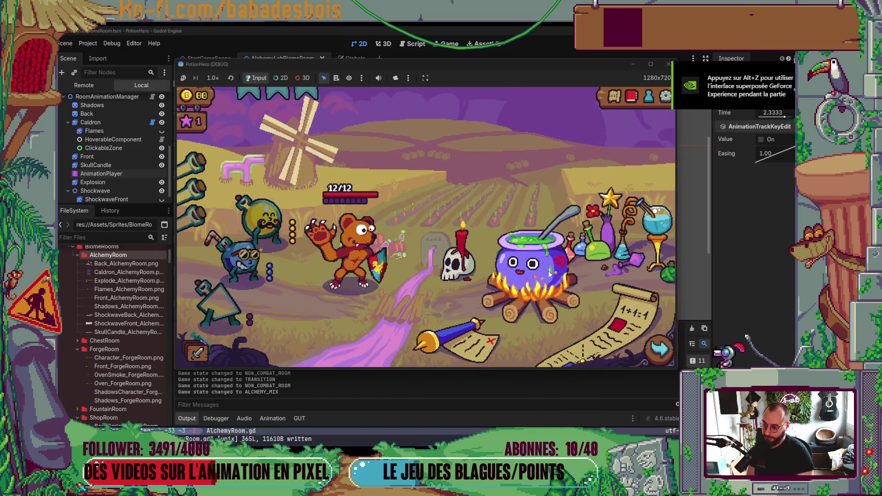
Mix two ingredients, including blue, at the cauldron, then close the game window.
click(530, 267)
click(249, 270)
click(533, 312)
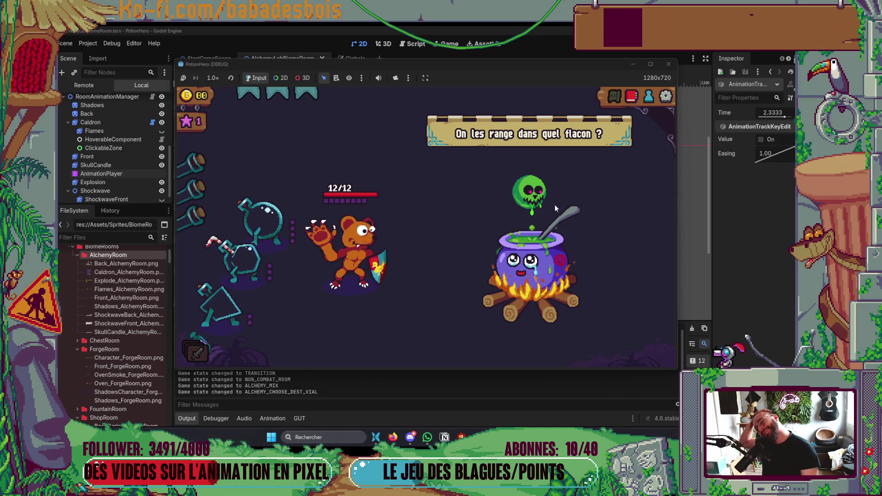
click(669, 64)
Relaunch the game, brew the green potion from yellow and blue, then close the game.
key(F5)
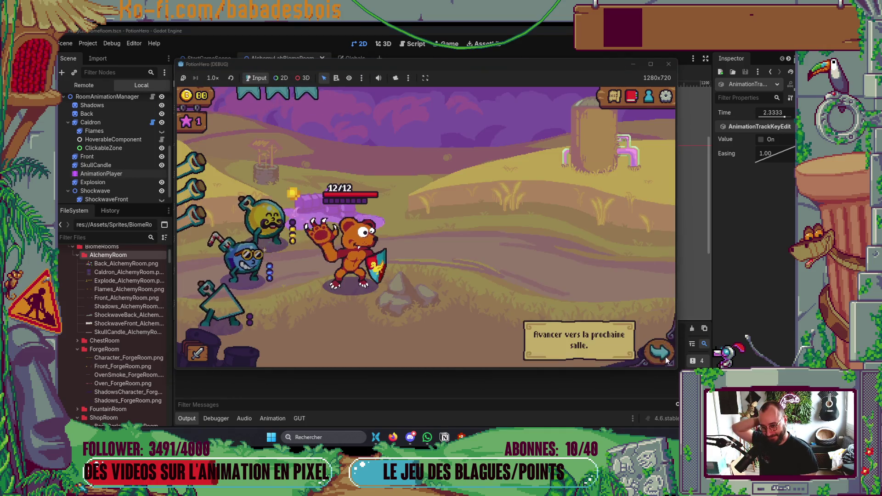
click(652, 353)
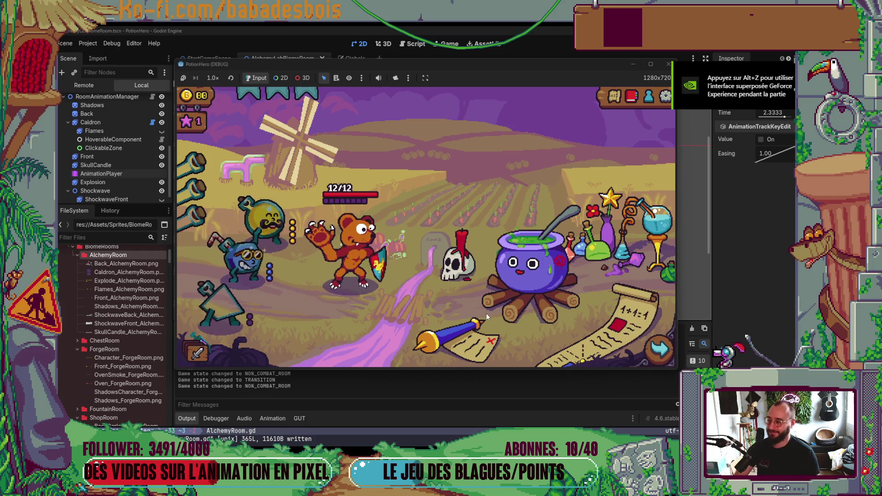
click(542, 272)
click(265, 221)
click(246, 262)
click(531, 291)
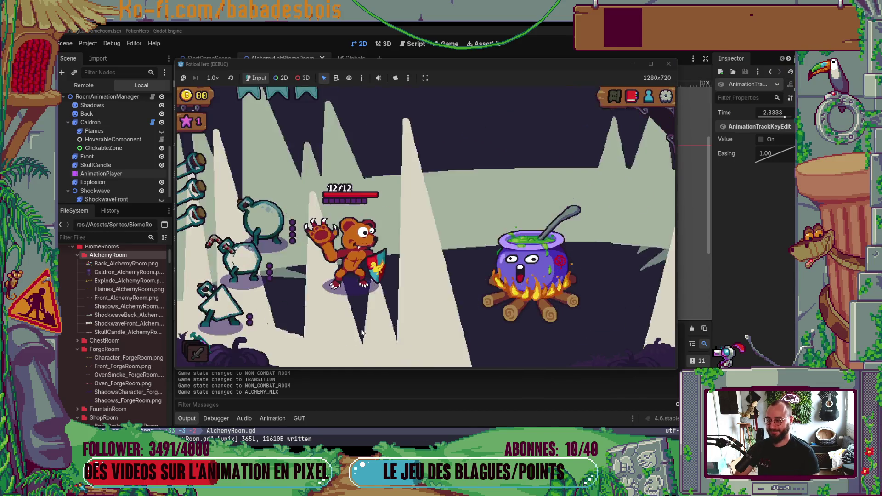
click(669, 65)
Drag the Mix animation's Explosion visible key from 2.3333 s to 2.2667 s and collapse the timeline.
click(112, 163)
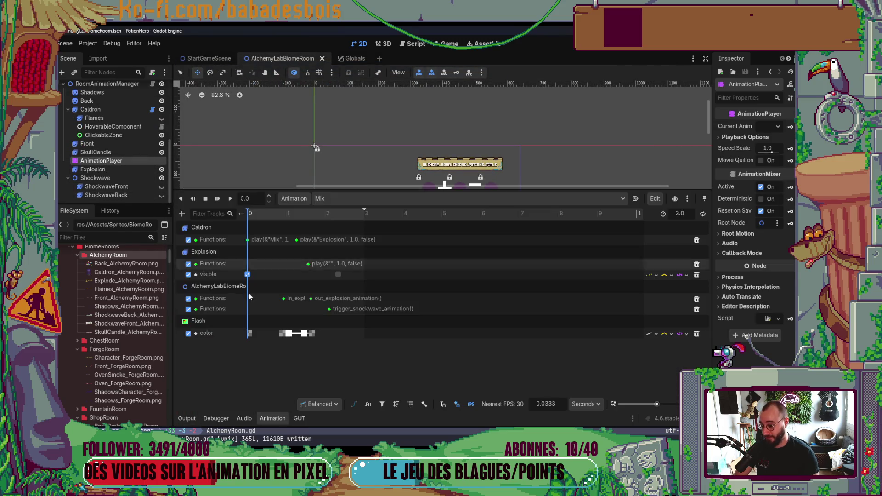
click(329, 309)
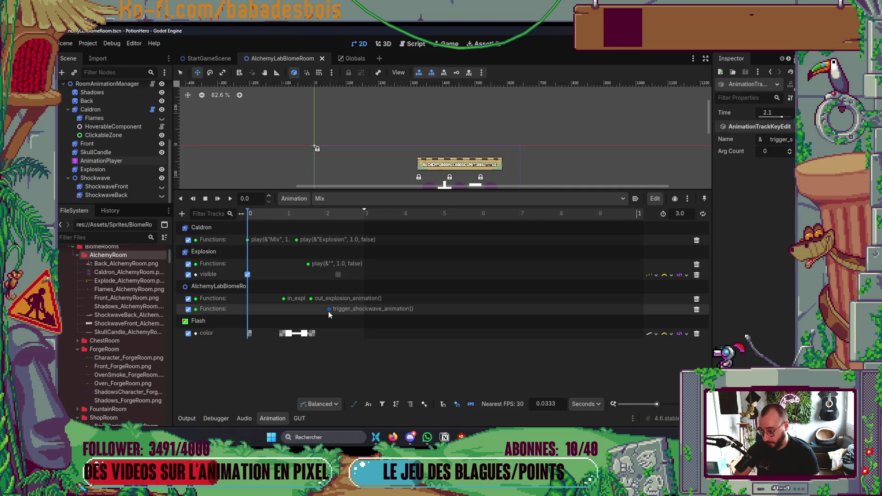
click(338, 276)
drag(336, 281, 335, 281)
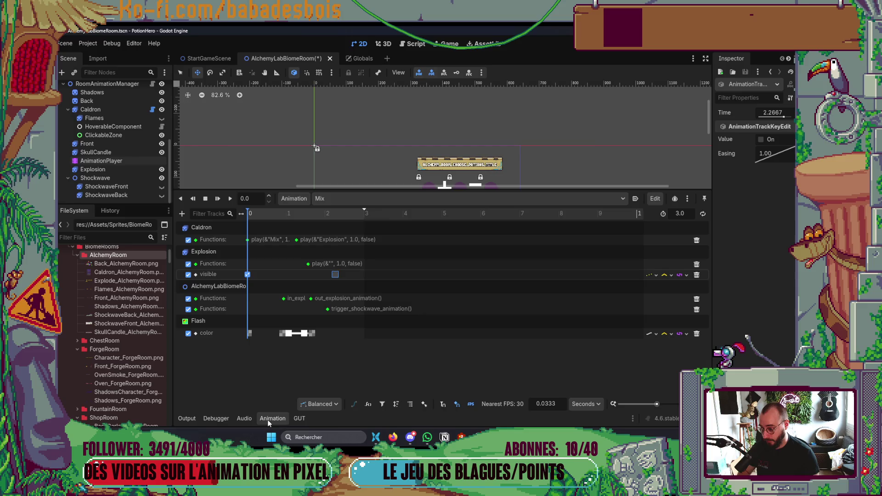
click(270, 421)
scroll(461, 234, up, 5)
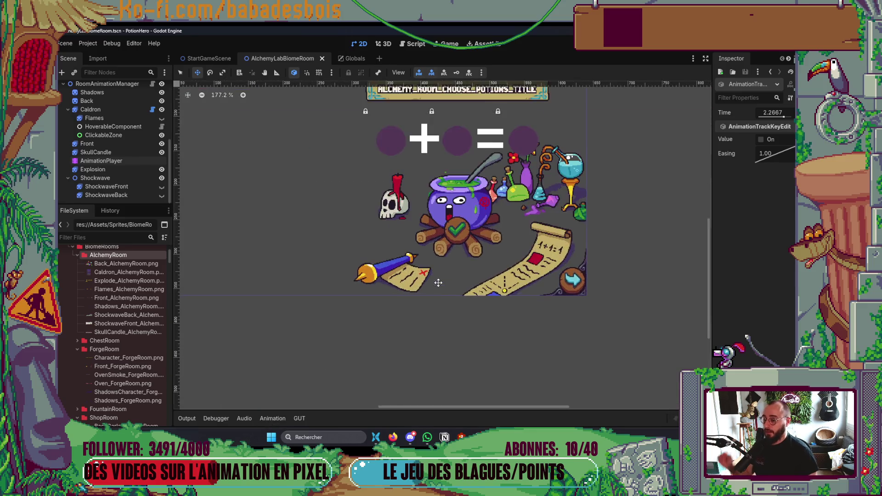
Preview the Explosion sprite frames, save the scene, and switch to the Globals scene.
click(97, 169)
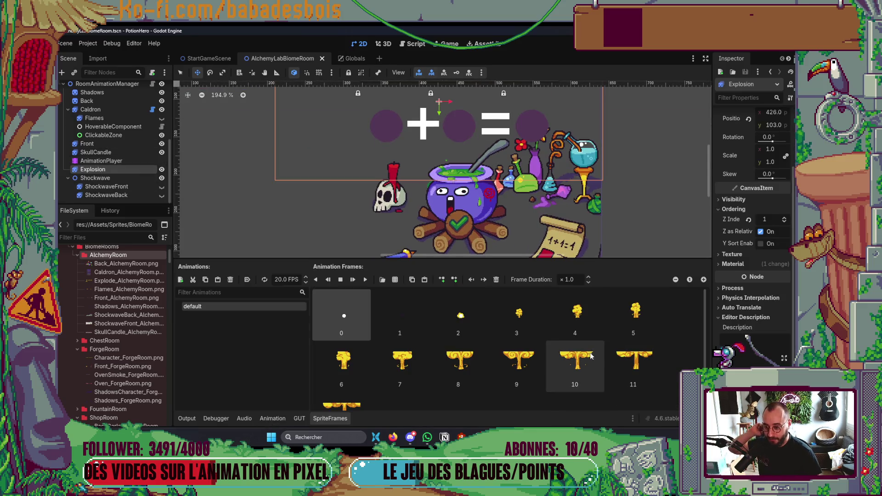
click(399, 322)
click(460, 317)
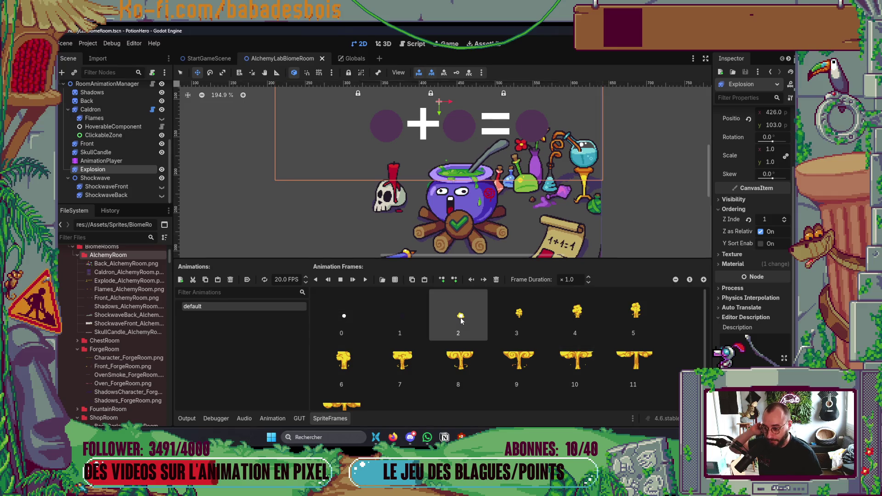
scroll(611, 177, down, 2)
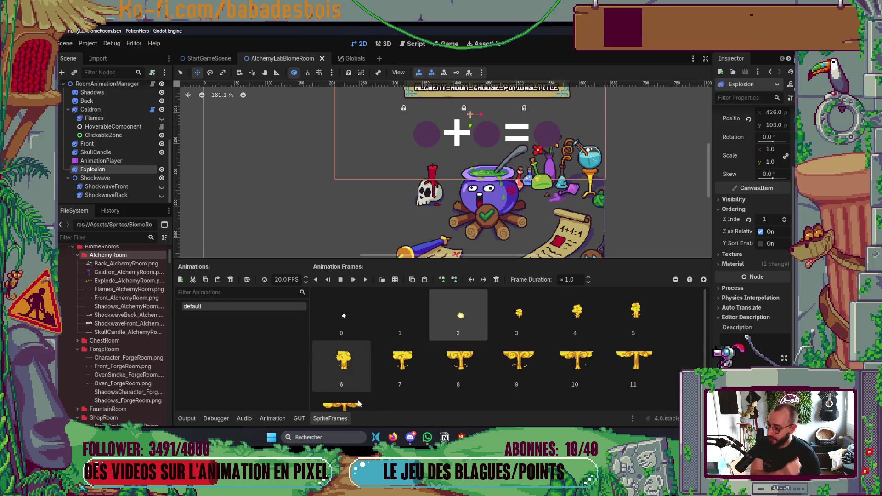
click(341, 418)
key(ctrl+s)
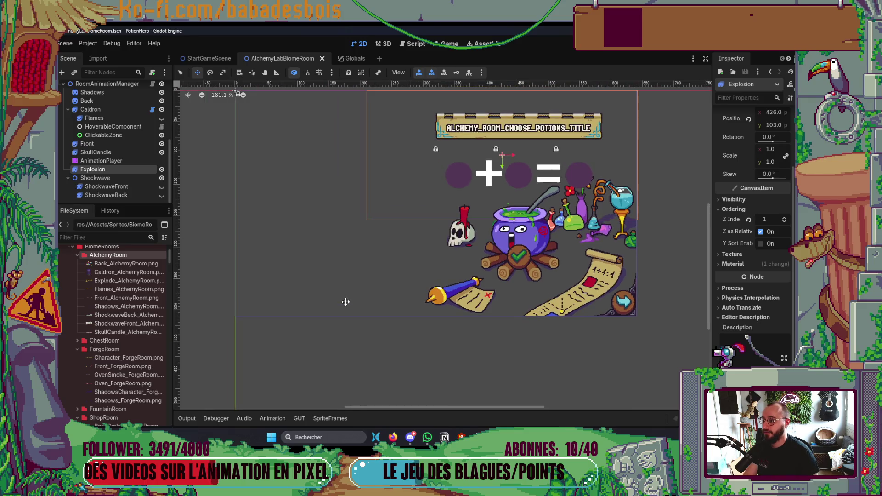
click(356, 59)
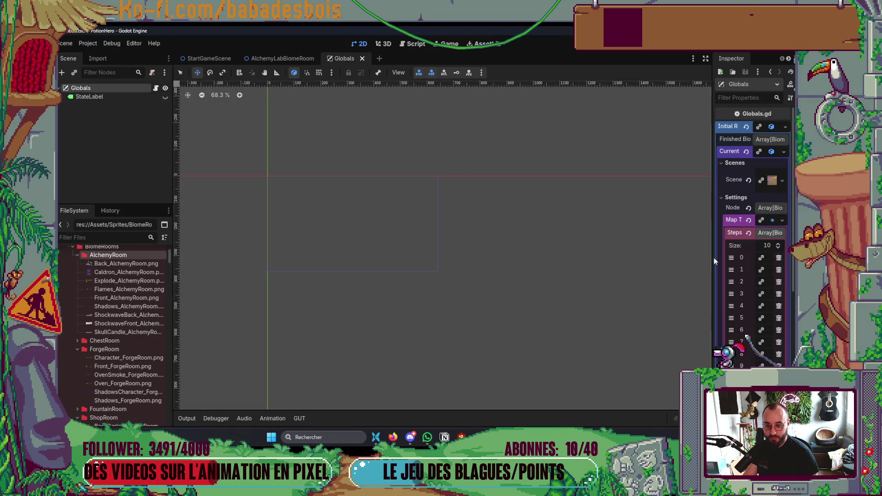
Widen the Inspector and collapse the Steps, Map Template and Current Biome sections.
drag(710, 261, 555, 261)
click(740, 233)
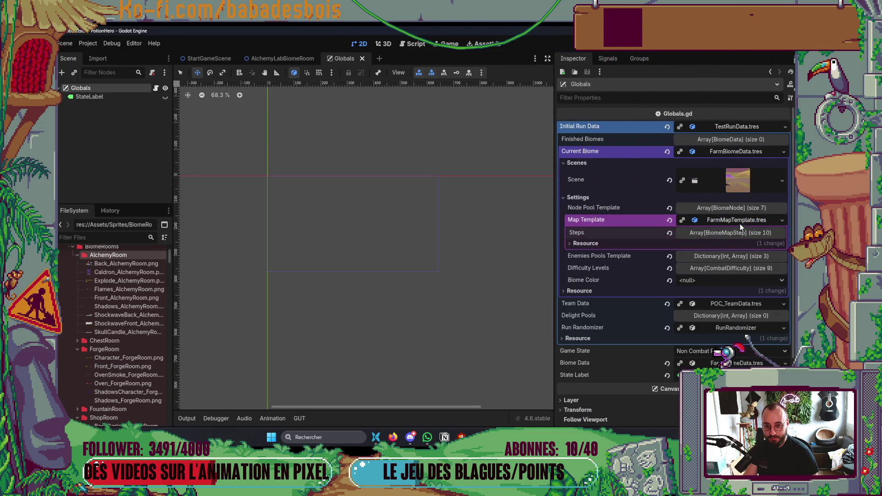
click(743, 219)
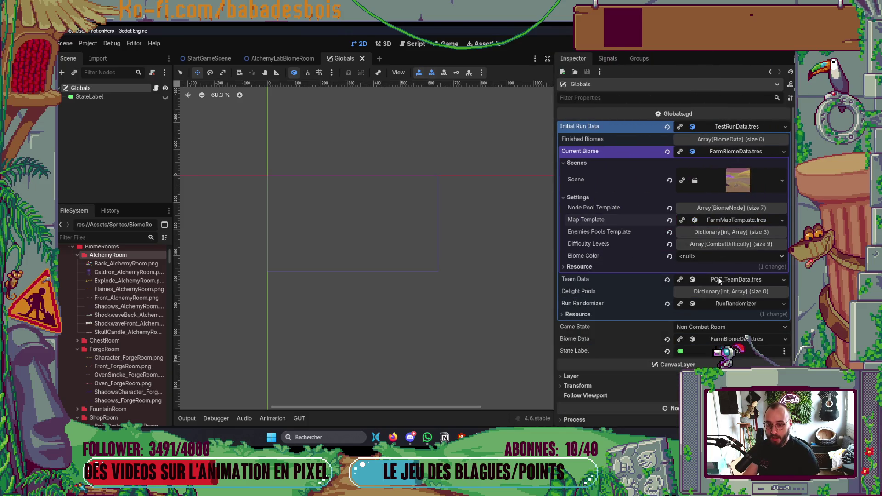
click(718, 151)
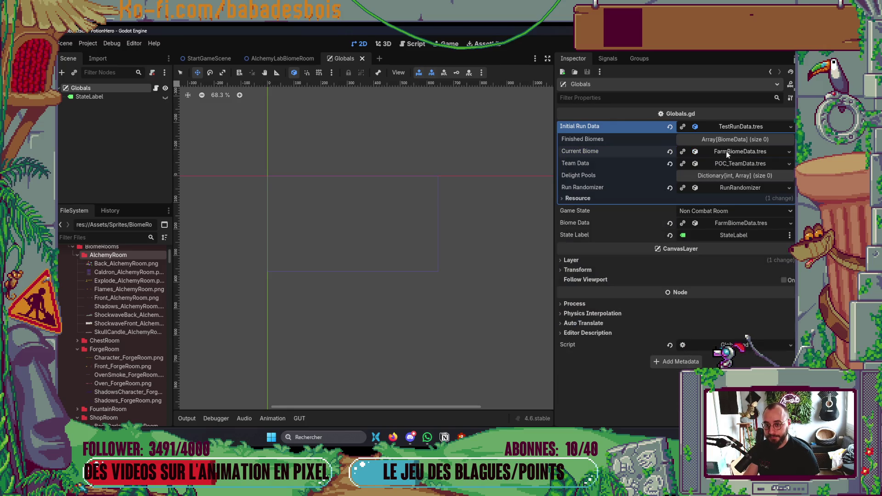
click(730, 128)
click(729, 127)
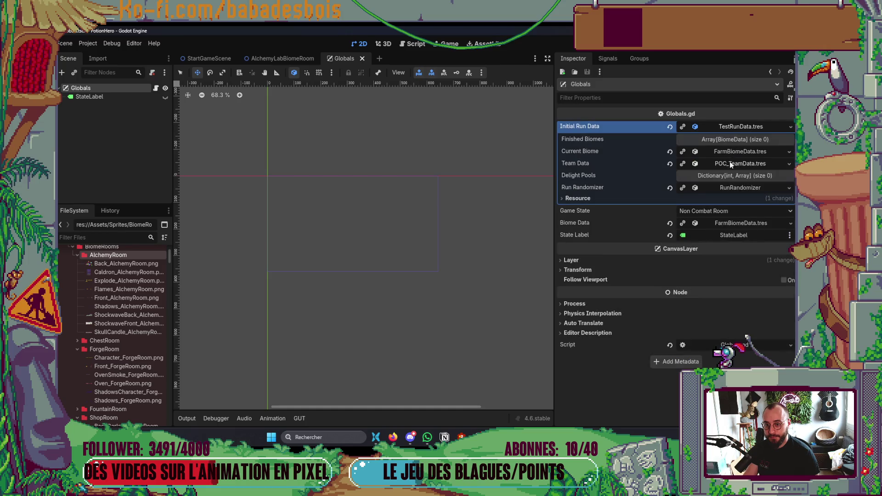
Expand POC_TeamData to the third potion's components and filter project files for 'Poison'.
click(733, 164)
click(724, 238)
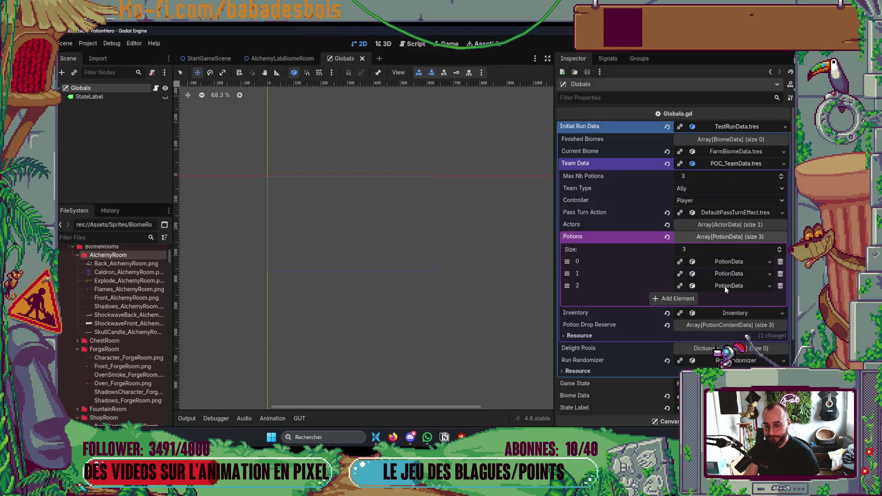
click(727, 287)
click(710, 306)
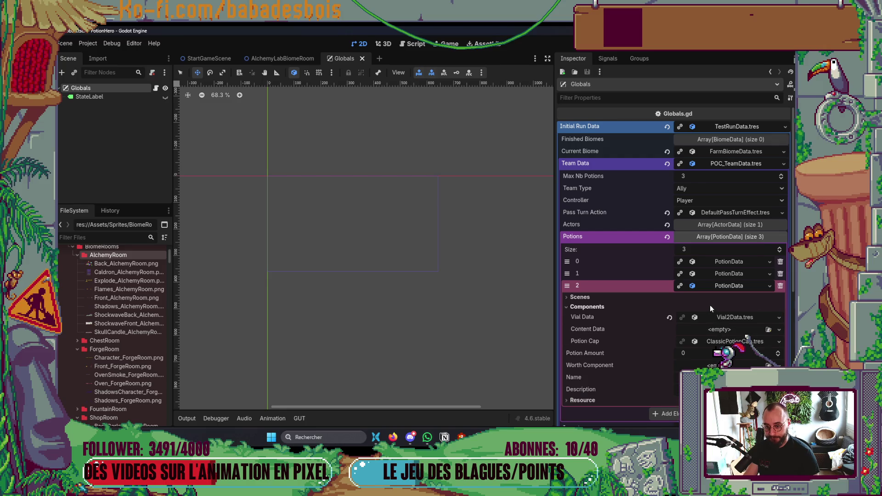
click(119, 238)
text(Poison)
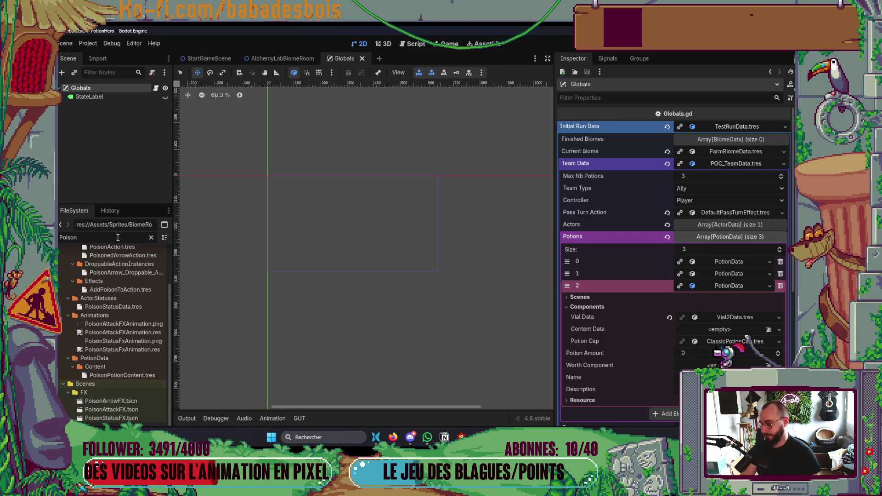
Filter FileSystem to 'PoisonP' and assign PoisonPotionContent.tres as the third potion's Content Data.
scroll(142, 312, up, 3)
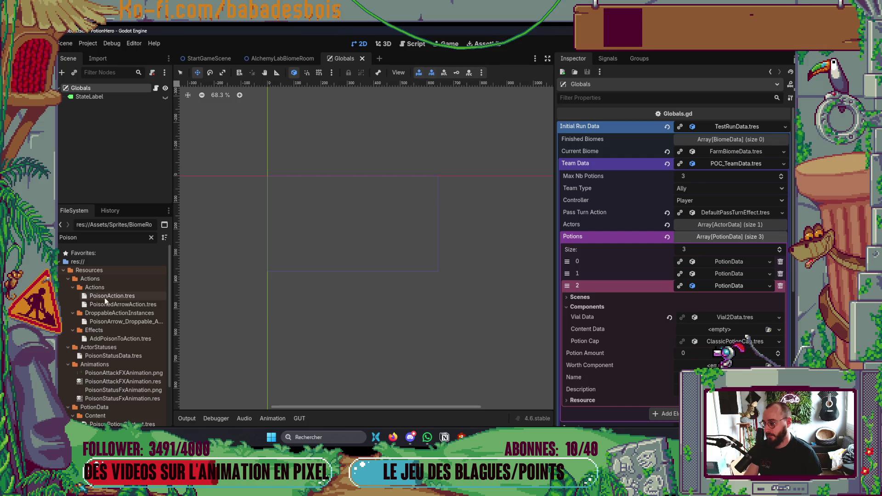
click(122, 356)
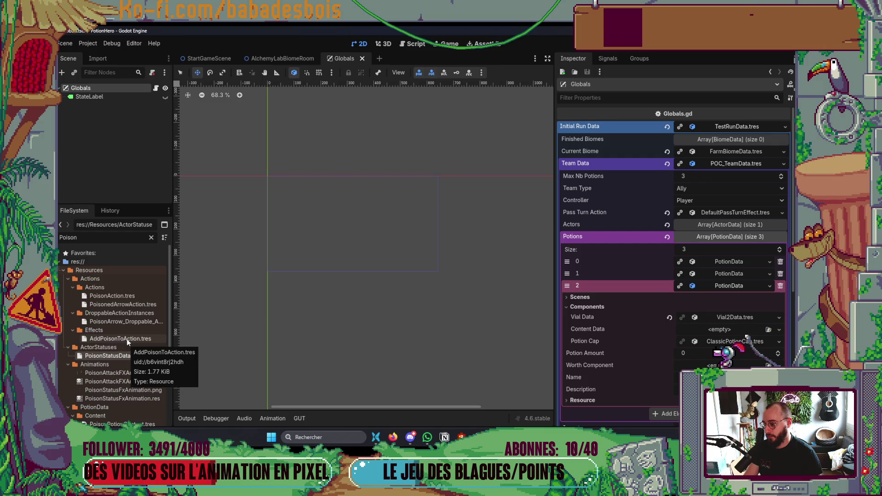
scroll(134, 357, down, 2)
text(Po)
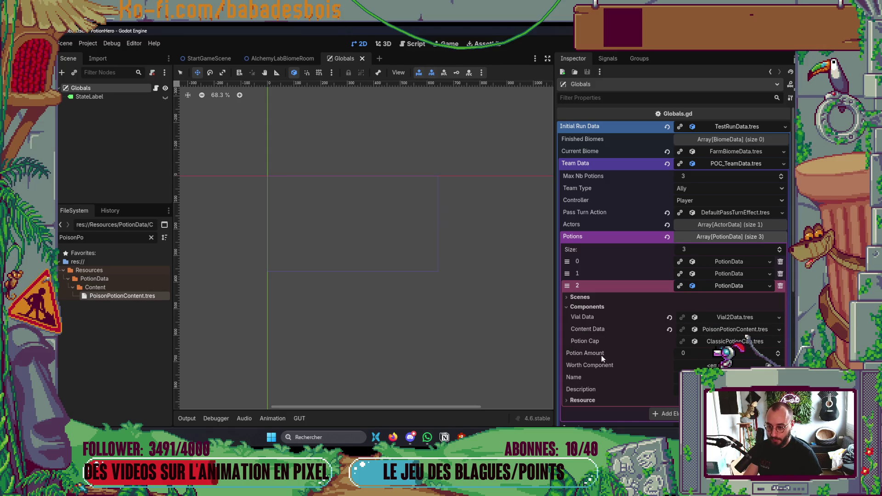
Set the third potion's Potion Amount to 2, save, and run the game.
click(684, 353)
text(2)
key(Return)
key(ctrl+s)
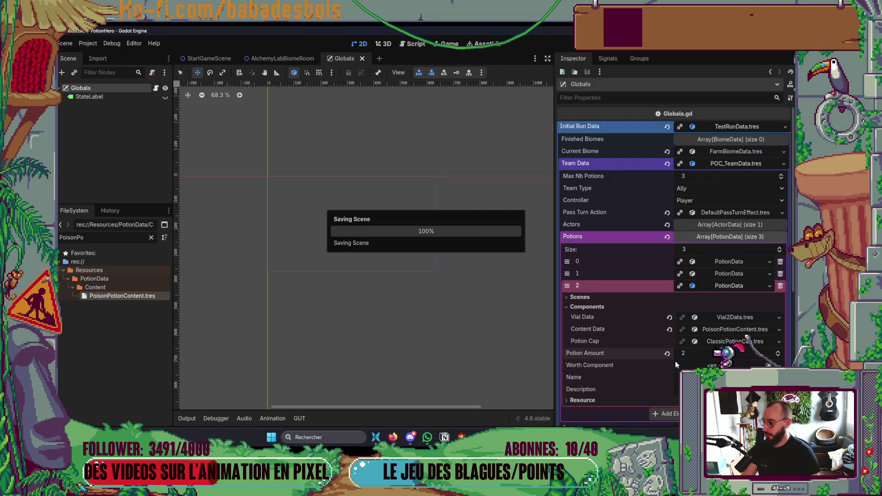
key(F5)
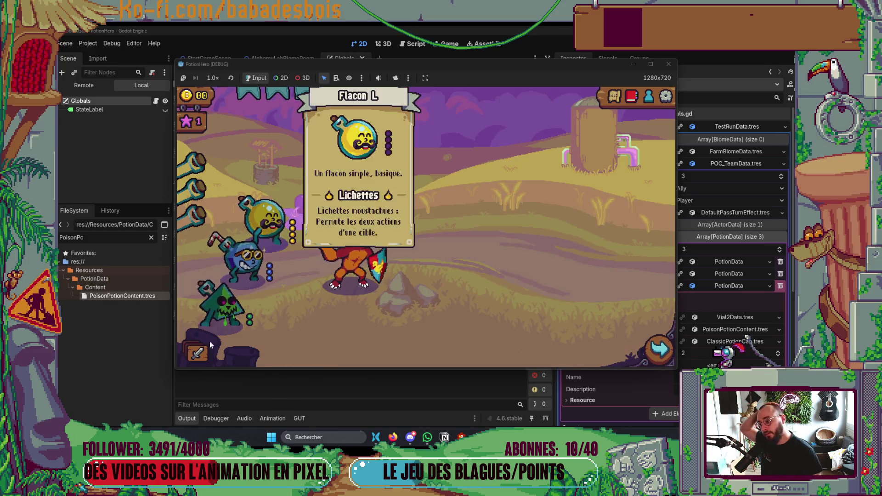
Enter the alchemy room, mix yellow with blue, then try yellow with the green skull lichette.
click(660, 349)
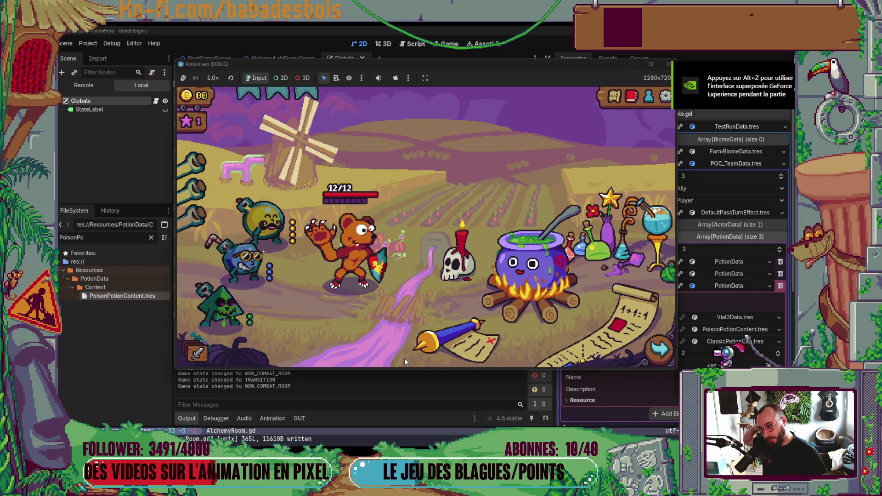
click(530, 267)
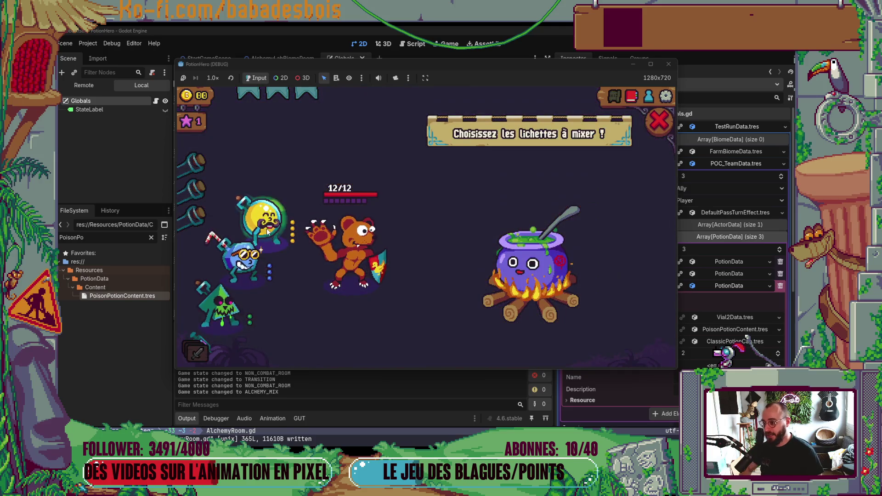
drag(267, 231, 455, 192)
drag(243, 259, 554, 199)
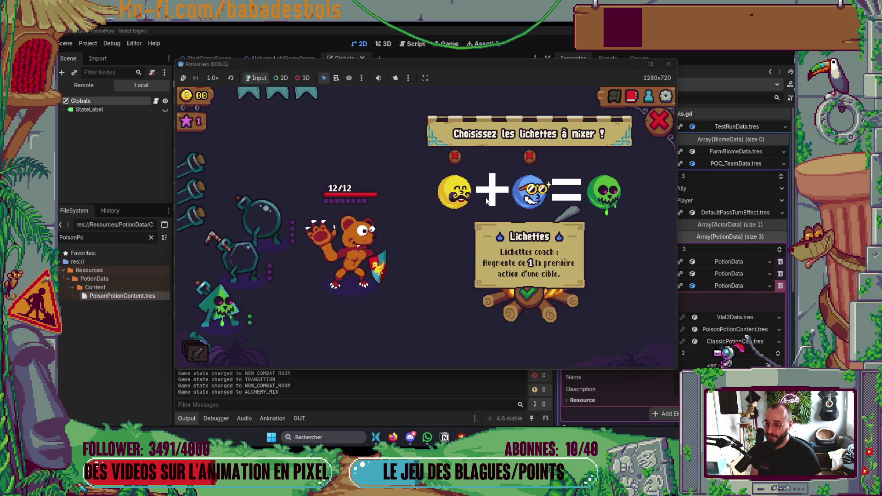
click(530, 158)
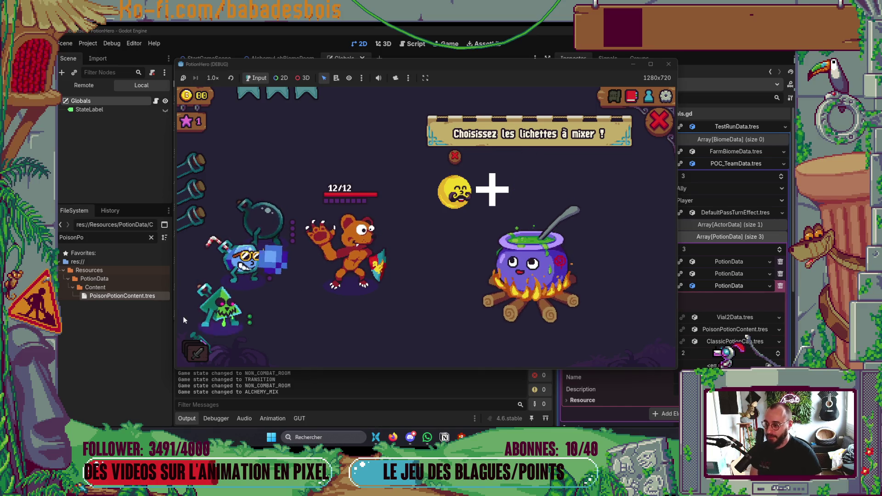
click(219, 304)
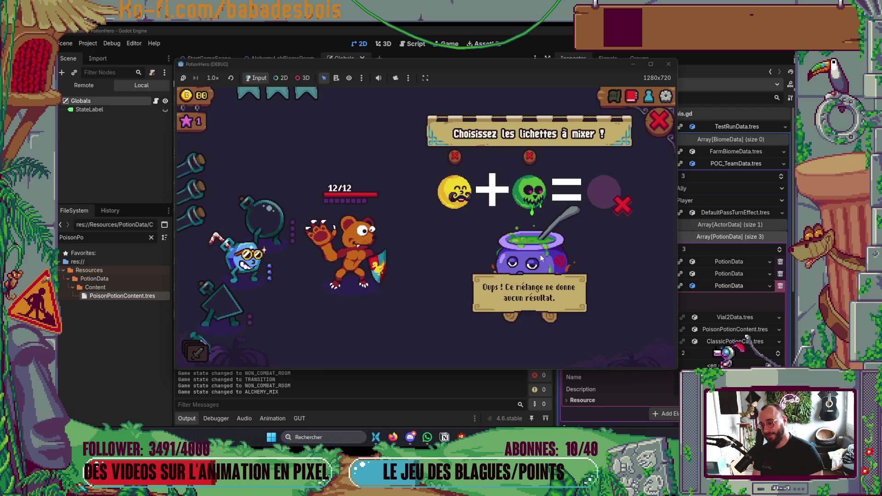
click(538, 182)
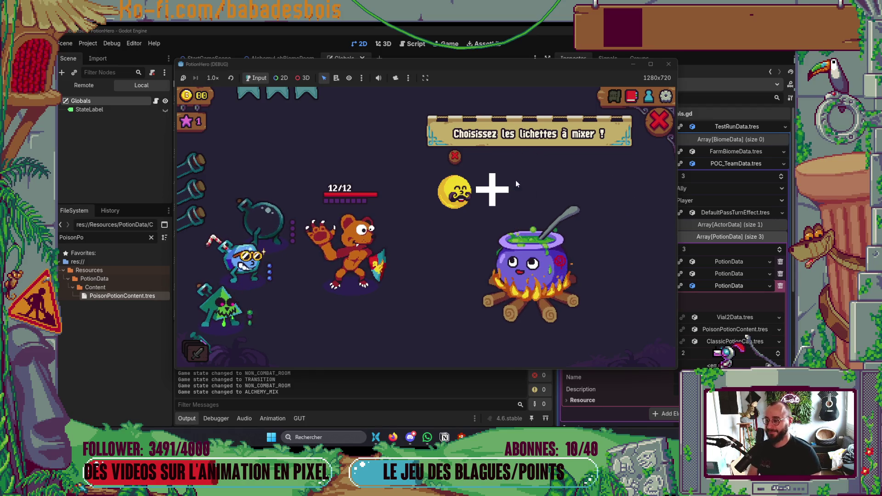
click(455, 191)
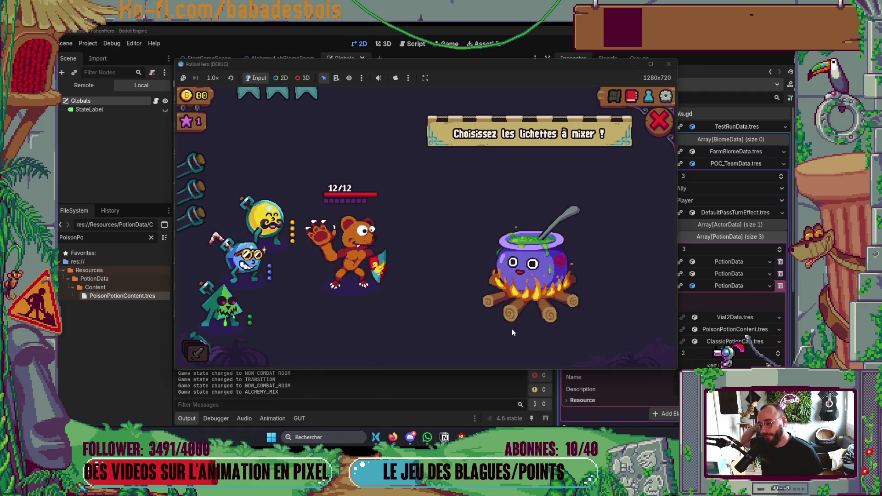
Retry yellow with blue and with green, then brew yellow plus blue.
click(262, 220)
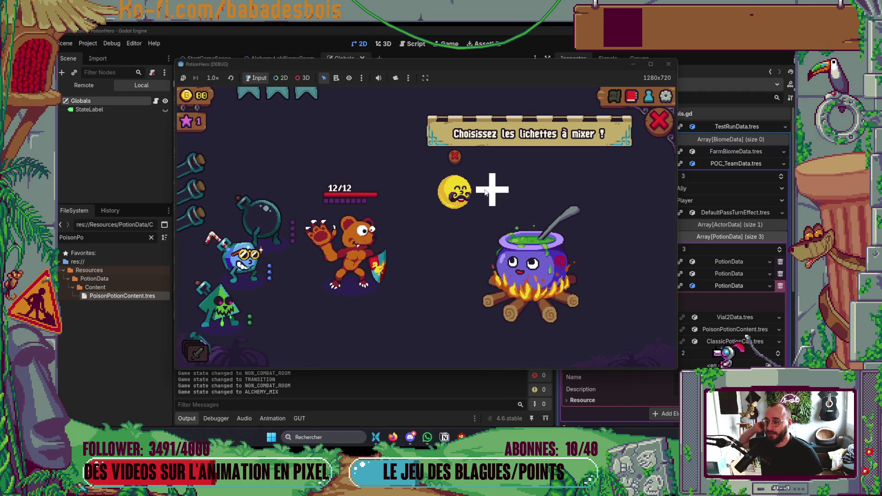
click(238, 268)
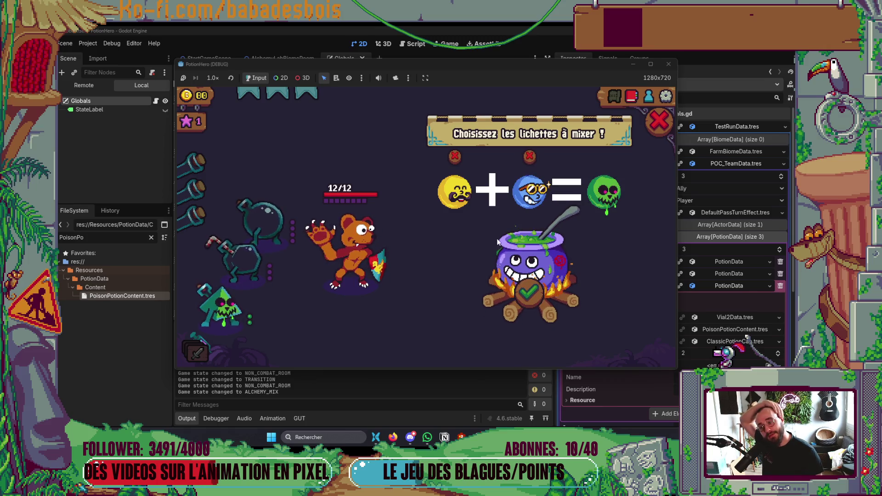
click(530, 157)
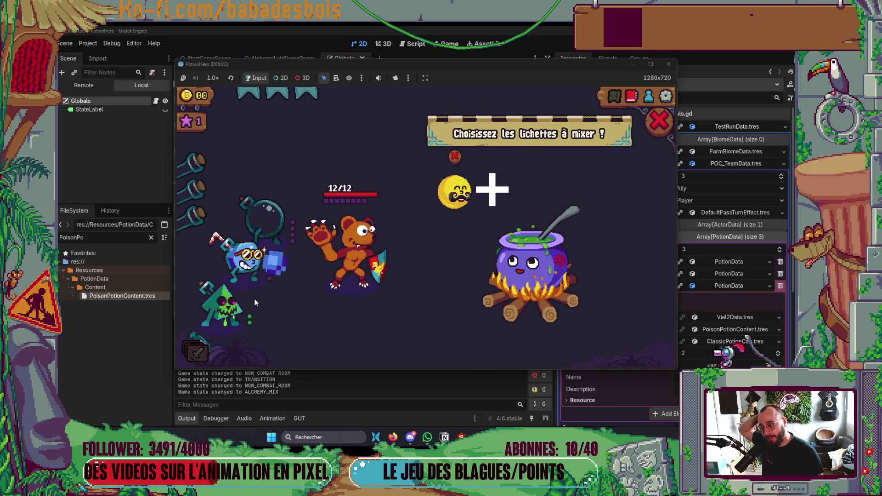
click(220, 306)
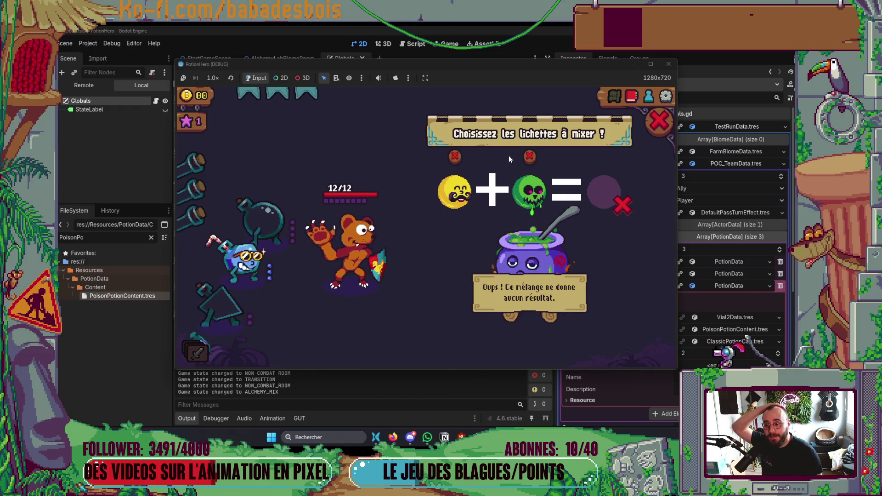
click(530, 156)
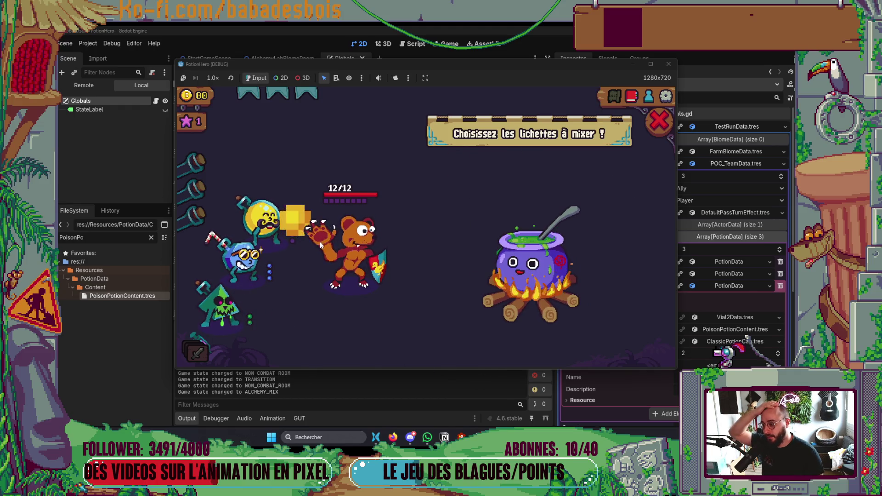
click(244, 257)
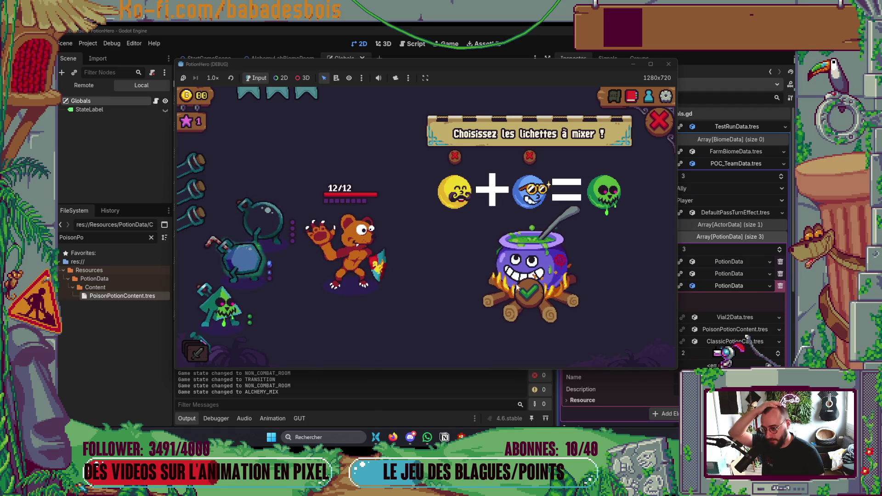
click(544, 297)
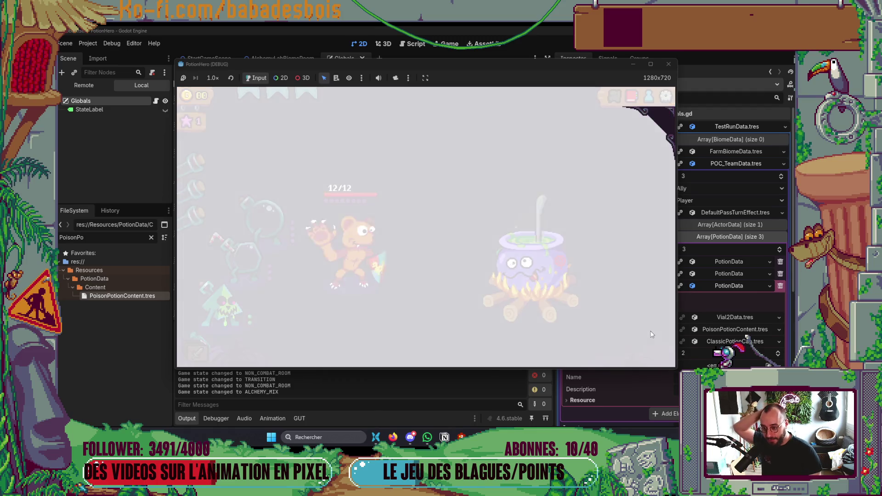
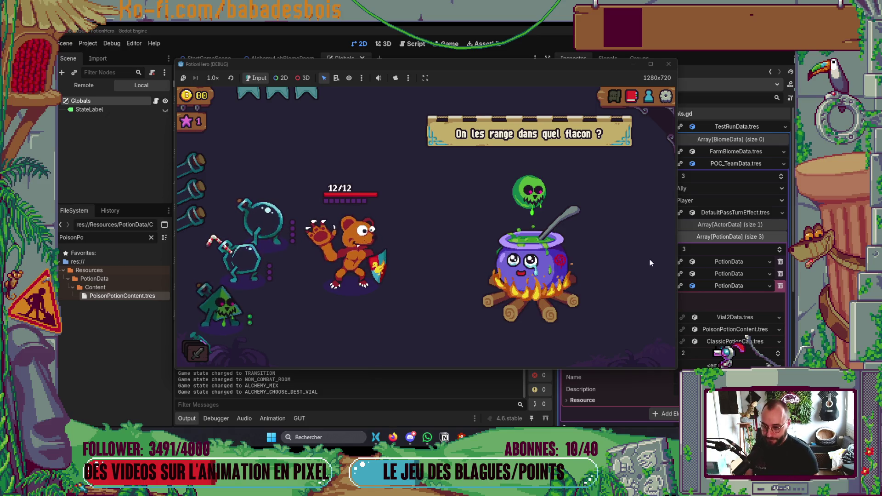
Stop the game, collapse the Output log and Potions array, narrow the Inspector, and relaunch with F5.
click(668, 64)
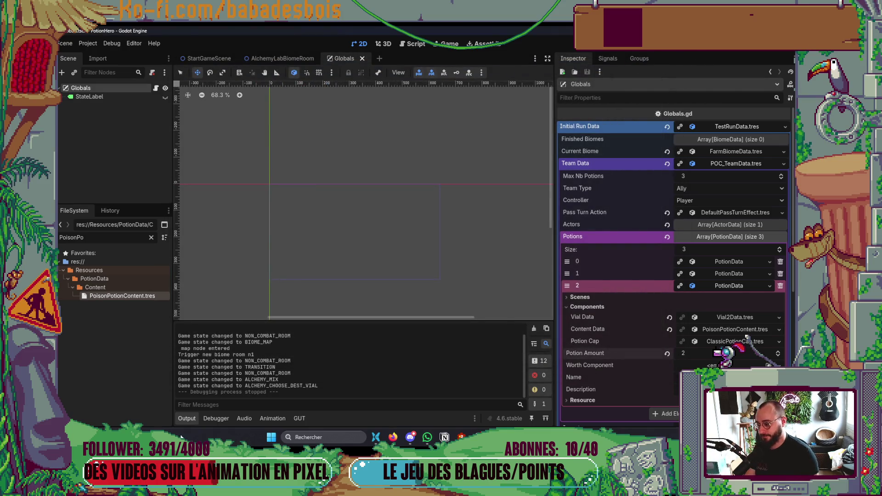
click(188, 418)
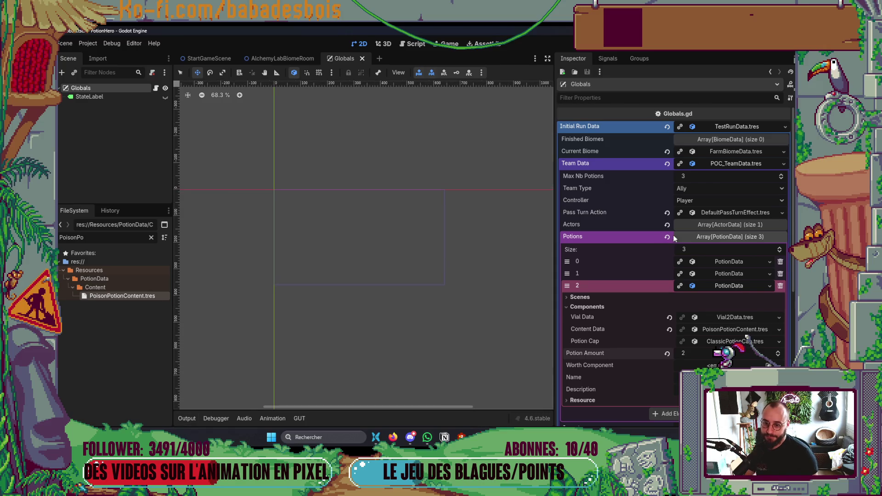
click(715, 236)
drag(553, 258, 656, 258)
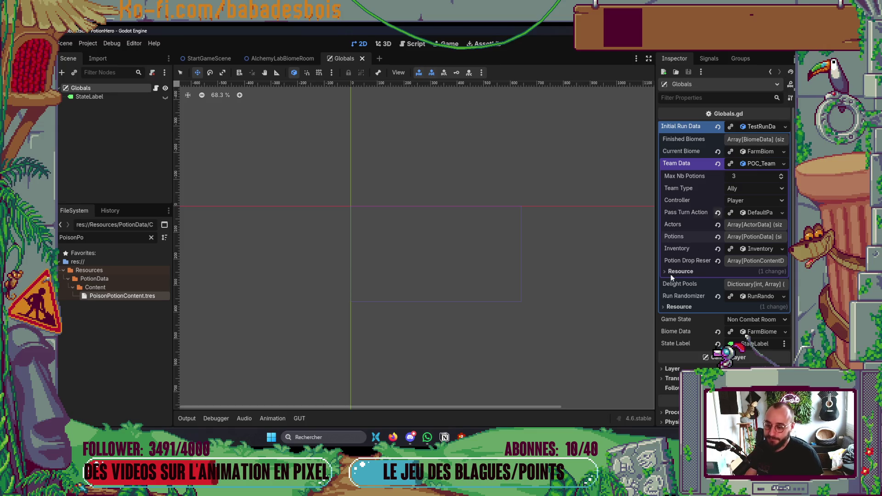
key(F5)
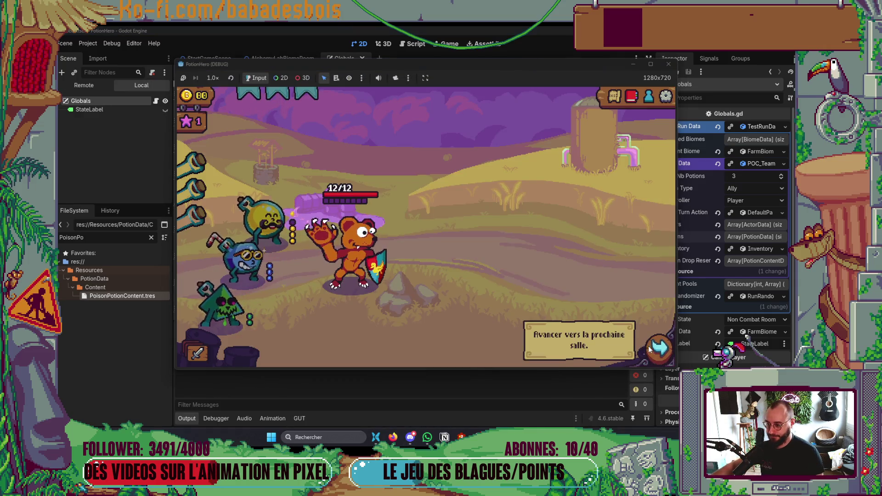
Mix two lichettes at the first room's cauldron, then stop the game and switch to AlchemyLabBiomeRoom.
click(660, 348)
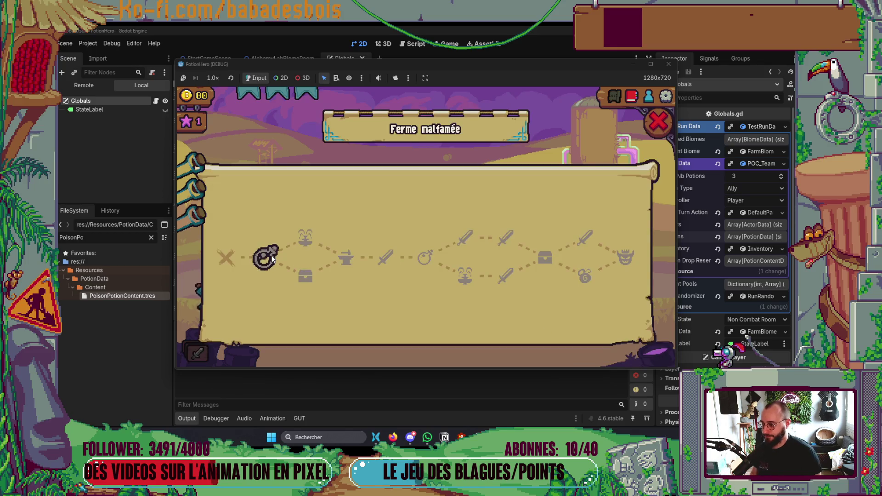
click(271, 259)
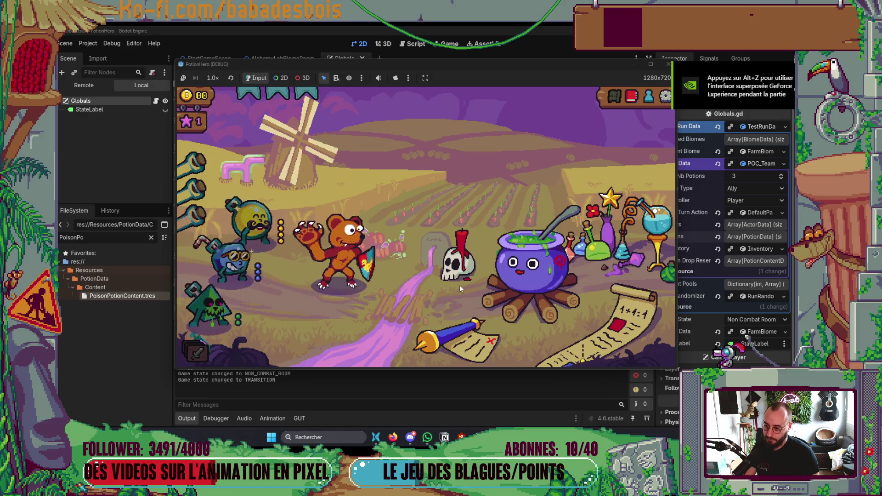
click(487, 287)
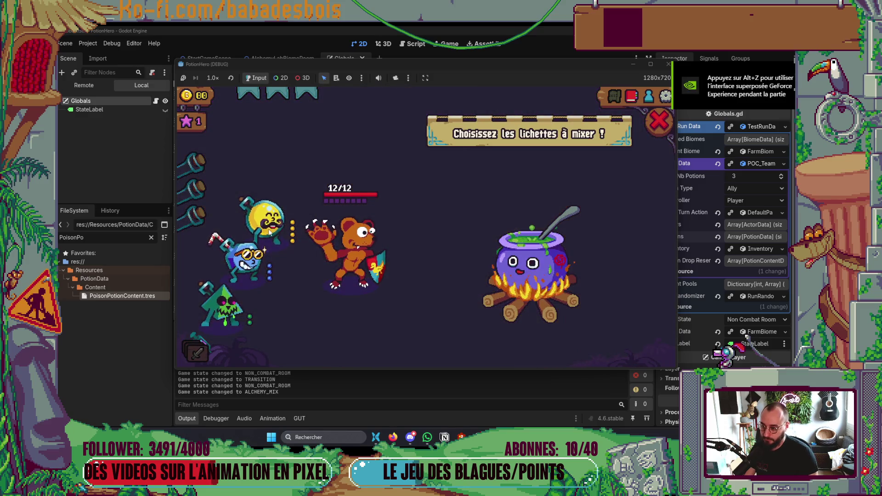
click(244, 257)
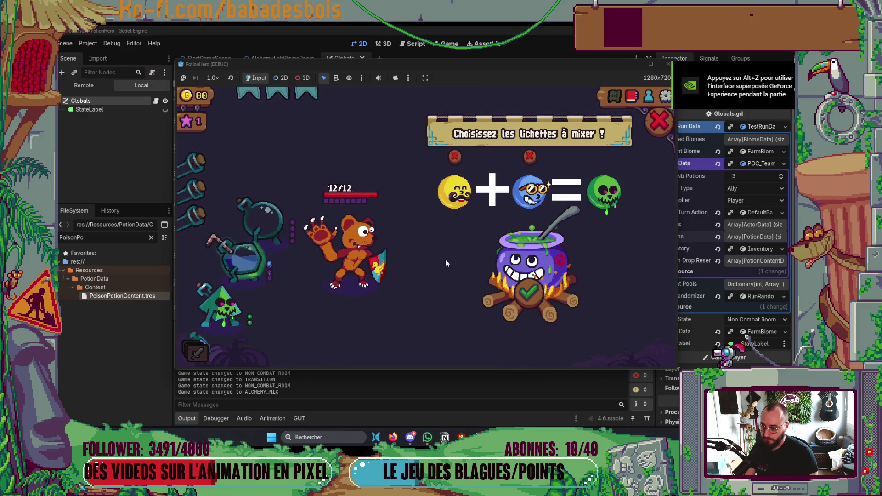
click(534, 299)
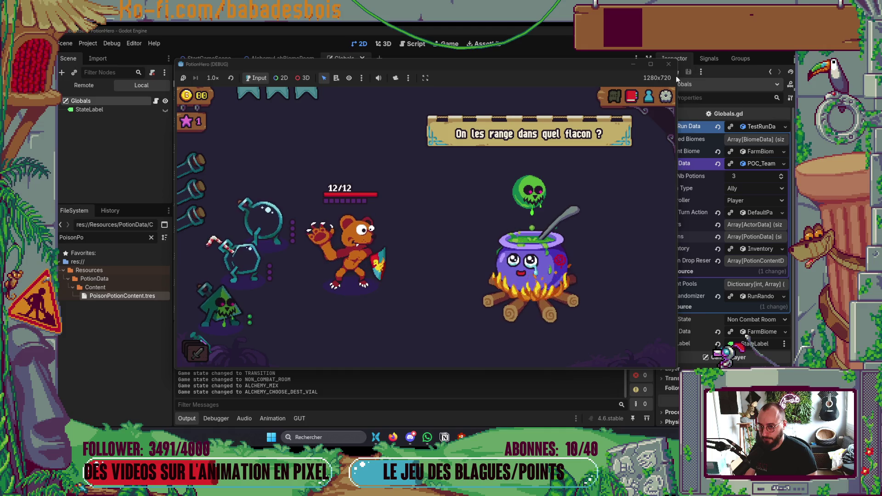
click(668, 64)
click(288, 58)
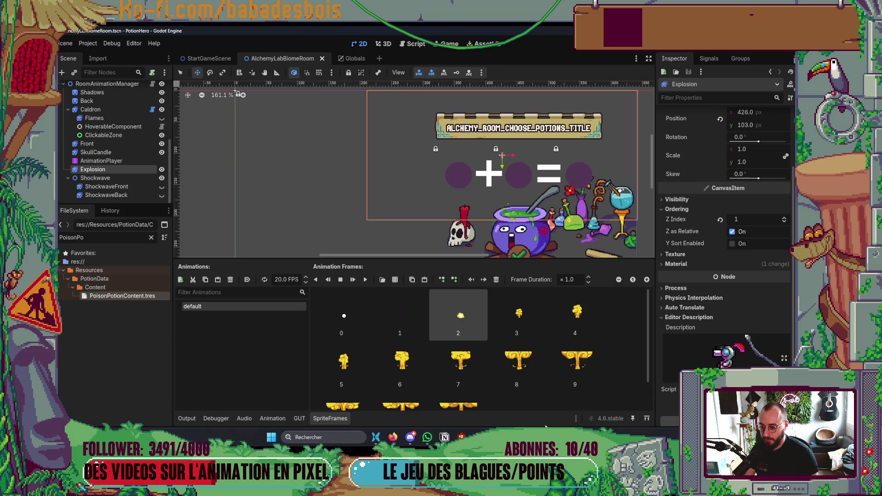
click(334, 418)
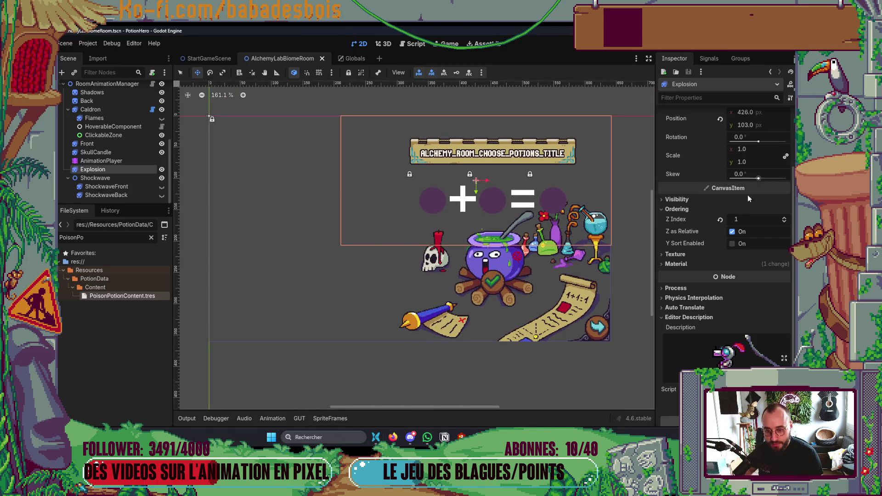
scroll(749, 252, up, 3)
click(115, 161)
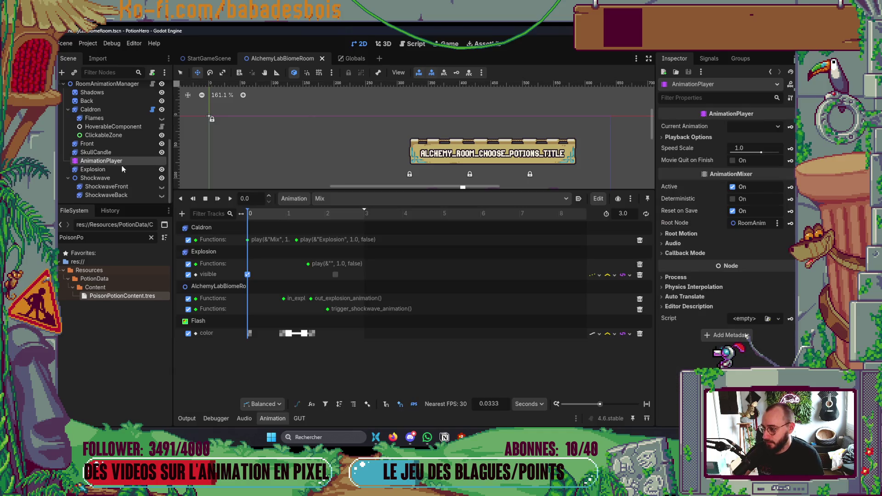
click(118, 170)
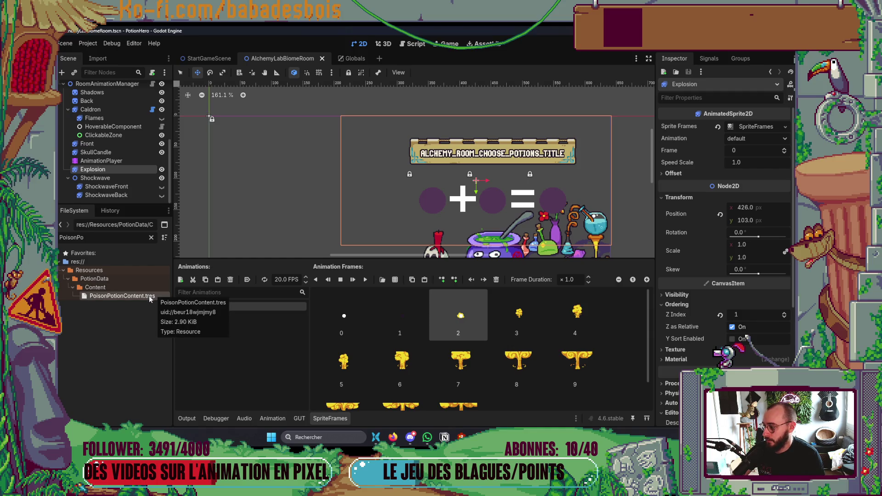
scroll(380, 378, down, 2)
scroll(380, 381, up, 2)
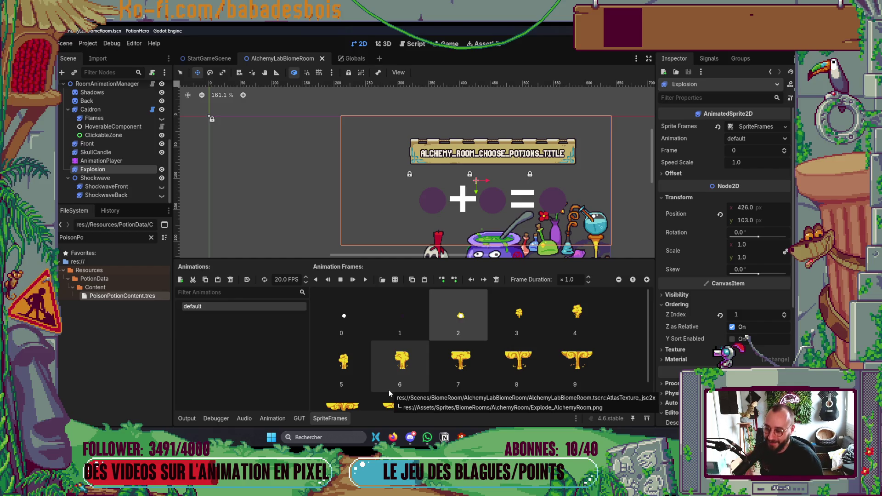
click(330, 421)
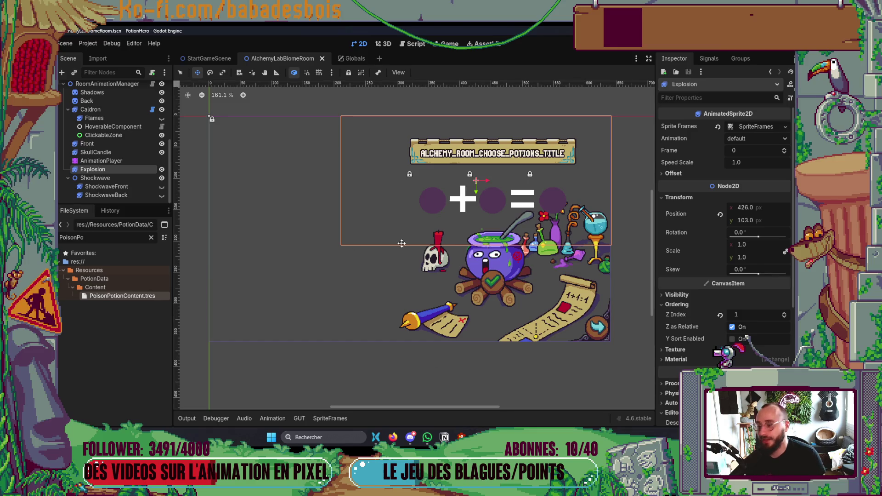
scroll(526, 253, up, 2)
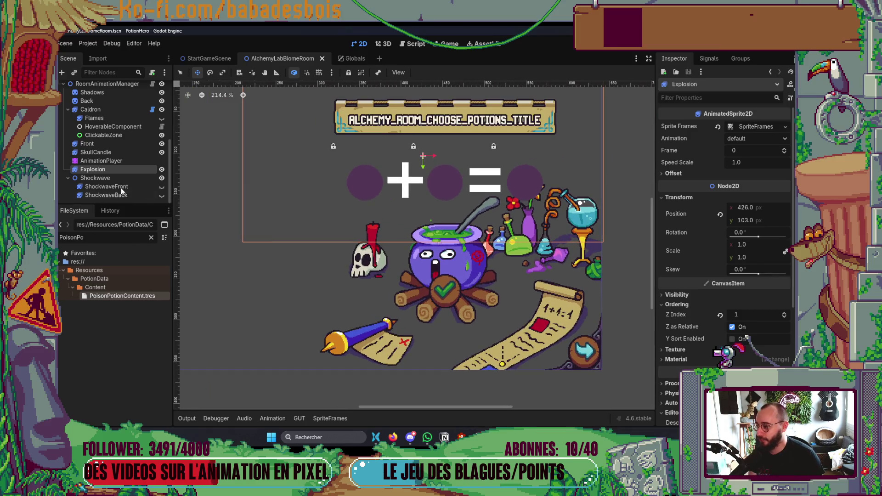
click(114, 177)
click(115, 187)
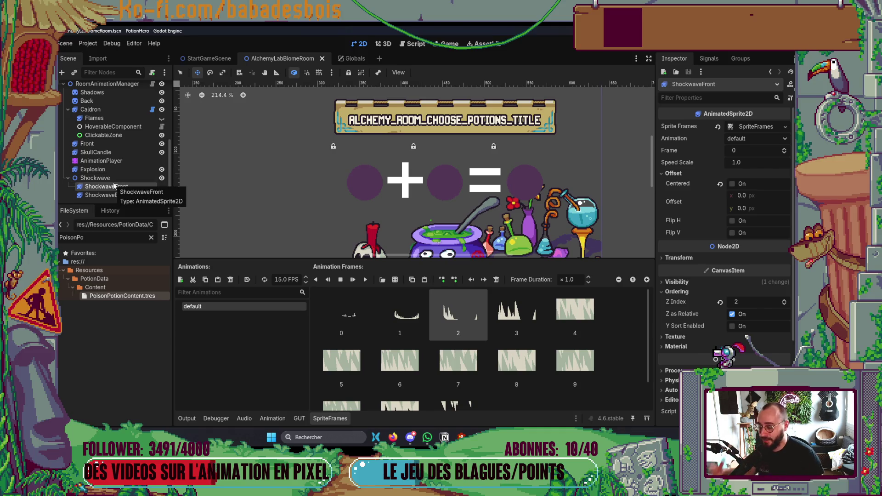
click(105, 169)
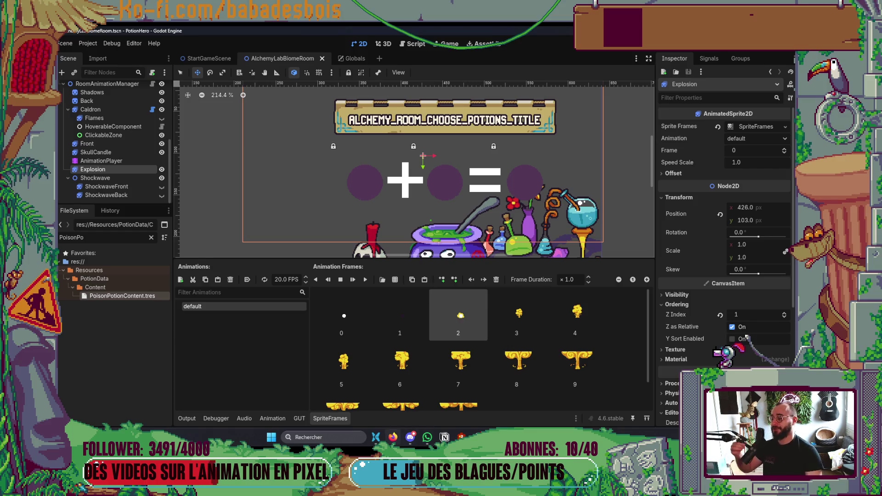
click(321, 415)
scroll(432, 331, down, 3)
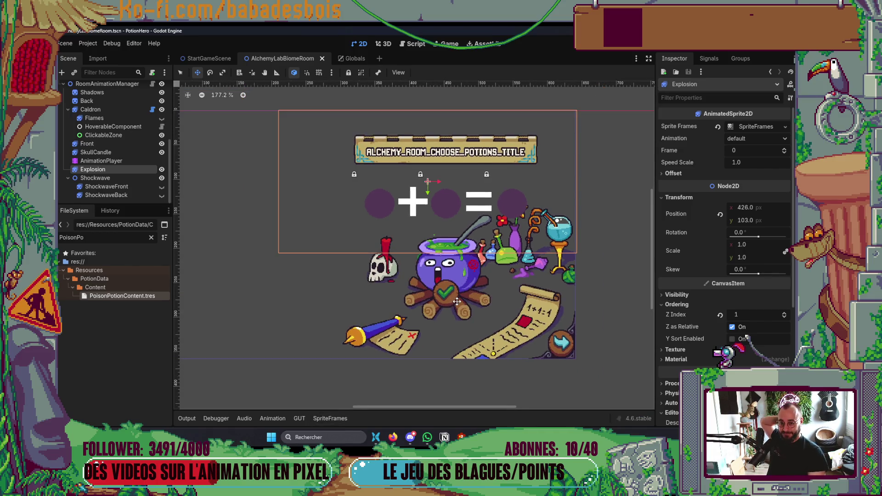
click(98, 178)
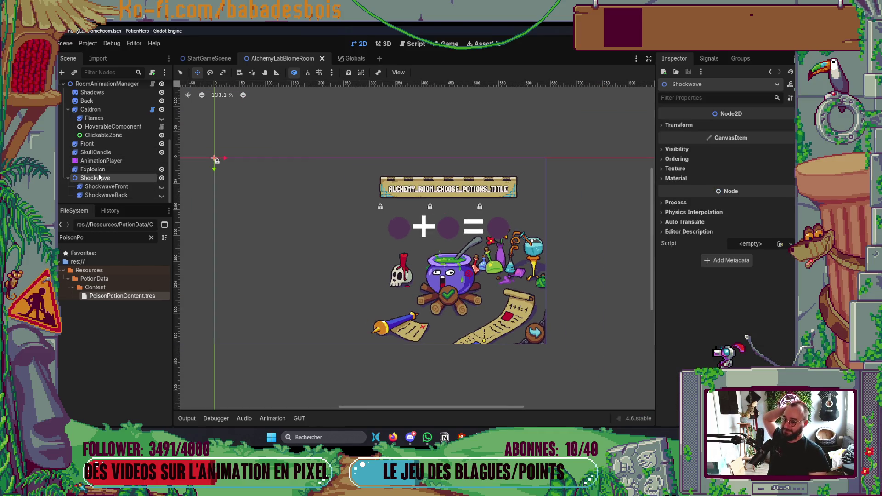
click(106, 187)
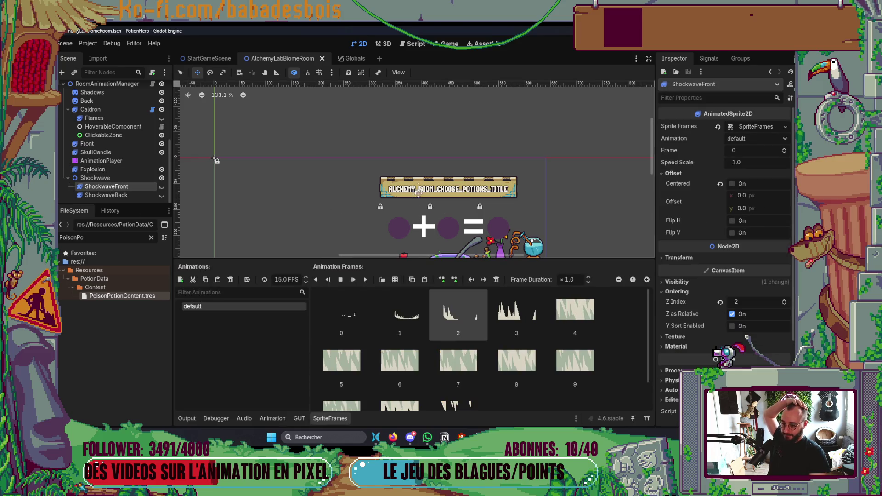
click(334, 419)
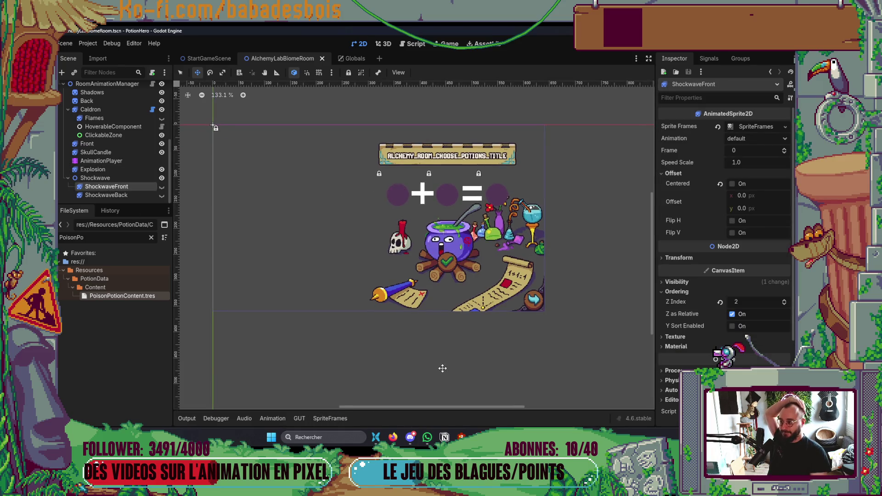
drag(441, 368, 426, 386)
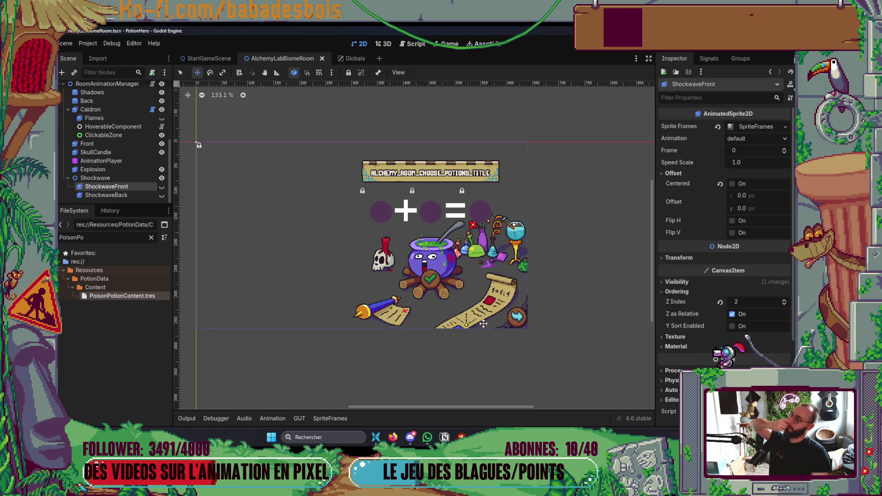
click(673, 175)
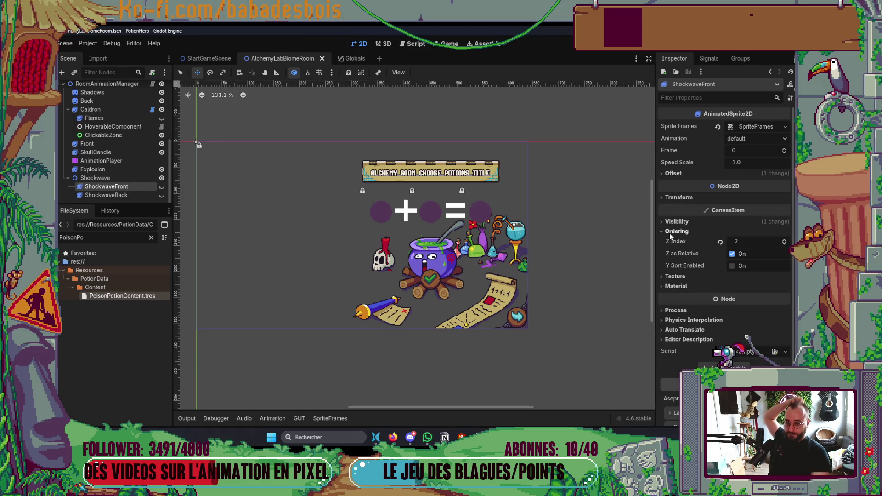
click(675, 231)
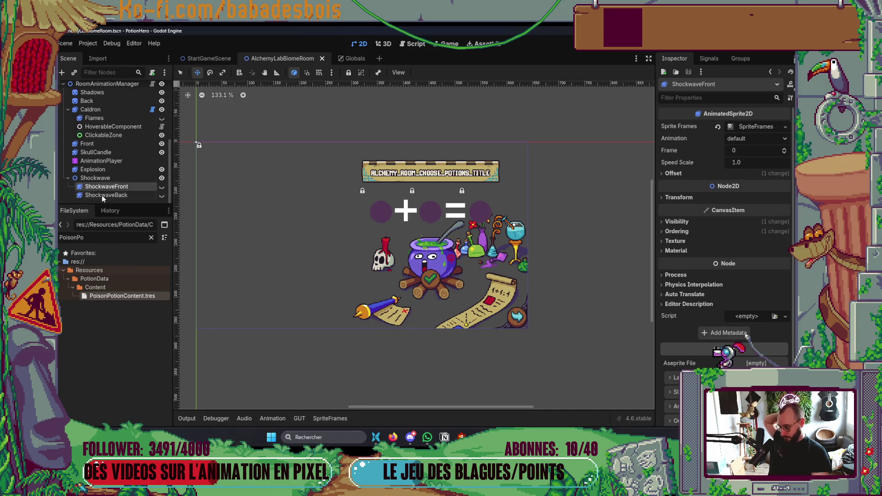
click(103, 194)
click(116, 188)
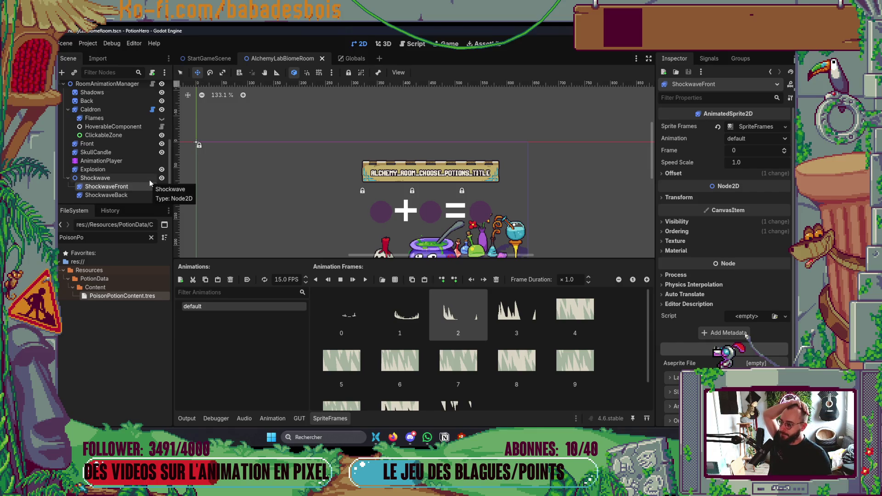
click(133, 171)
scroll(614, 176, down, 3)
scroll(614, 177, left, 1)
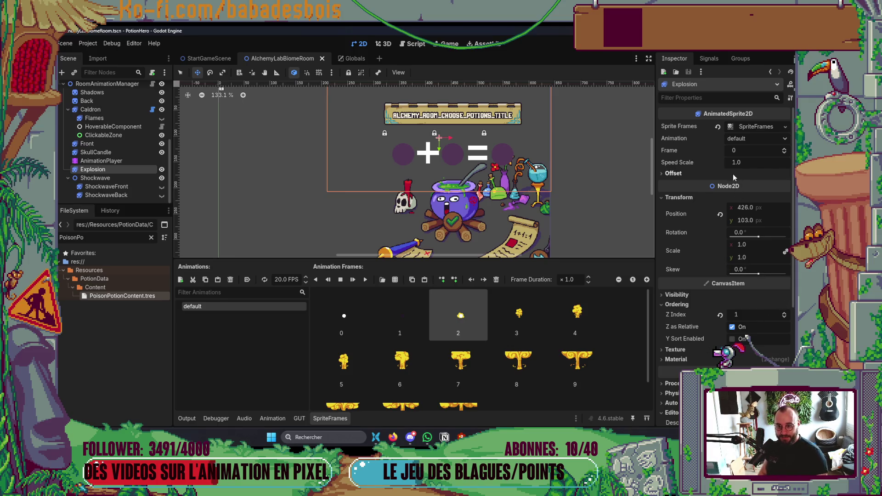
Set the Explosion sprite's displayed animation frame back to frame 0.
scroll(488, 186, down, 1)
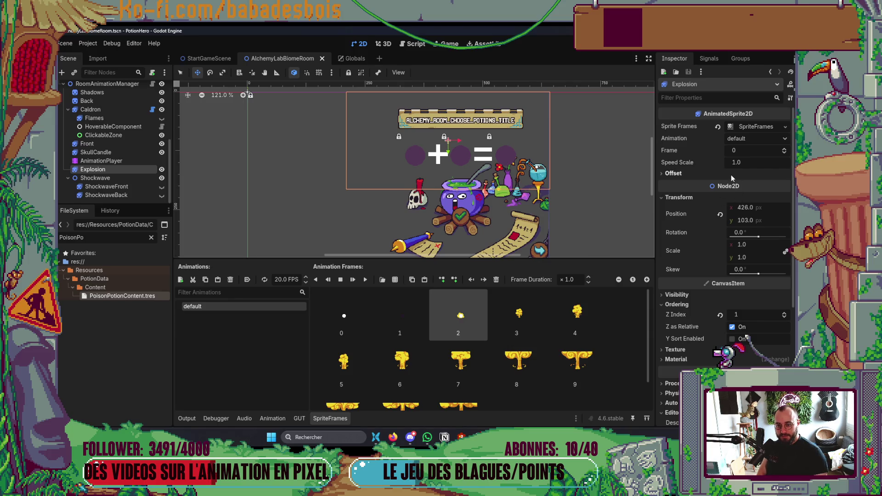
click(785, 148)
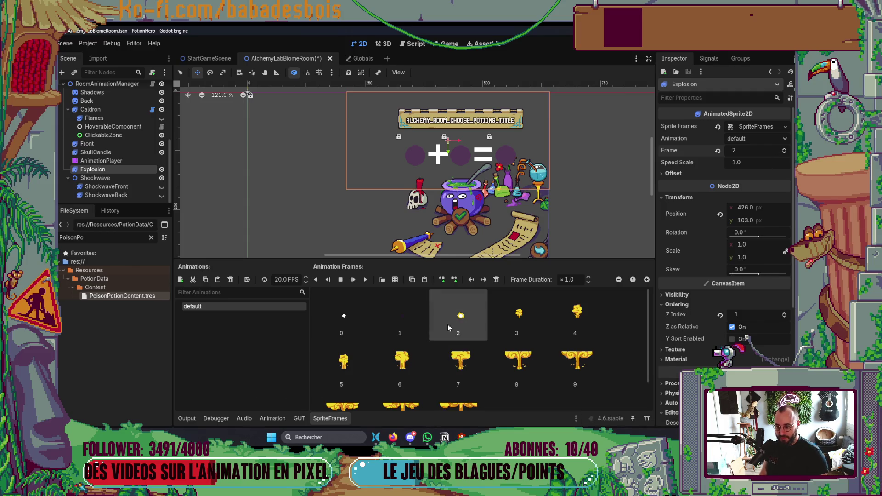
click(412, 318)
click(355, 315)
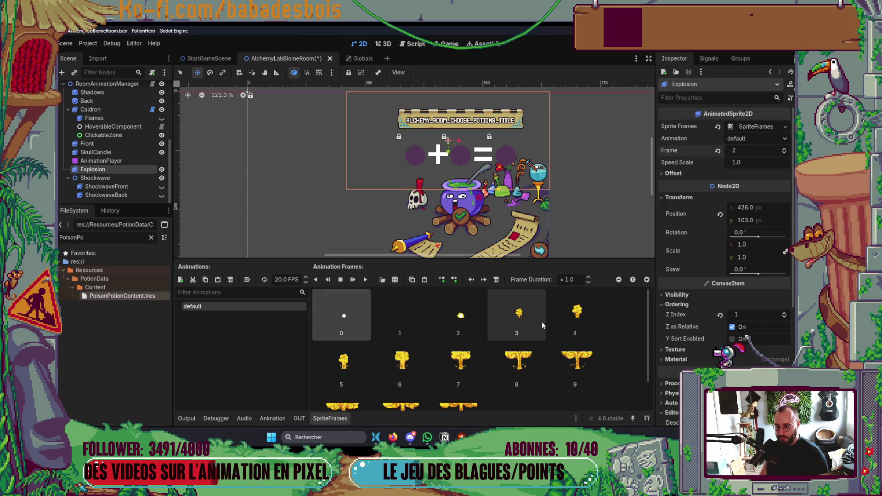
Expand the Explosion's ShaderMaterial and reset the Glow Opacity to its default 1.0.
scroll(571, 363, down, 1)
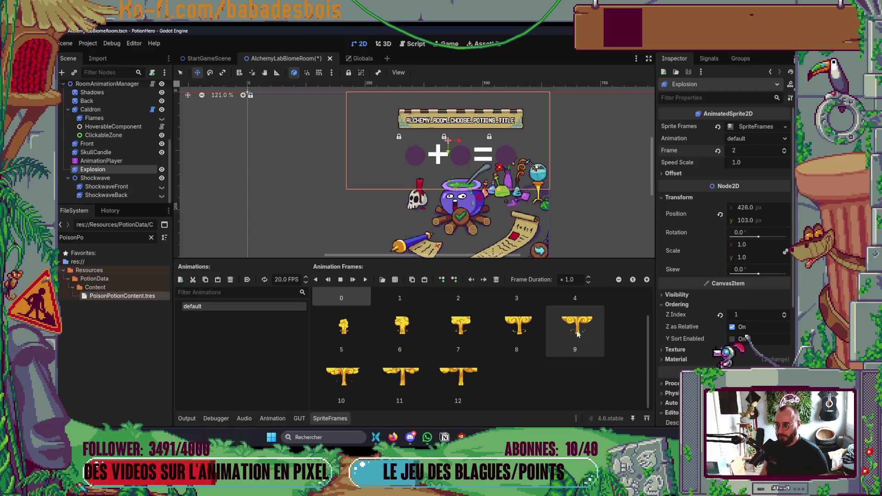
scroll(718, 291, down, 3)
click(680, 280)
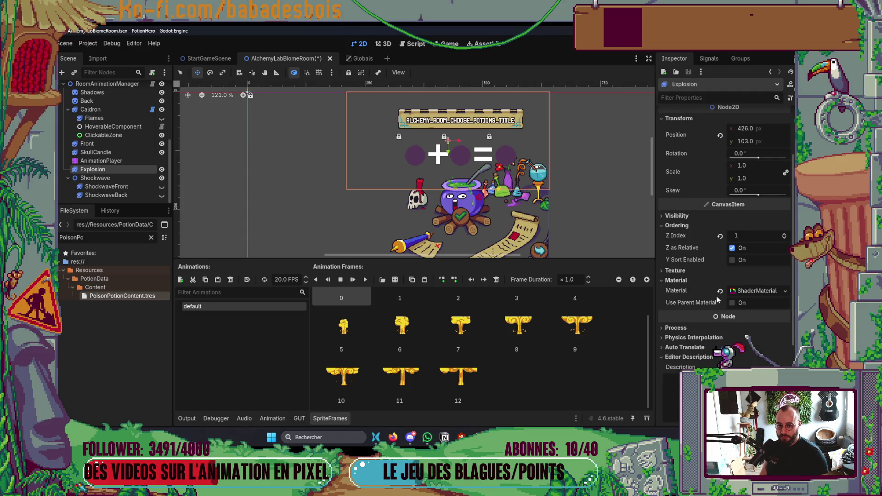
click(748, 290)
scroll(735, 317, down, 4)
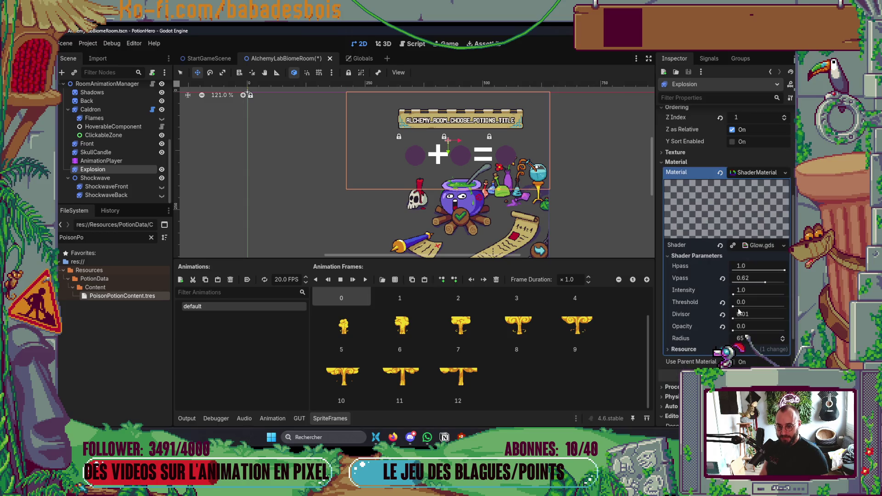
click(723, 326)
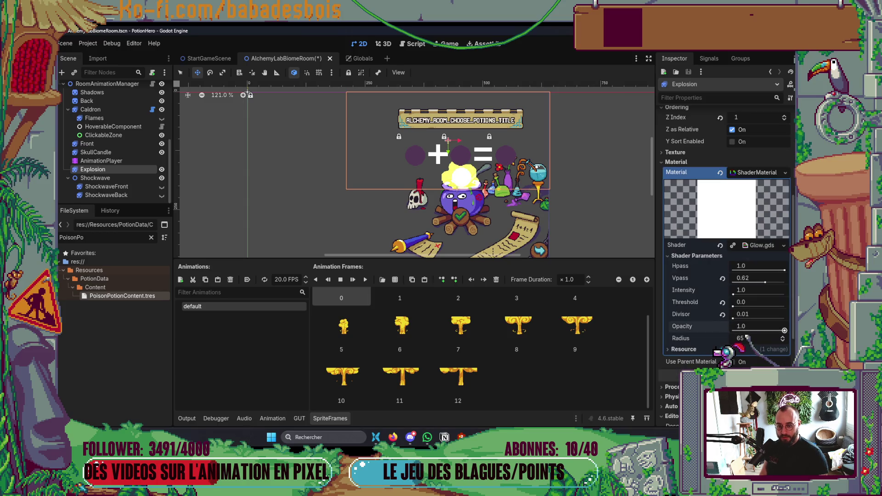
Set the Glow shader Divisor to 0.05 and try a different glow Radius.
drag(732, 318, 733, 319)
click(733, 318)
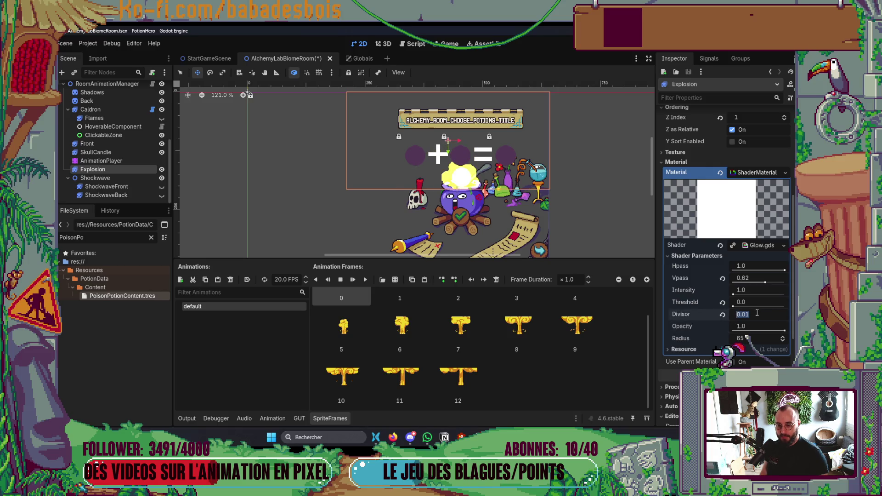
text(0.05)
key(Return)
mouse_move(762, 340)
mouse_down()
mouse_move(730, 340)
mouse_move(774, 340)
mouse_up()
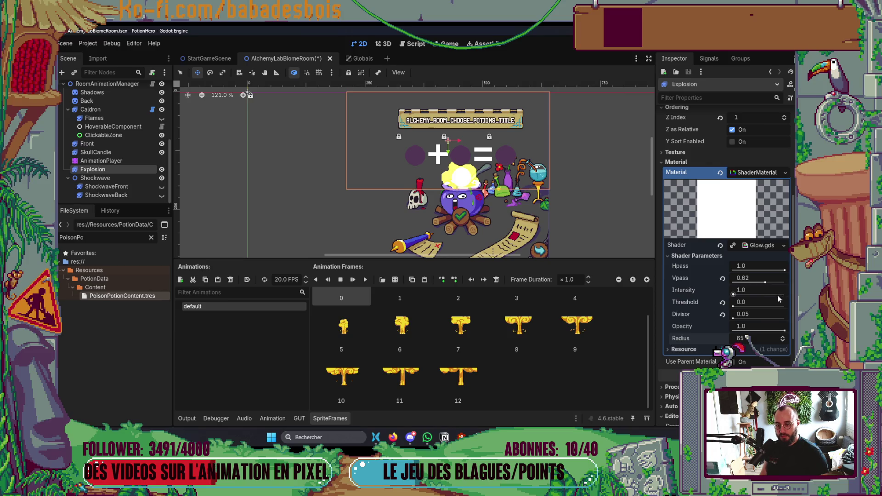
scroll(592, 241, up, 2)
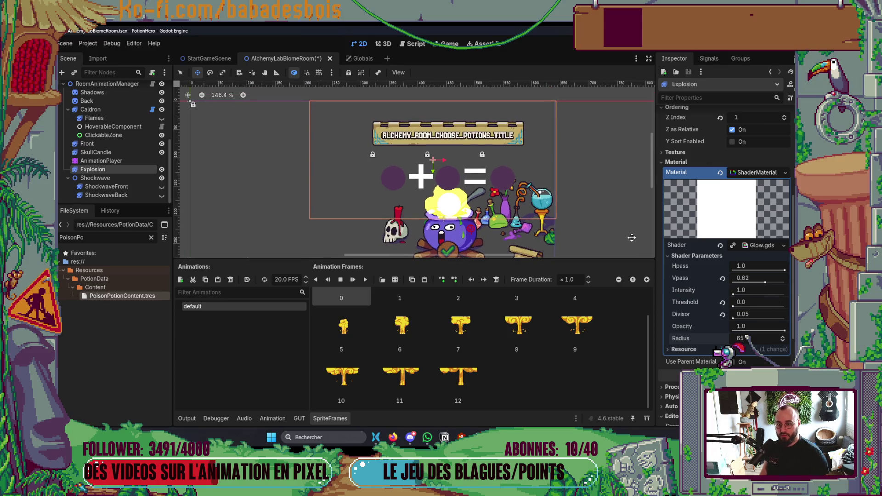
Step the Explosion forward five frames, then back one, to preview the cloud growing.
scroll(780, 156, up, 5)
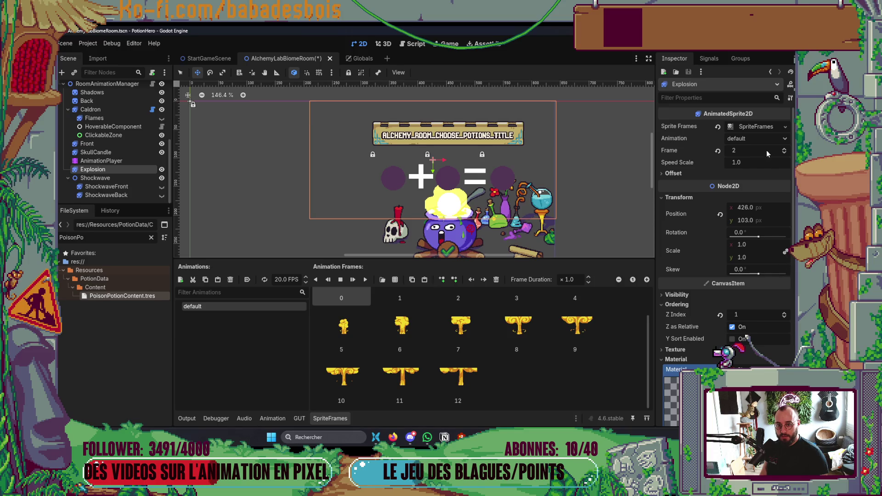
click(785, 151)
click(784, 151)
click(785, 151)
click(784, 150)
click(784, 151)
click(784, 150)
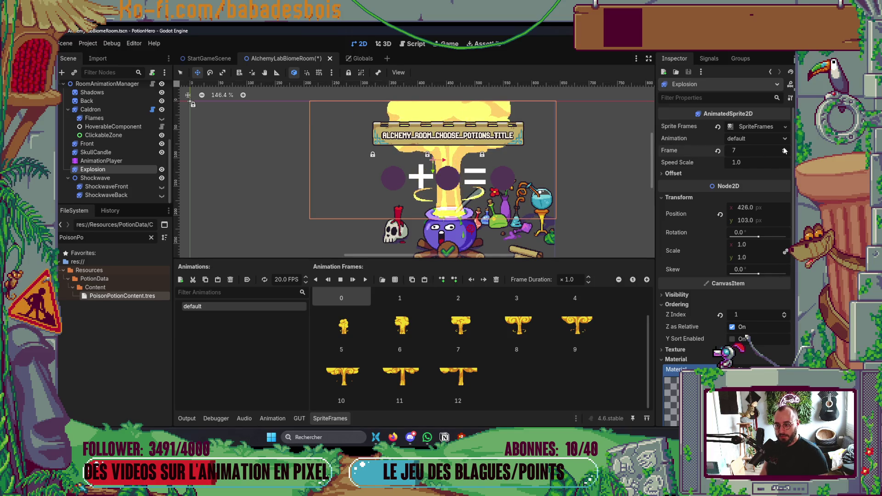
click(784, 150)
click(785, 150)
click(784, 150)
click(784, 150)
click(784, 153)
click(784, 153)
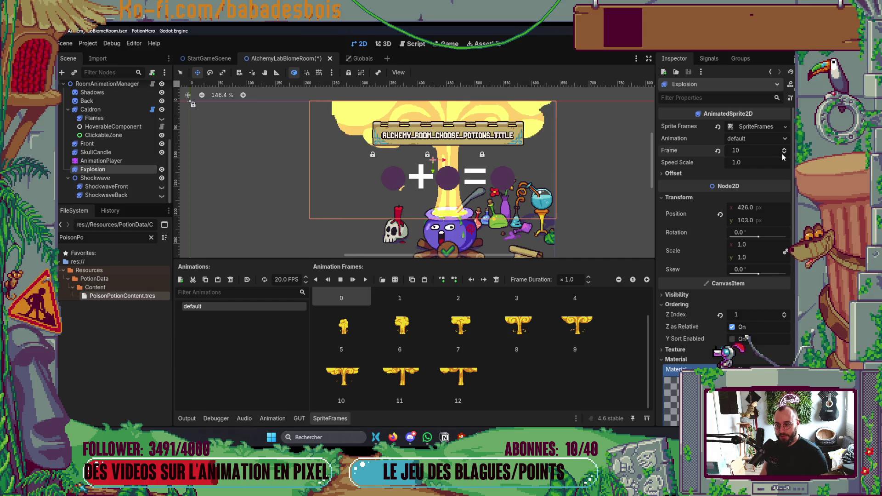
Reset the Explosion Frame to 0 and step it up to frame 12.
click(782, 153)
text(0)
key(Return)
click(787, 147)
click(787, 148)
click(787, 148)
click(787, 147)
click(787, 147)
click(787, 147)
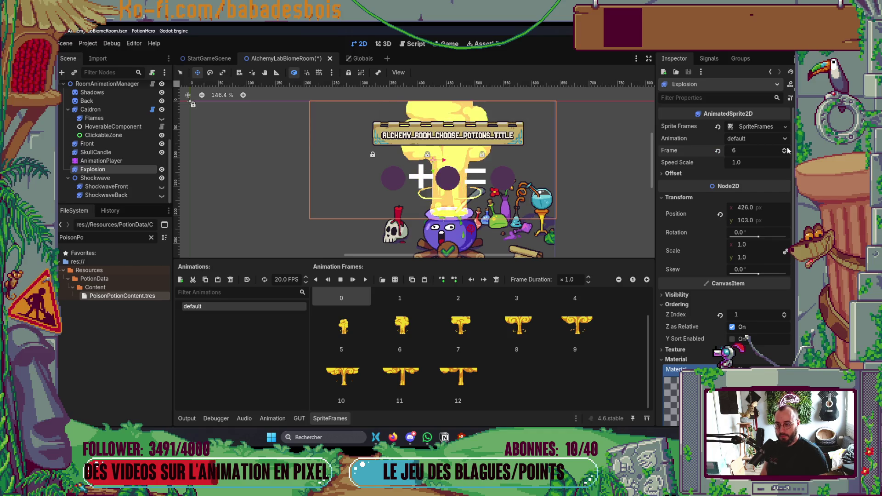
click(787, 147)
click(787, 147)
click(787, 147)
click(787, 147)
click(787, 147)
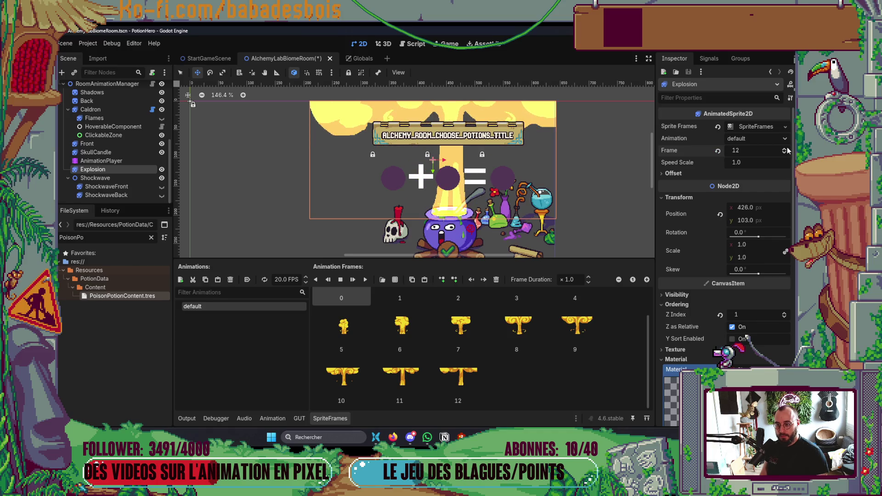
key(alt+Tab)
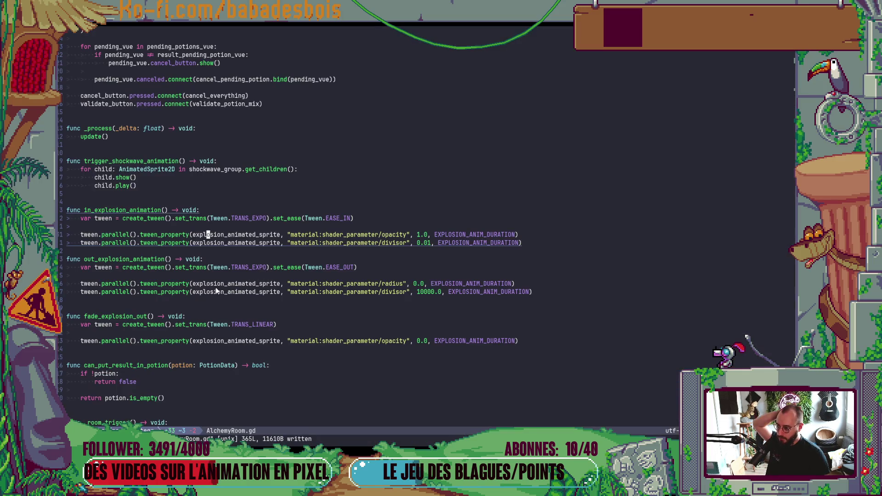
Change the divisor tween target in out_explosion_animation from 10000.0 to 1000.0, then return to Godot's AnimationPlayer.
click(425, 292)
key(x)
key(alt+Tab)
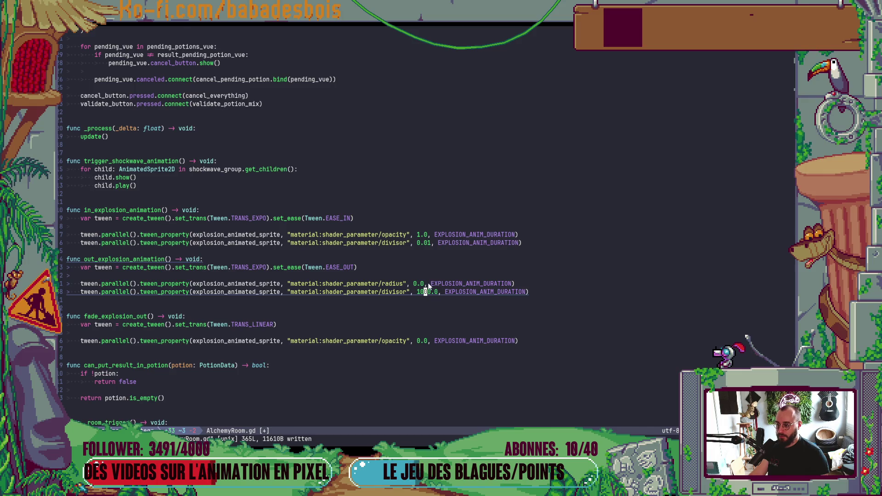
key(alt+Tab)
click(107, 161)
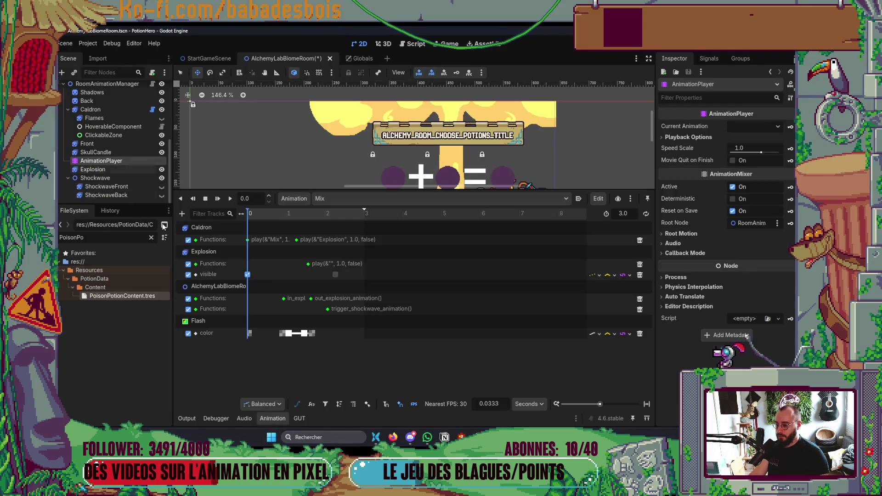
Delete the out_explosion_animation() call key from the Mix animation's function track.
click(315, 302)
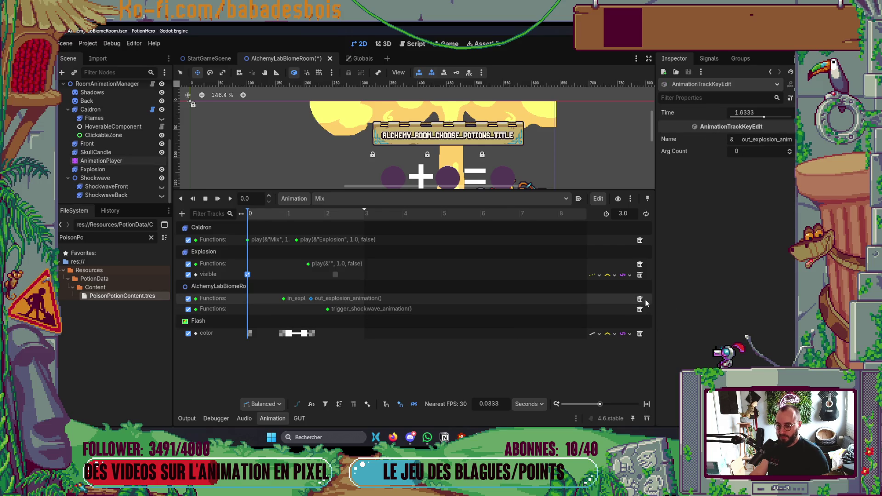
click(311, 299)
key(Delete)
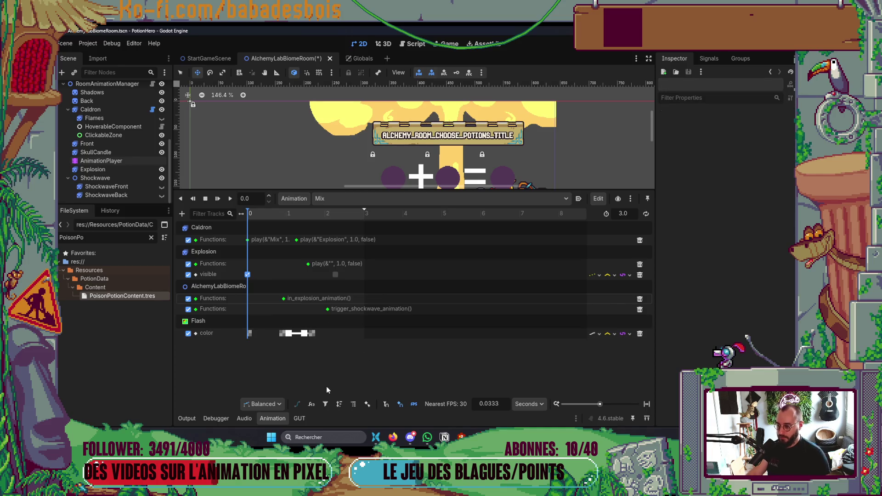
click(284, 298)
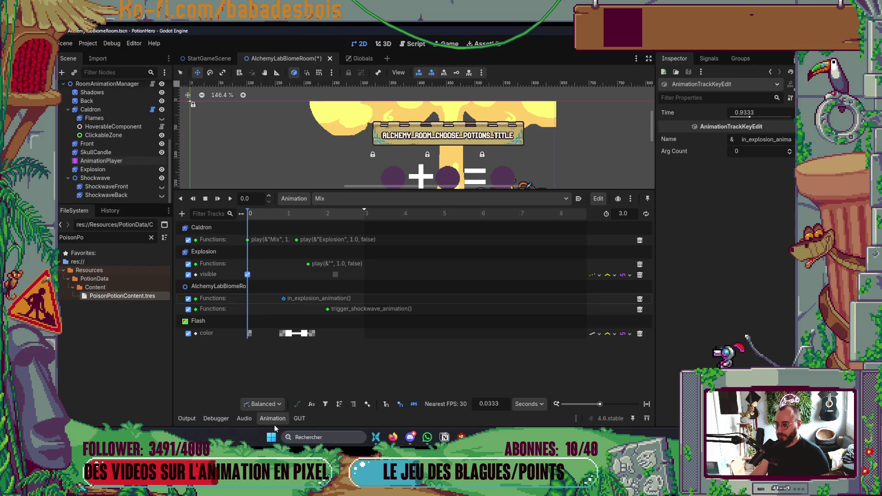
Hide the animation timeline, save the room scene with Ctrl+S, and run the game.
click(279, 420)
key(ctrl+s)
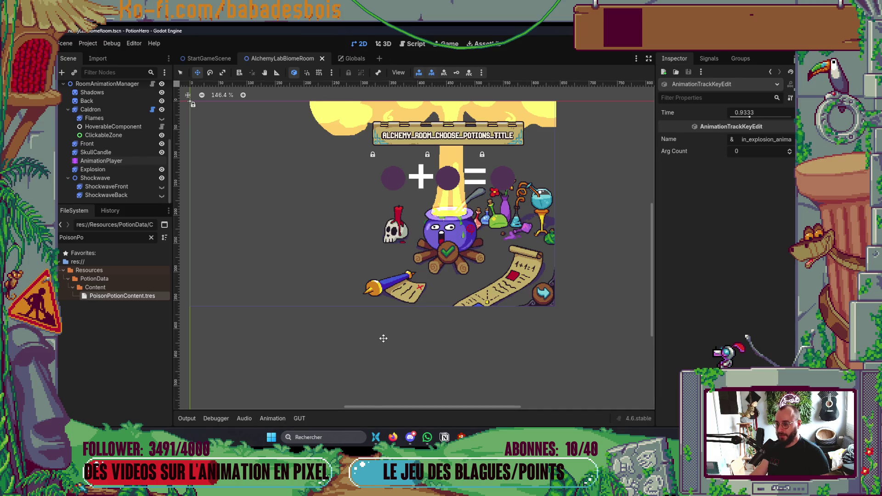
key(F5)
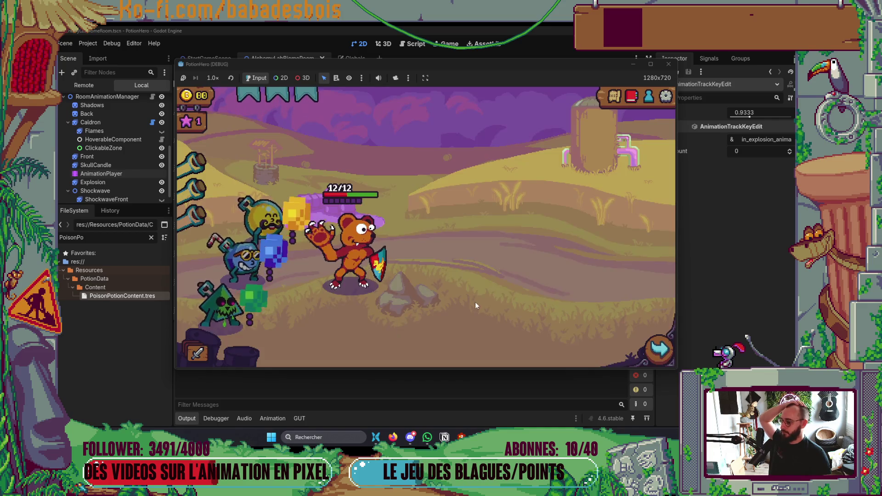
Travel by the map into the alchemy room to watch the explosion glow, then stop the game.
click(659, 348)
click(265, 252)
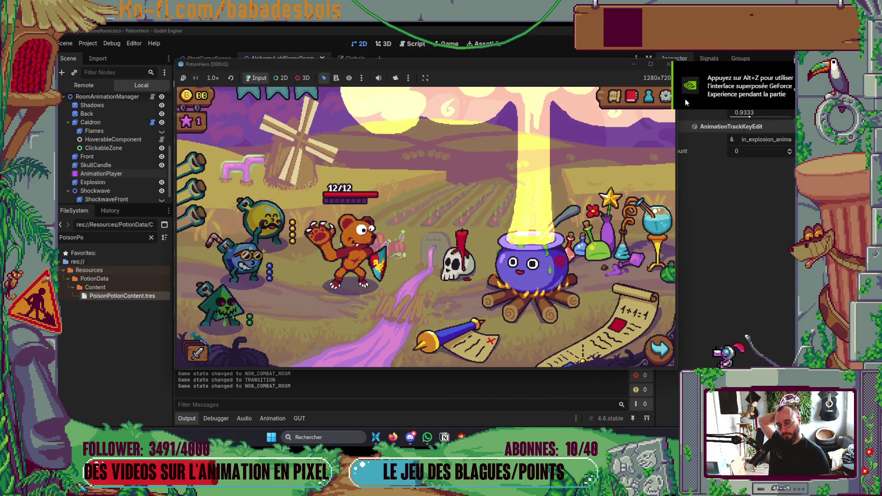
click(672, 64)
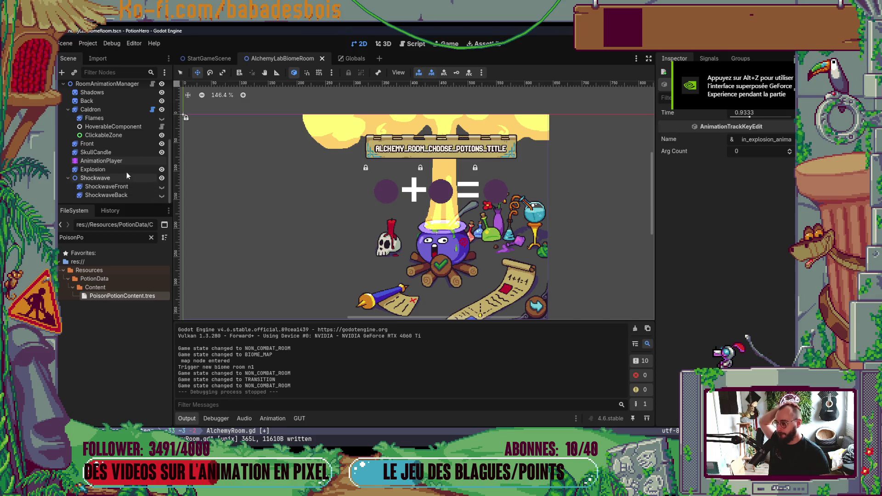
Select the Explosion node and enter 1000 as the Glow shader's Divisor.
click(110, 170)
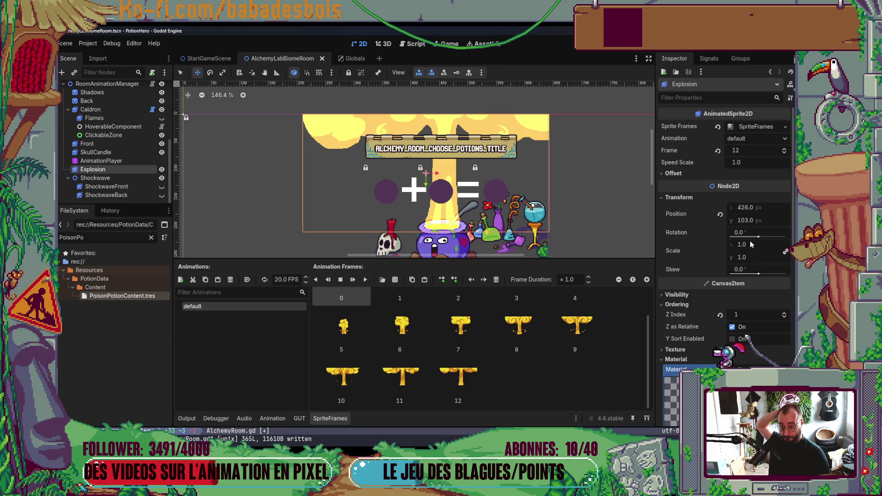
scroll(745, 275, down, 3)
scroll(752, 322, down, 3)
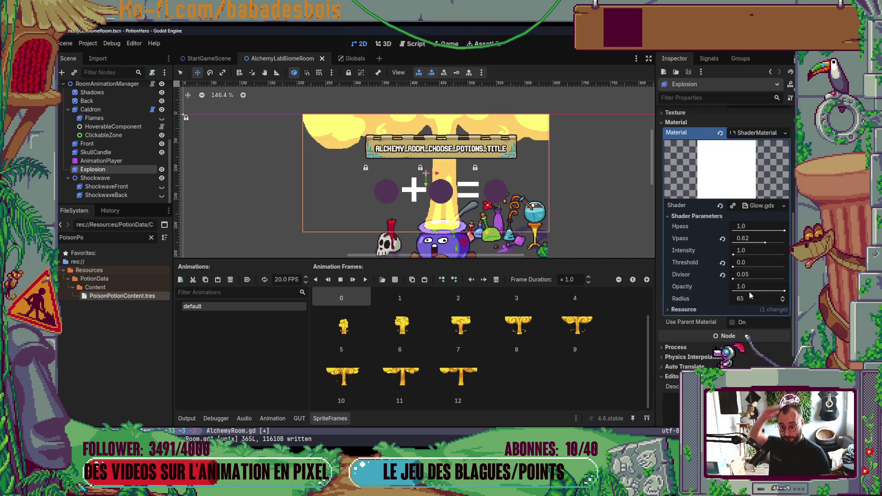
drag(733, 279, 684, 285)
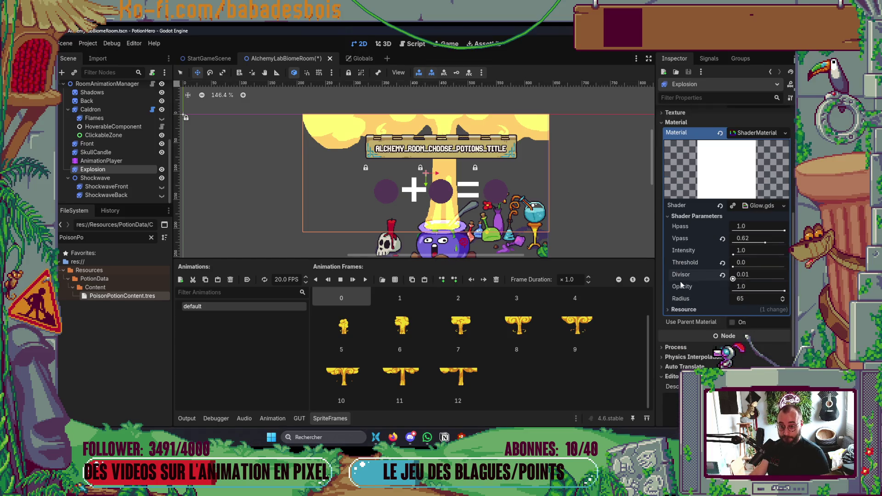
drag(784, 291, 721, 289)
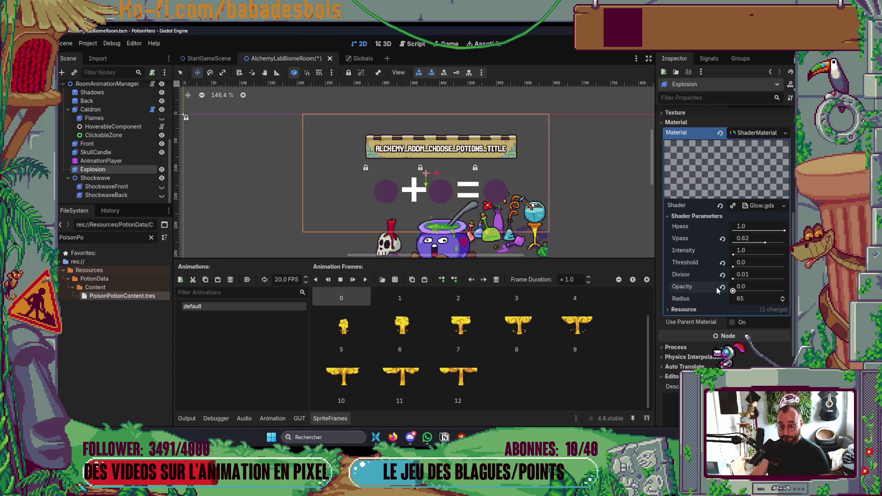
click(758, 275)
text(1000)
key(Return)
Test the glow at Opacity 0.0, 1.0 and about 0.73, saving the scene along the way.
mouse_move(734, 291)
mouse_down()
mouse_move(784, 291)
mouse_move(720, 295)
mouse_up()
scroll(754, 263, up, 10)
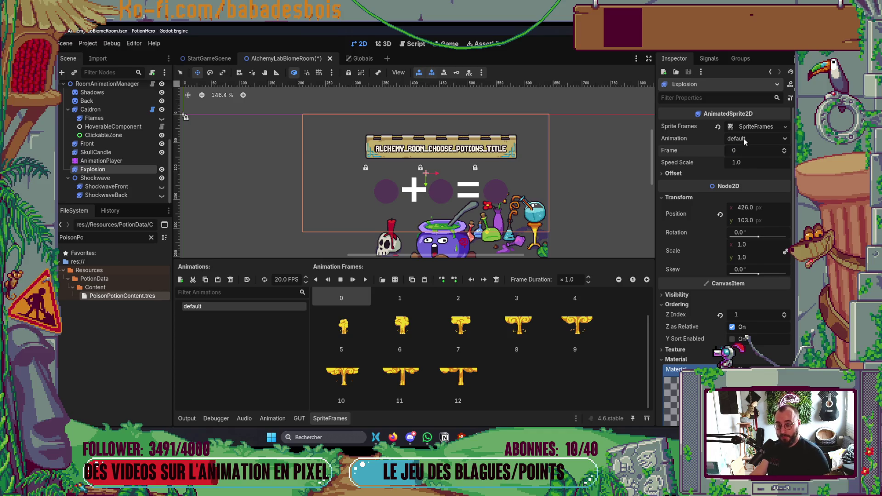
scroll(711, 248, down, 5)
scroll(711, 248, down, 3)
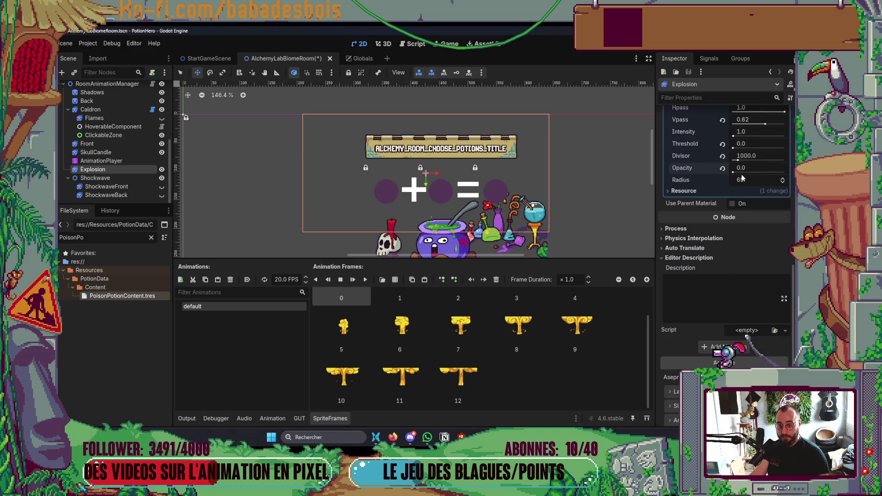
mouse_move(734, 172)
mouse_down()
mouse_move(758, 172)
mouse_move(733, 172)
mouse_up()
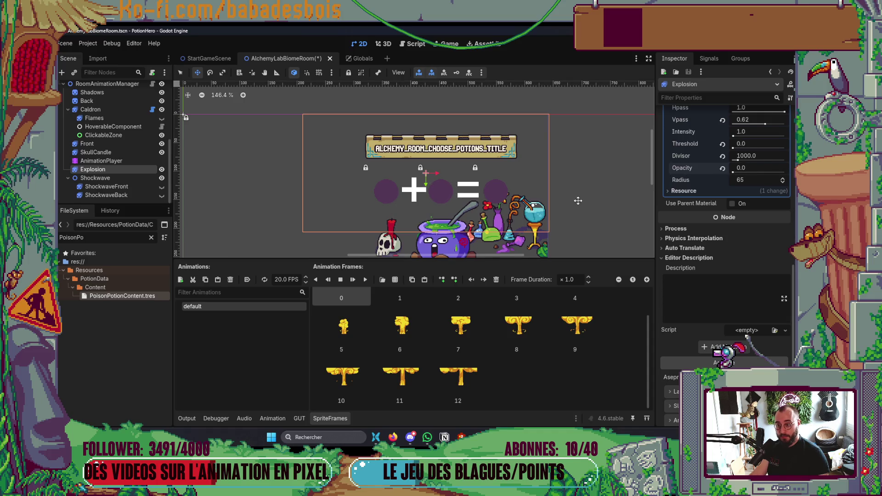
drag(570, 202, 576, 191)
key(ctrl+s)
drag(738, 174, 779, 183)
scroll(758, 182, up, 2)
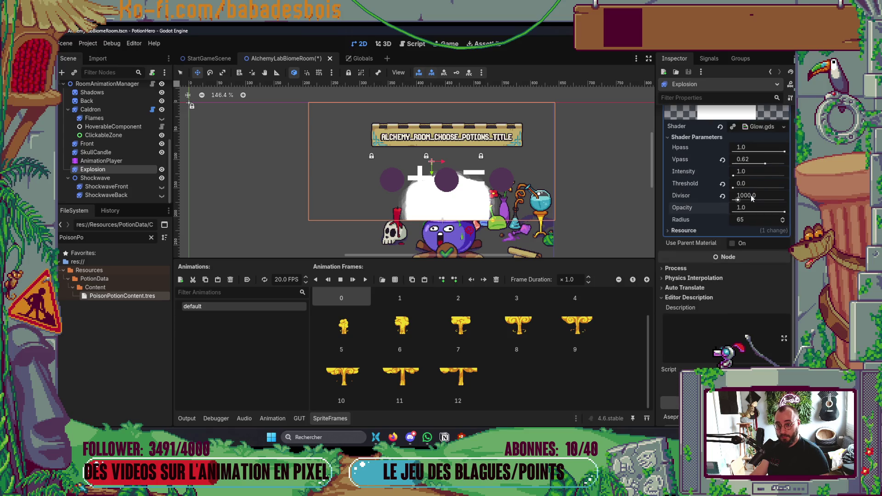
mouse_move(787, 213)
mouse_down()
mouse_move(733, 211)
mouse_move(784, 212)
mouse_move(716, 200)
mouse_up()
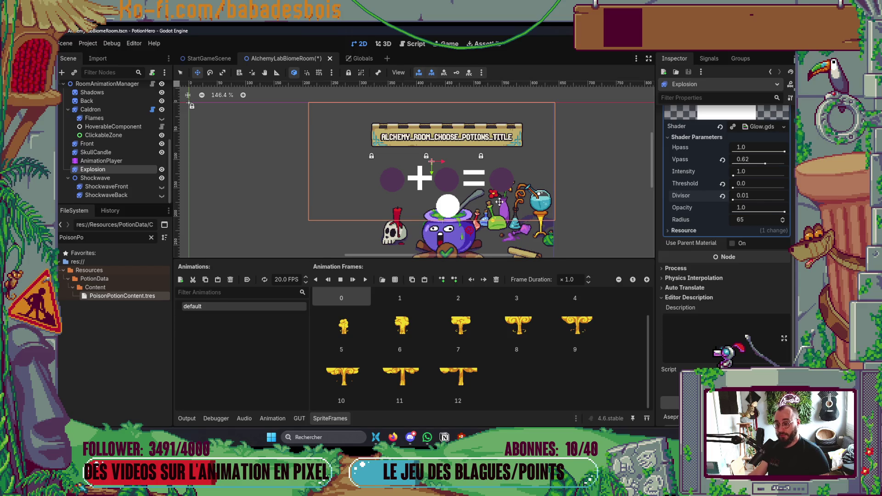
scroll(547, 183, down, 1)
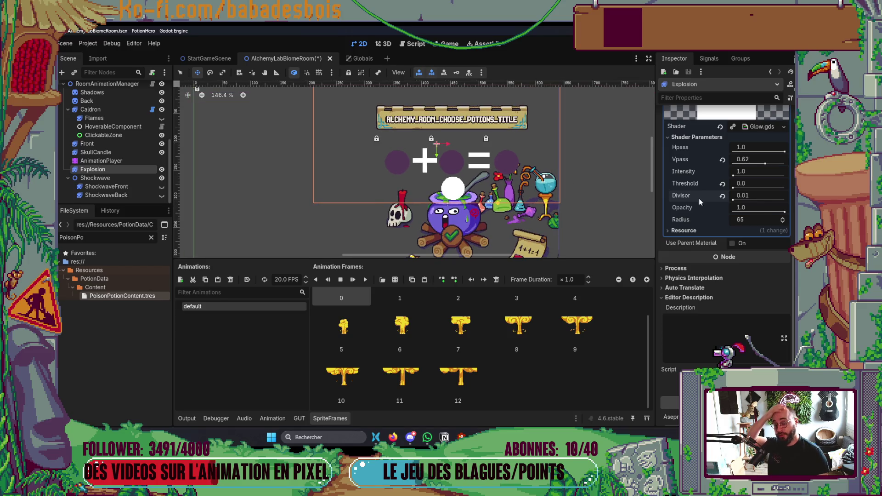
scroll(575, 183, down, 2)
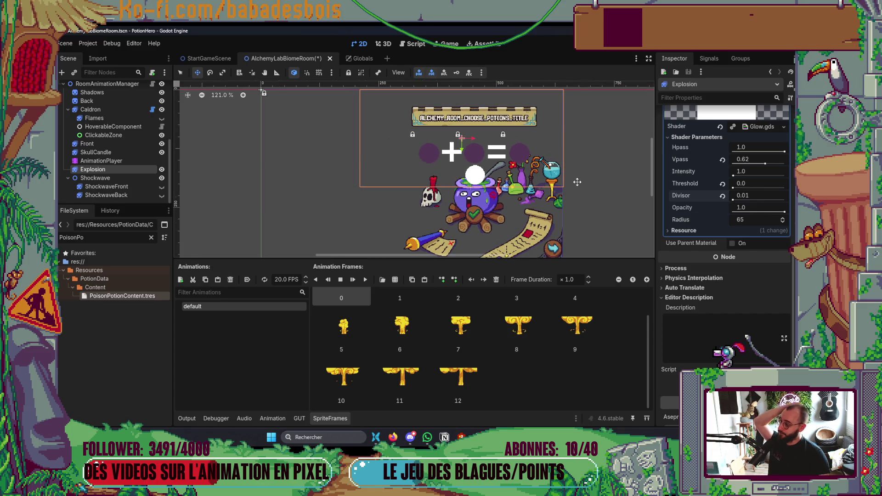
Re-enter Divisor 1000, save, drop Opacity to 0.0, and run the game.
click(744, 196)
text(1000)
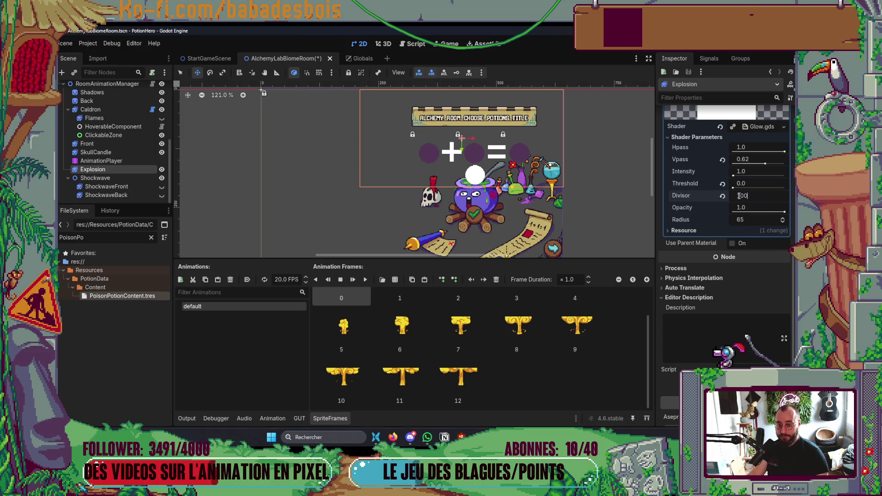
key(Return)
key(ctrl+s)
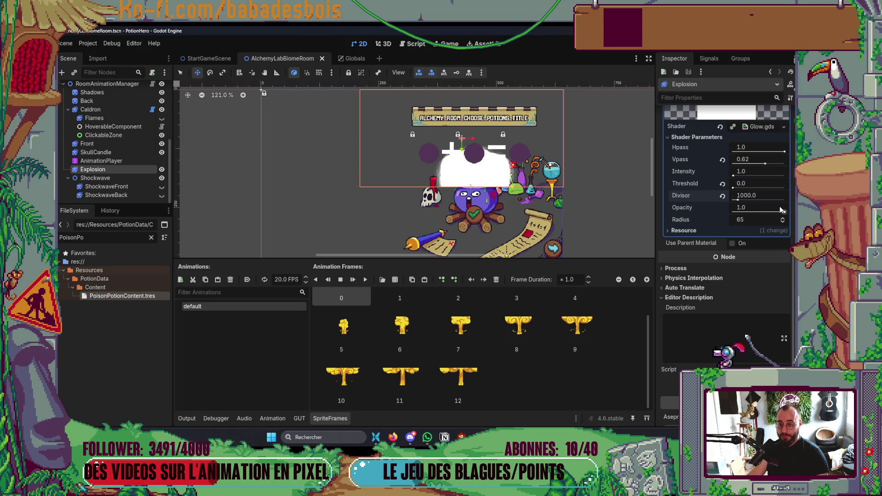
drag(785, 212, 731, 213)
key(F5)
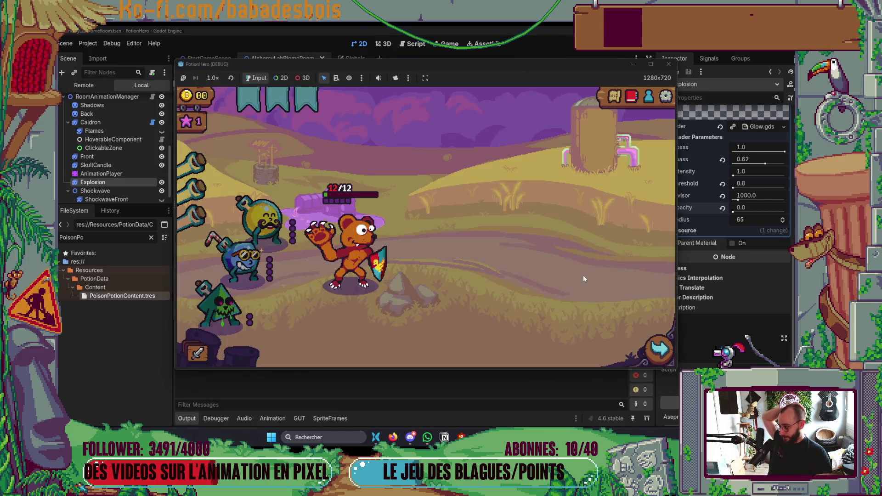
Advance from the battle to the alchemy room, confirm a cauldron mix to see the explosion, then stop the game.
click(657, 349)
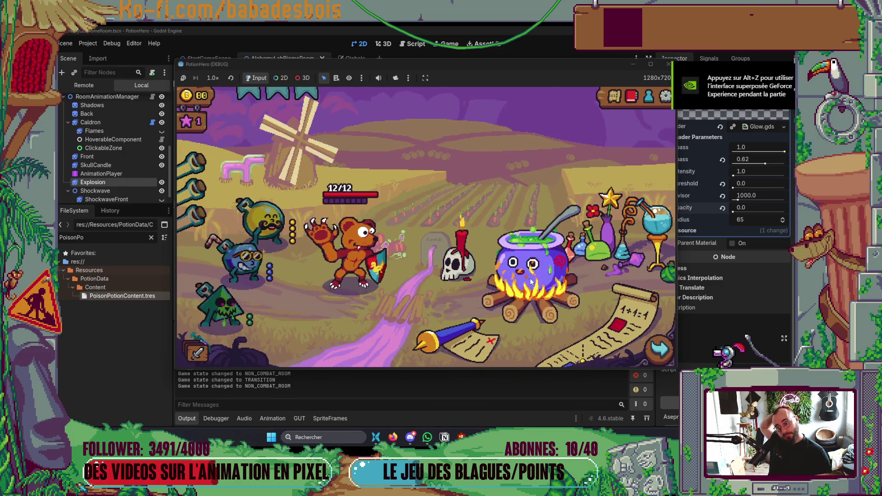
click(508, 323)
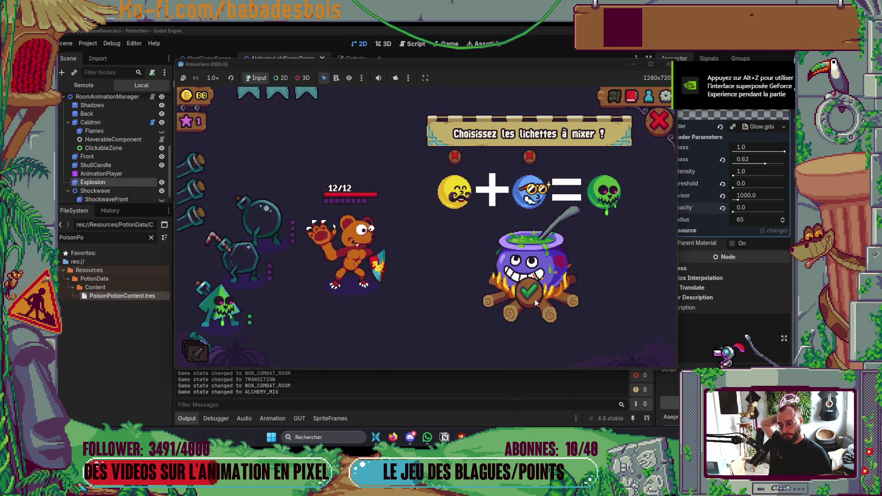
click(533, 298)
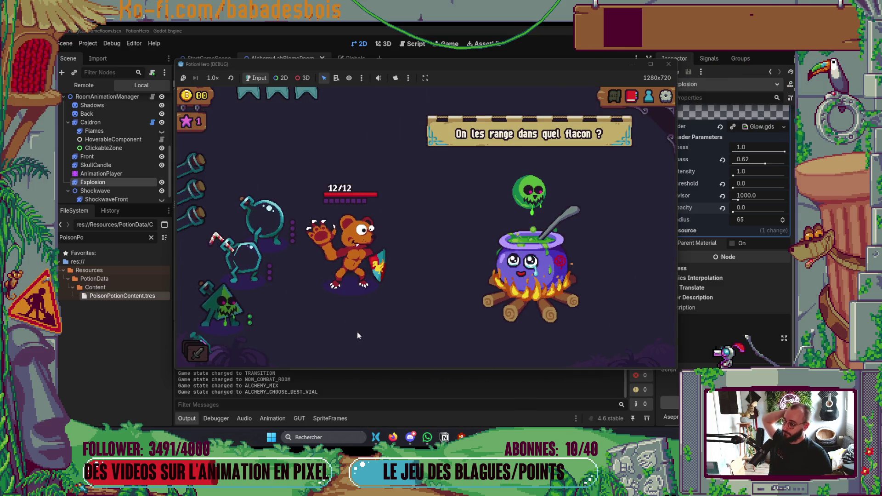
click(668, 64)
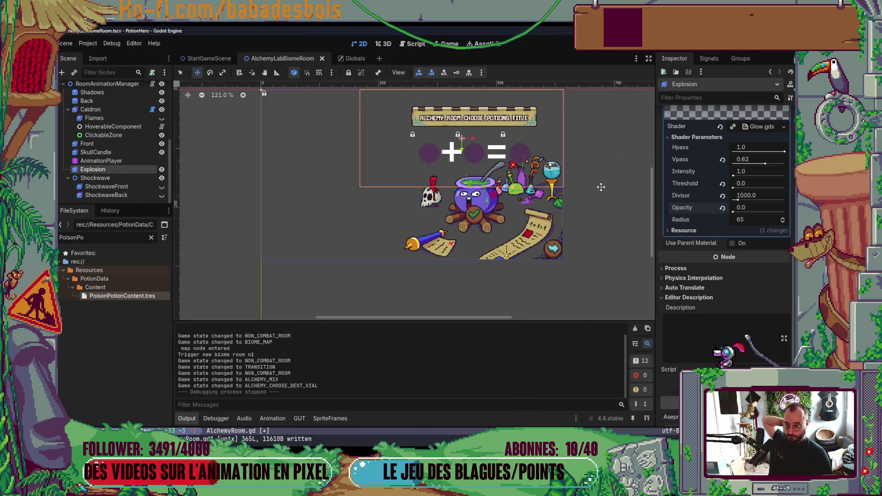
Return the Explosion glow's Opacity to 1.0 and open Glow.gdshader in the Shader Editor.
mouse_move(734, 211)
mouse_down()
mouse_move(784, 210)
mouse_move(726, 204)
mouse_up()
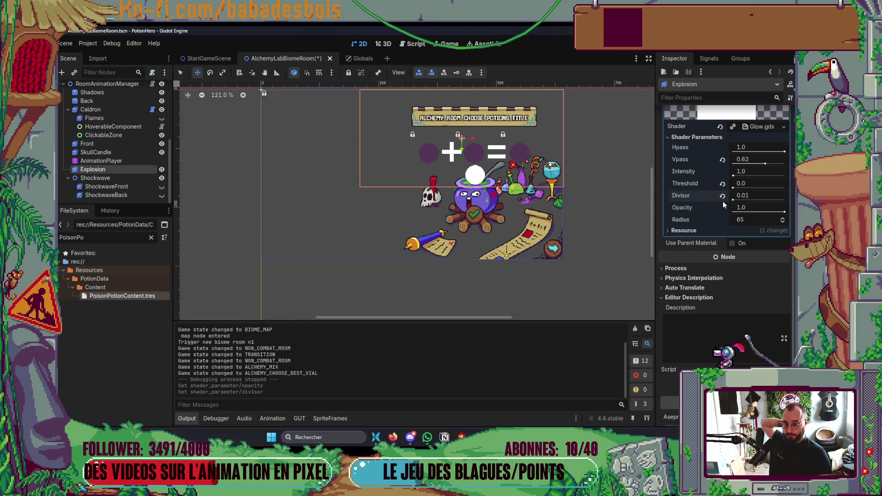
scroll(726, 202, up, 8)
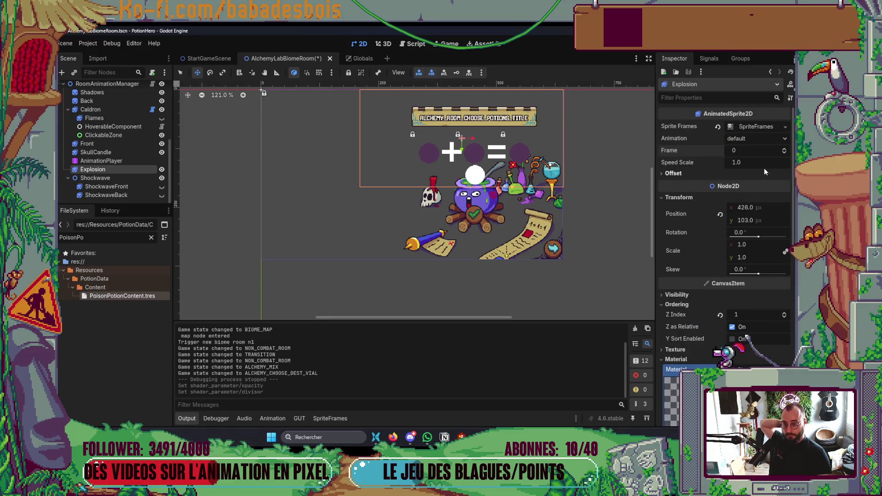
scroll(630, 193, down, 2)
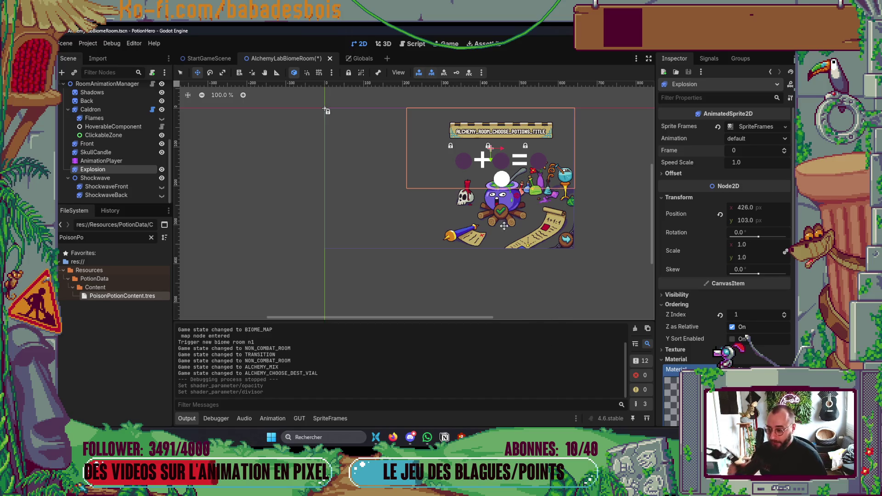
scroll(770, 312, down, 5)
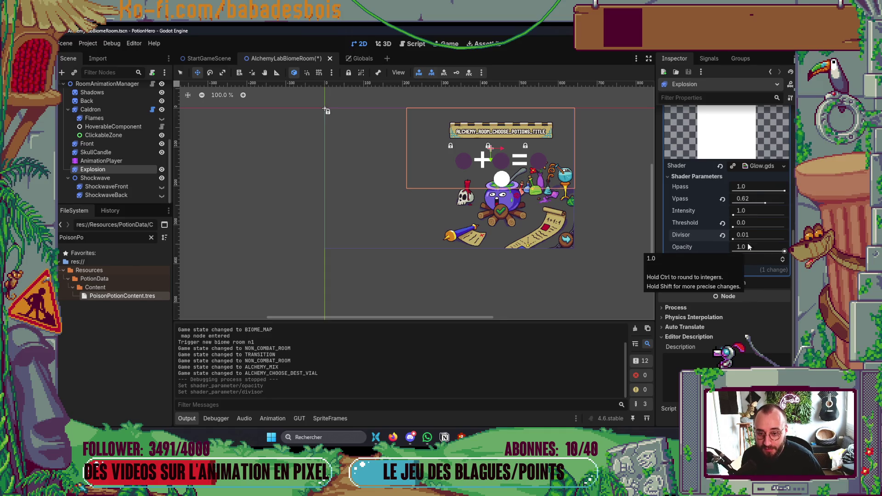
click(756, 168)
scroll(749, 224, up, 10)
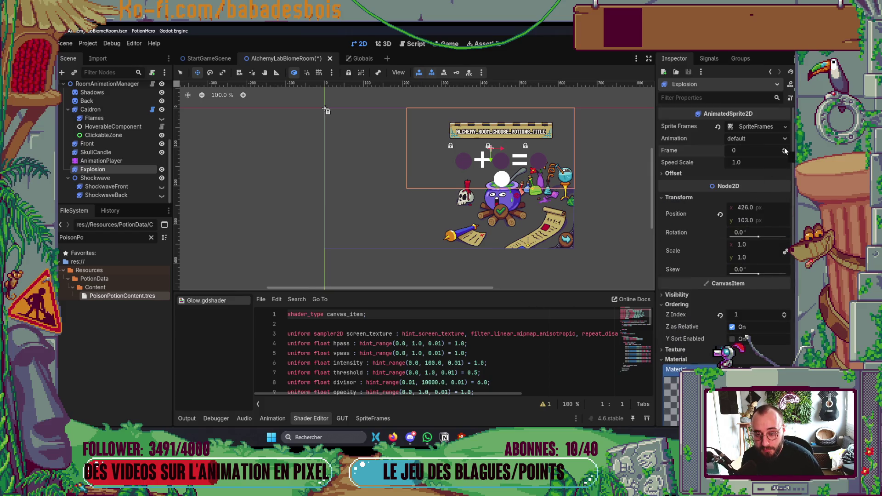
click(784, 149)
click(784, 148)
click(784, 148)
scroll(502, 177, up, 3)
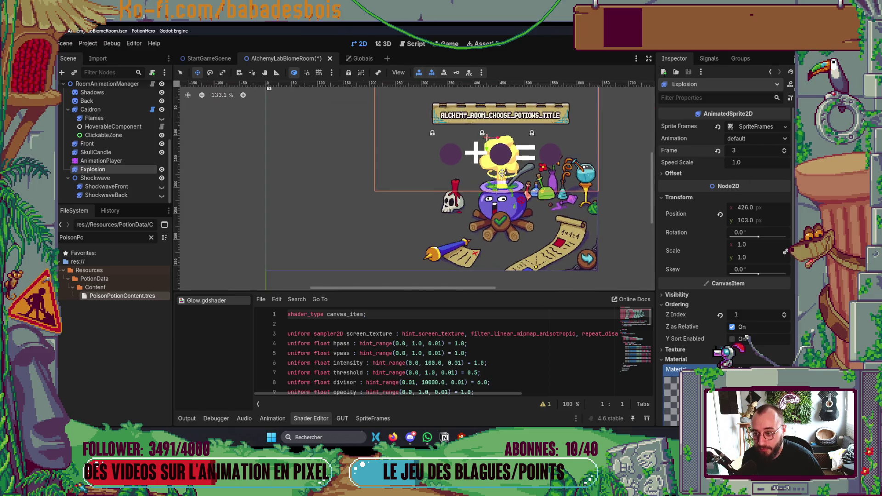
scroll(503, 172, up, 5)
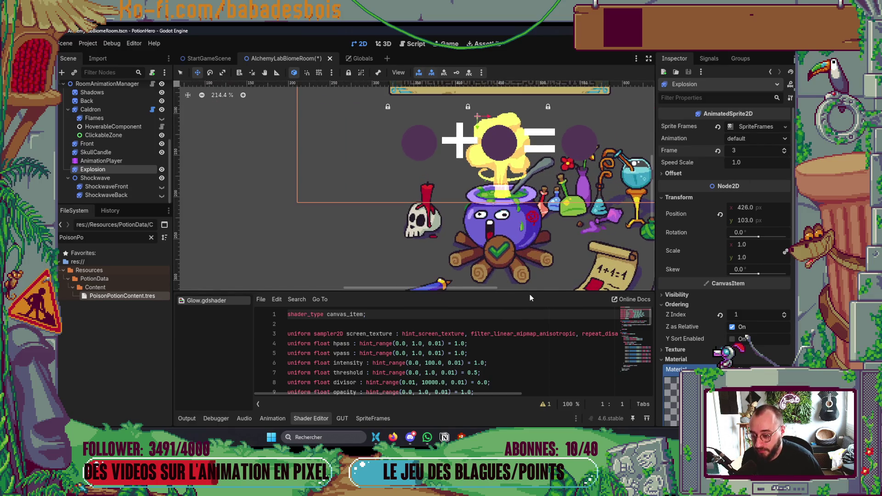
drag(530, 295, 536, 264)
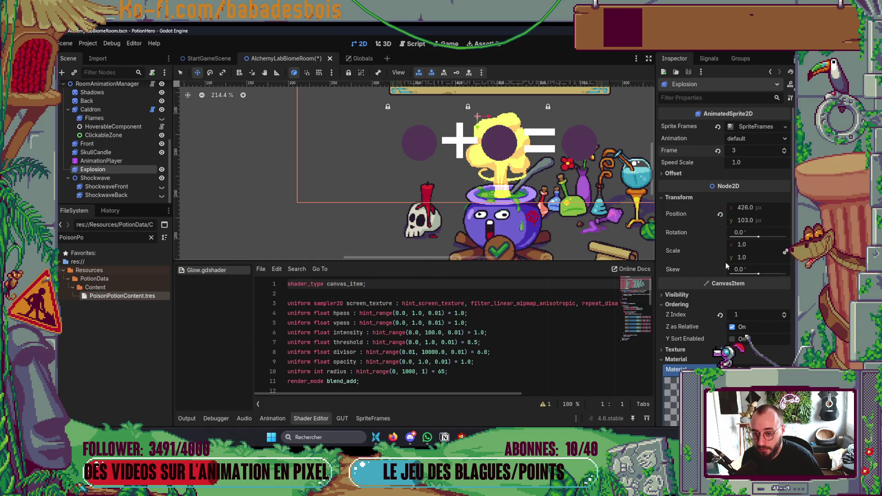
scroll(522, 351, down, 2)
scroll(523, 350, up, 2)
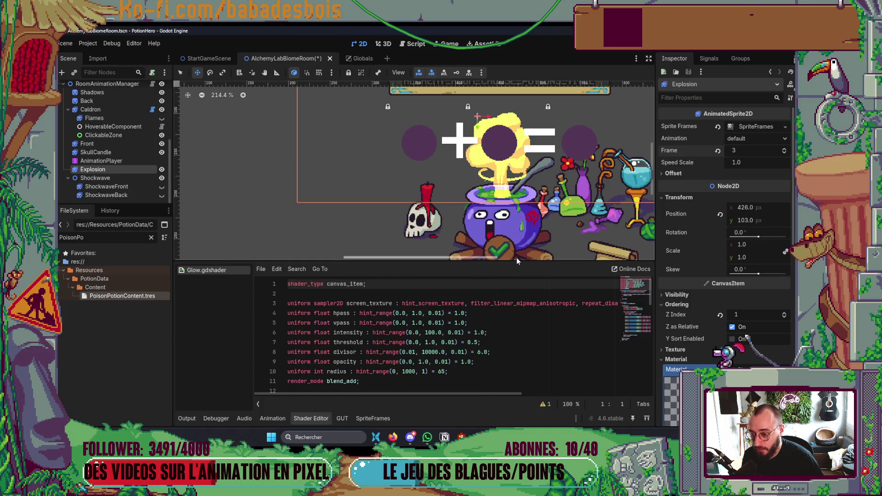
drag(524, 263, 515, 132)
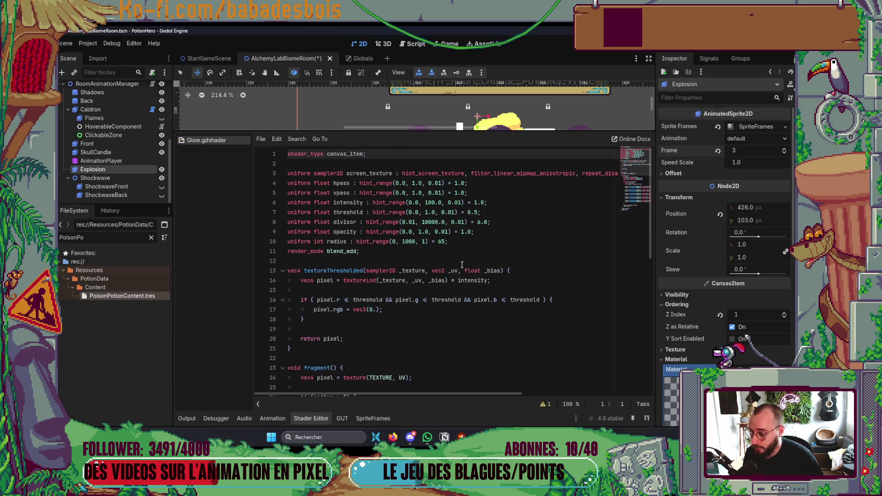
scroll(463, 269, down, 7)
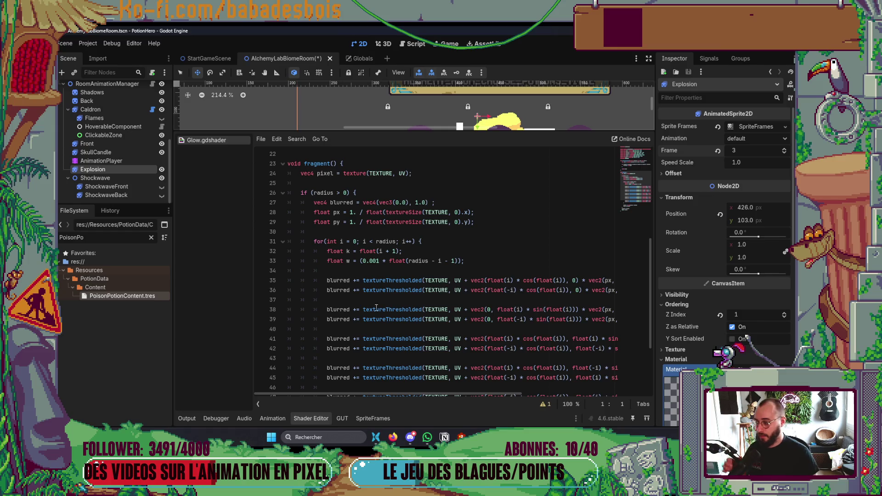
click(258, 403)
scroll(370, 329, down, 3)
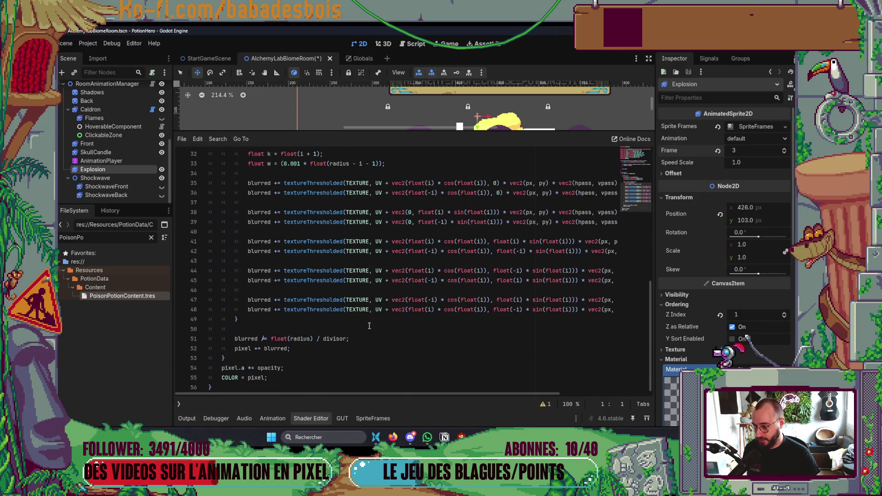
scroll(370, 328, up, 4)
scroll(370, 329, up, 4)
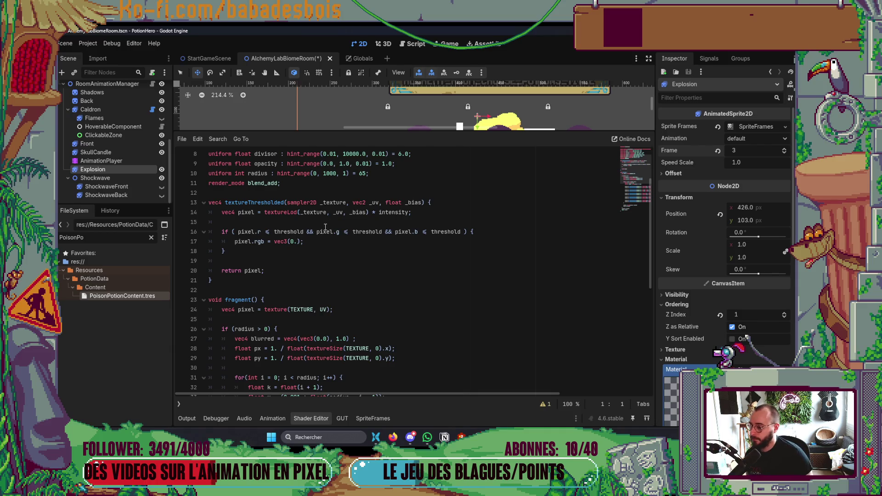
scroll(326, 224, down, 8)
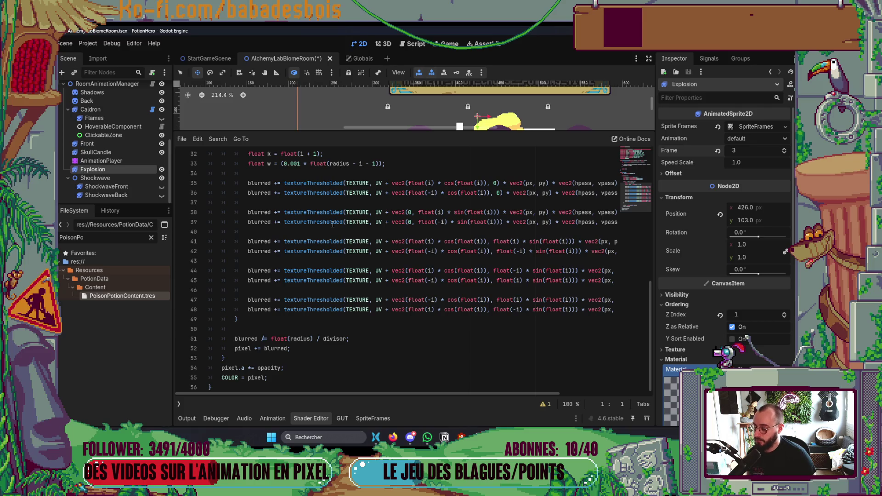
scroll(332, 223, up, 2)
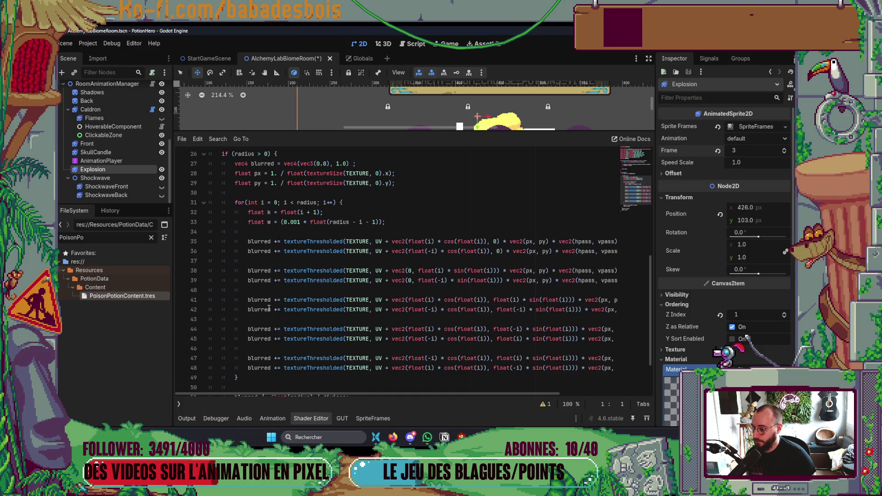
mouse_move(280, 241)
mouse_down()
mouse_move(349, 342)
mouse_move(353, 383)
mouse_up()
click(350, 300)
scroll(351, 300, up, 2)
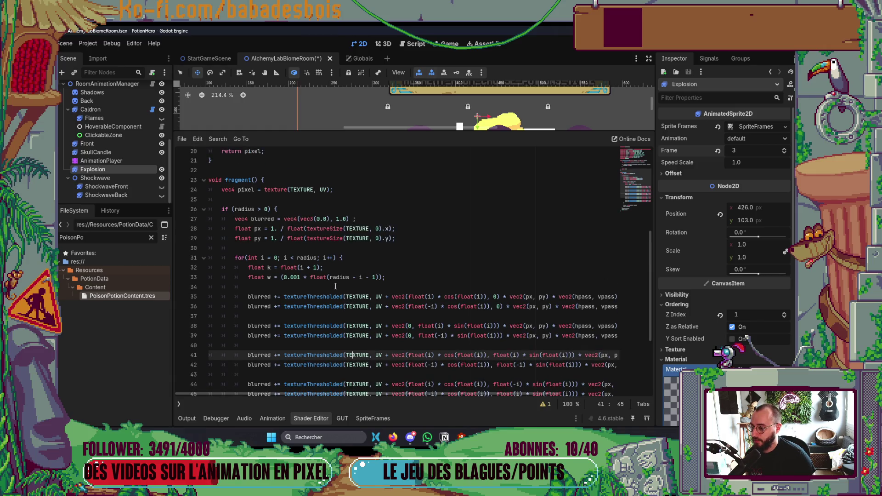
scroll(333, 284, up, 1)
click(320, 248)
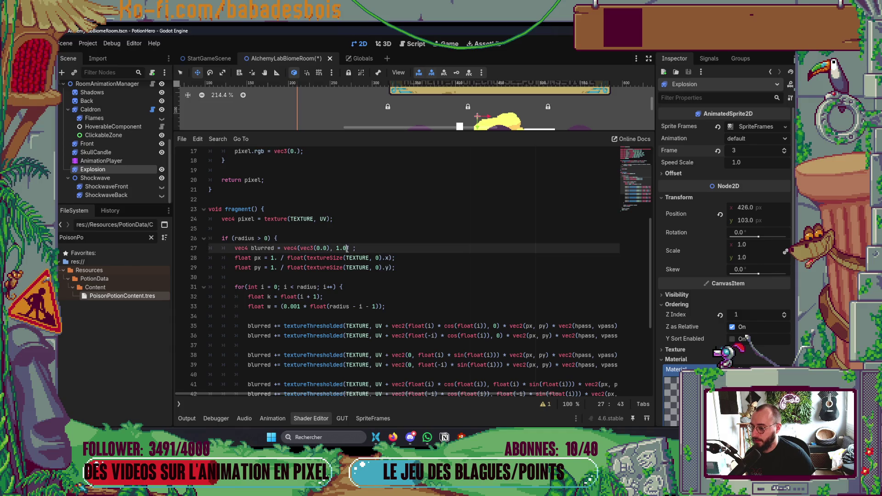
click(350, 267)
scroll(351, 267, down, 5)
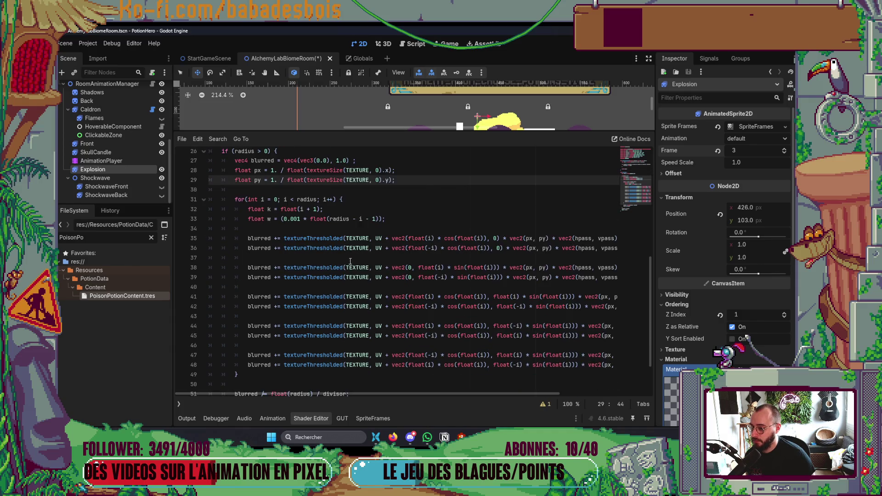
click(321, 339)
click(308, 349)
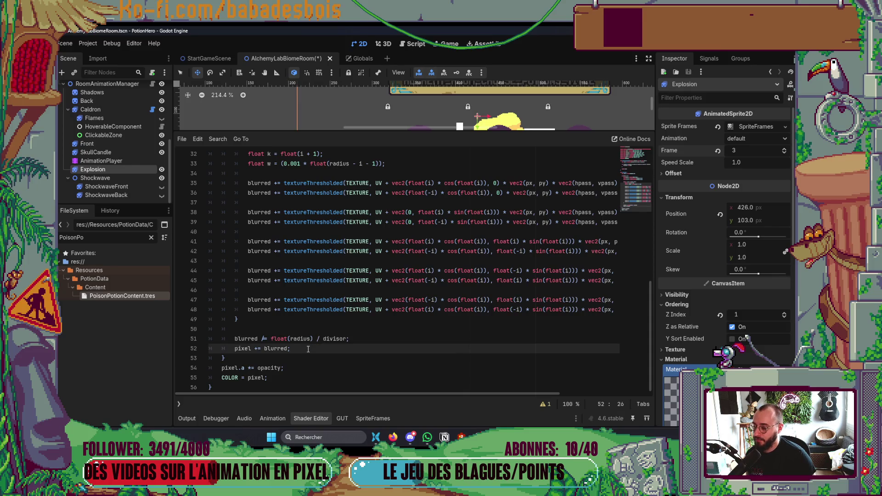
scroll(306, 341, up, 5)
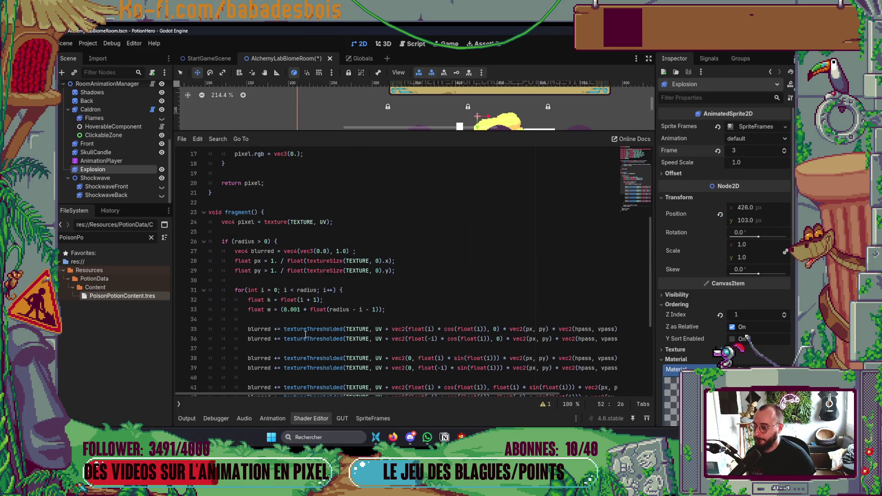
click(354, 251)
key(BackSpace)
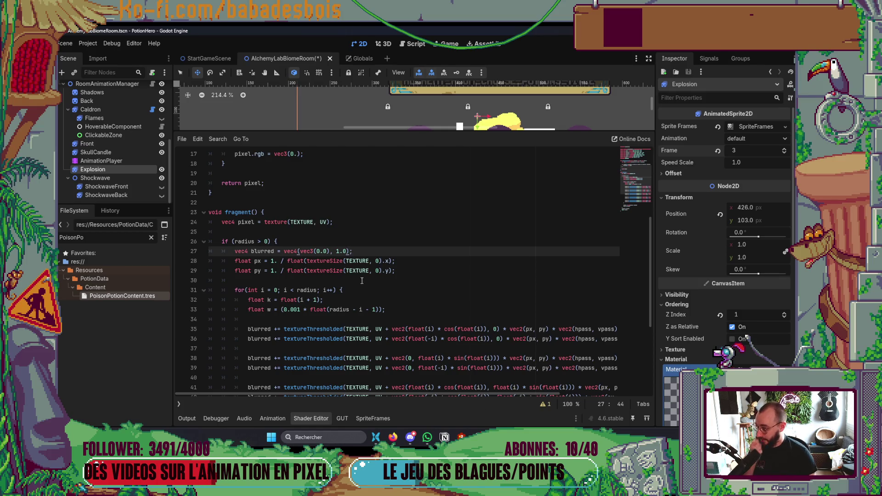
scroll(362, 323, down, 5)
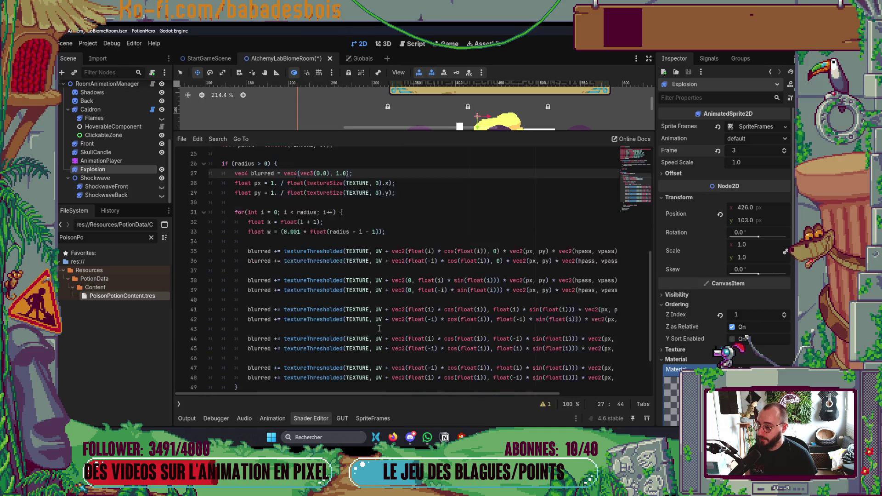
scroll(264, 354, up, 6)
click(336, 248)
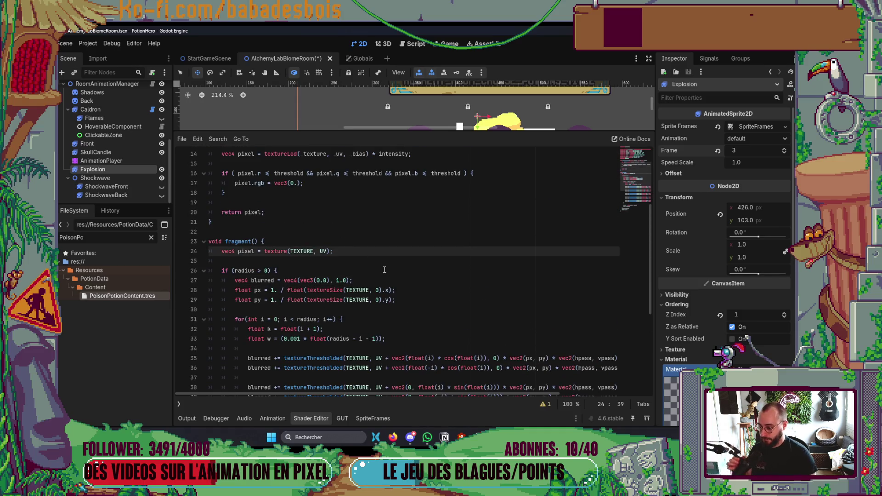
key(Return)
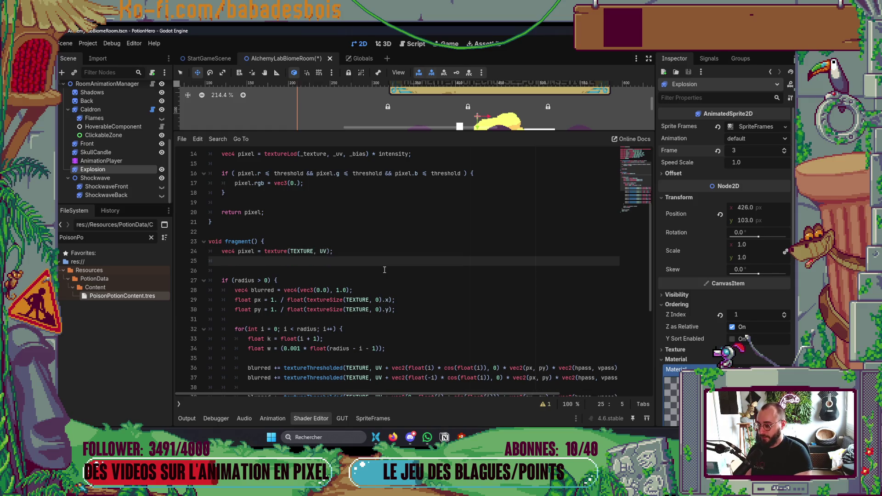
key(BackSpace)
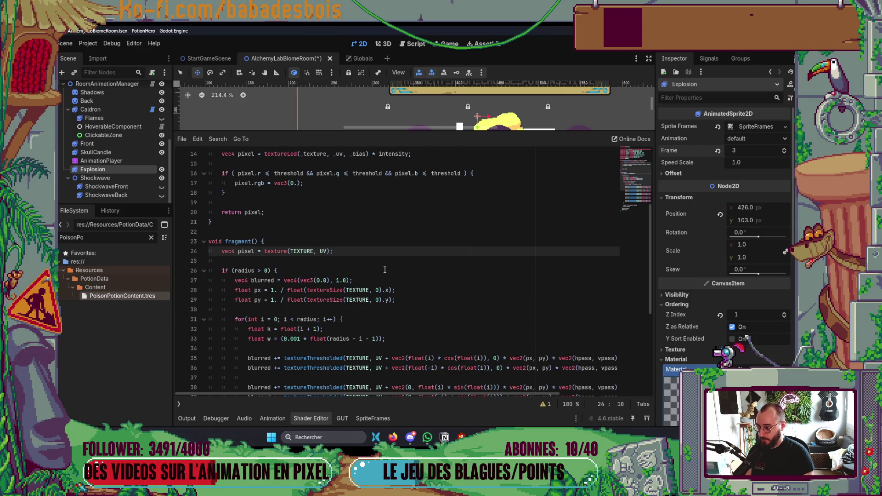
scroll(385, 270, down, 5)
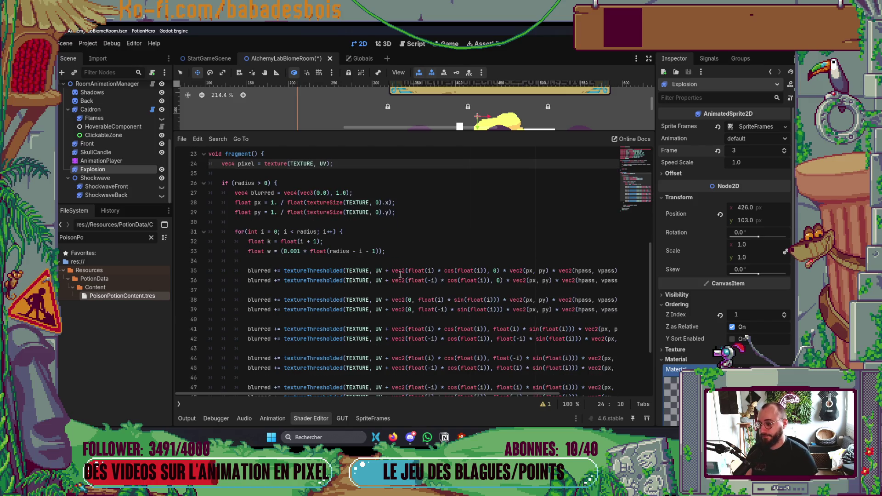
scroll(400, 256, up, 4)
scroll(399, 255, up, 1)
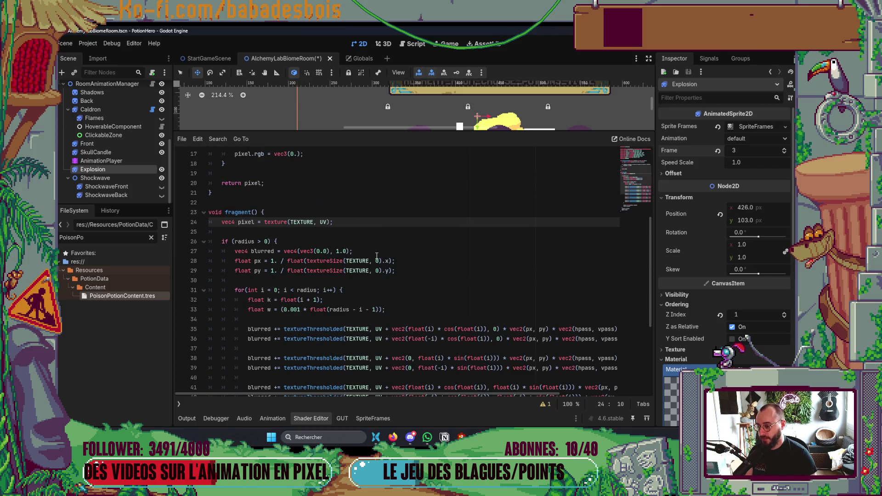
click(377, 256)
key(Return)
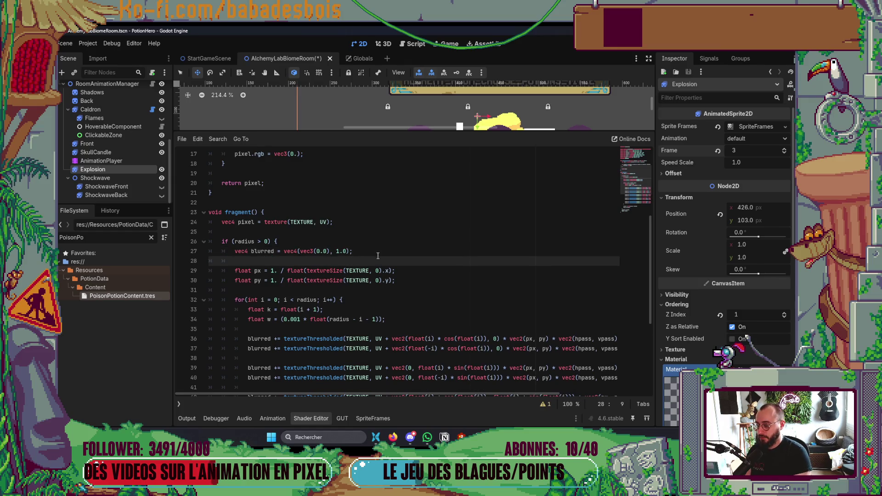
Rename the line-24 texture sample to texture_color and add 'vec4 pixel = texture_color' beneath it.
text(vec4 picx)
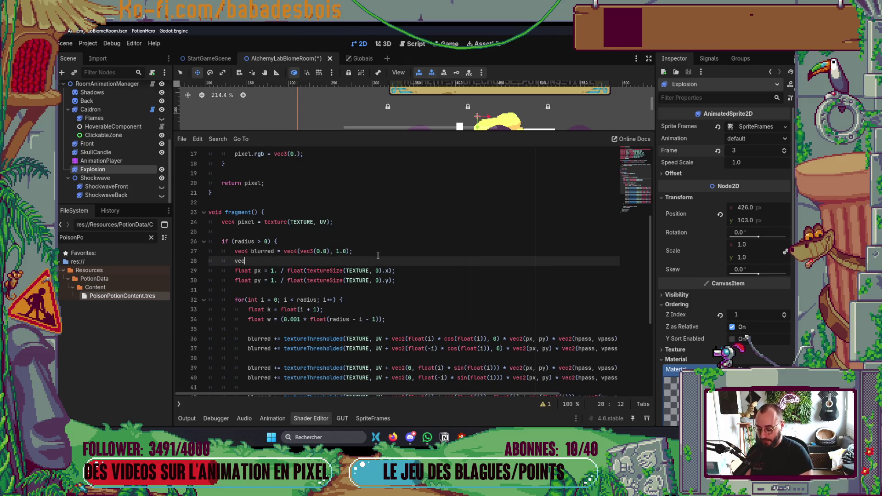
key(BackSpace)
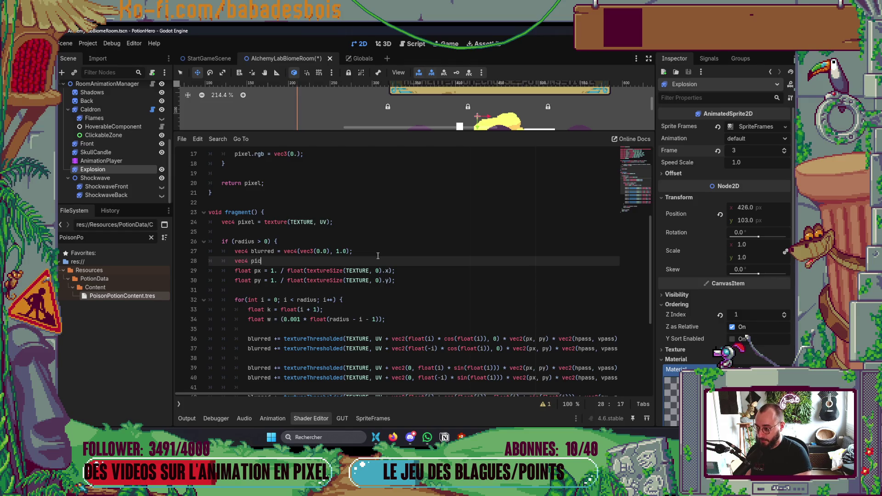
text(el =)
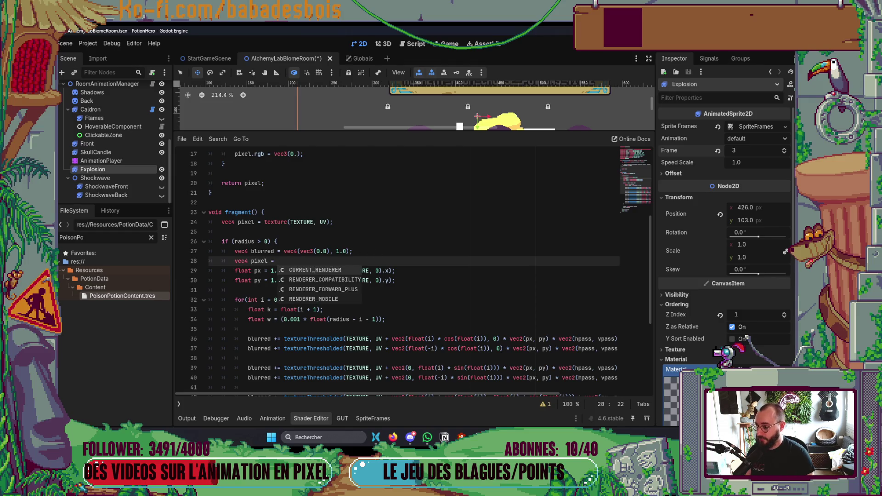
double_click(247, 222)
text(texture)
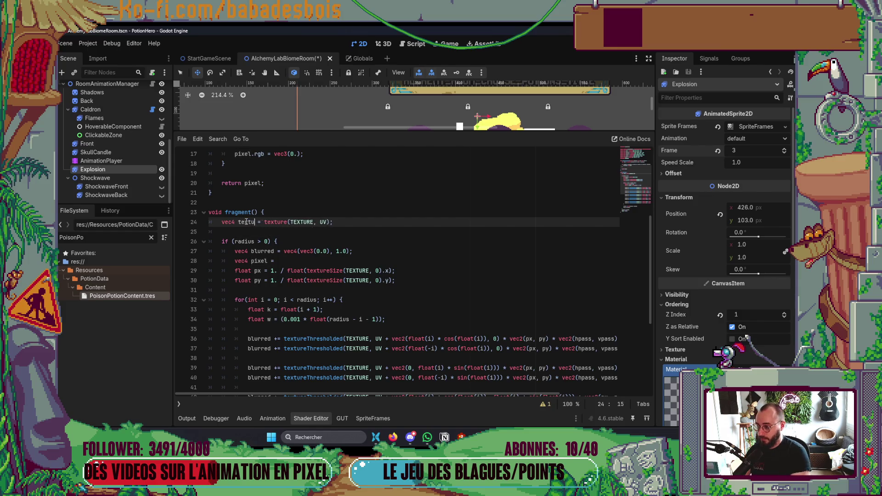
text(_color)
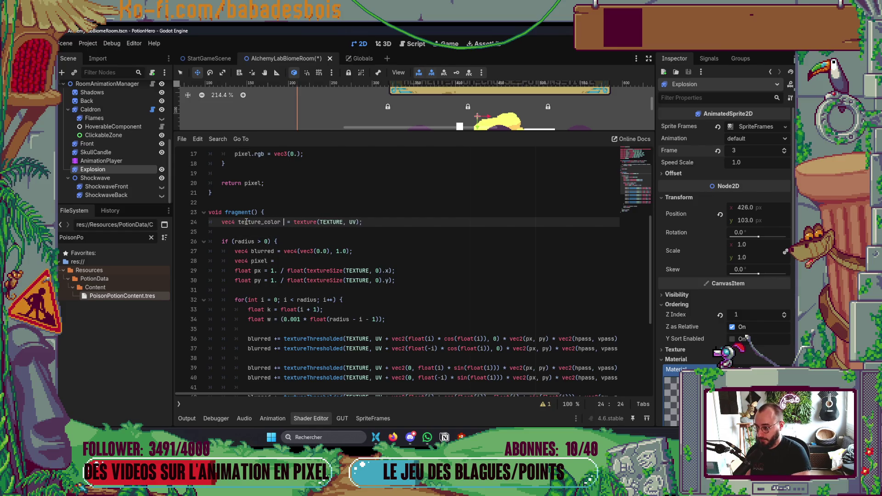
key(Down)
key(Down)
key(Down)
text(texture)
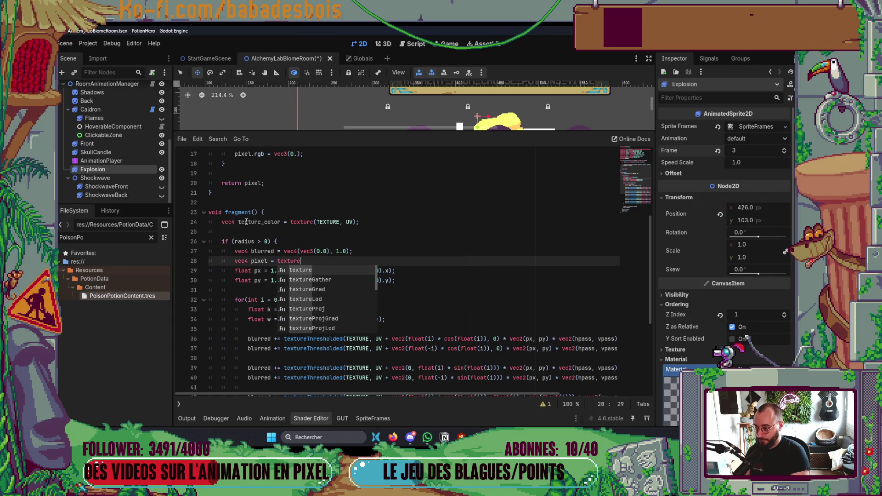
text(_color;)
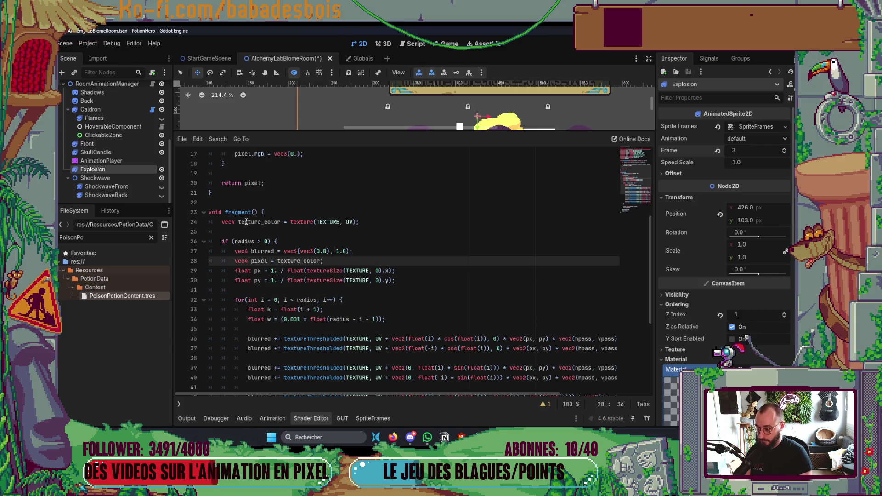
Look through the fragment code and highlight every use of texture_color.
key(Down)
key(Down)
key(Down)
scroll(362, 364, down, 5)
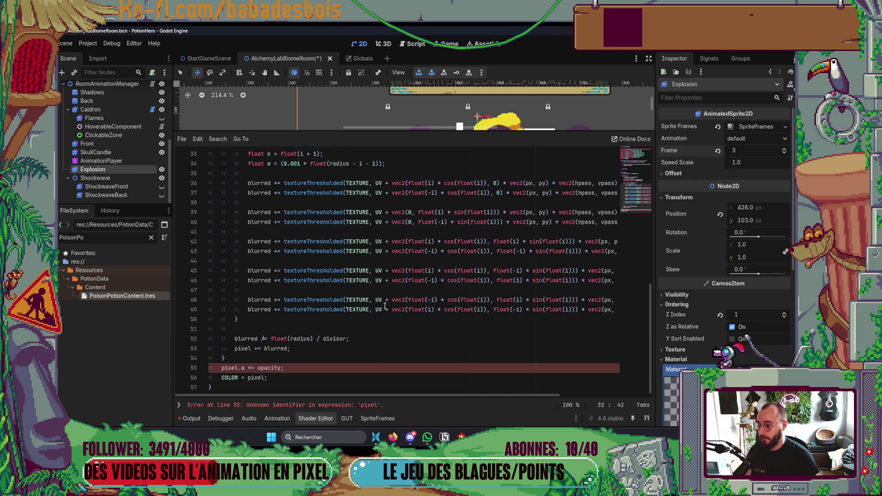
scroll(362, 364, up, 8)
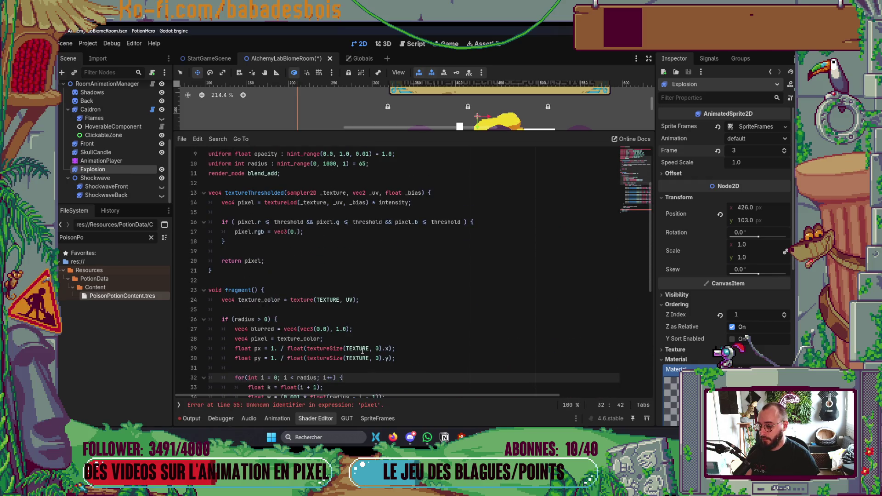
scroll(366, 340, down, 4)
scroll(366, 340, down, 5)
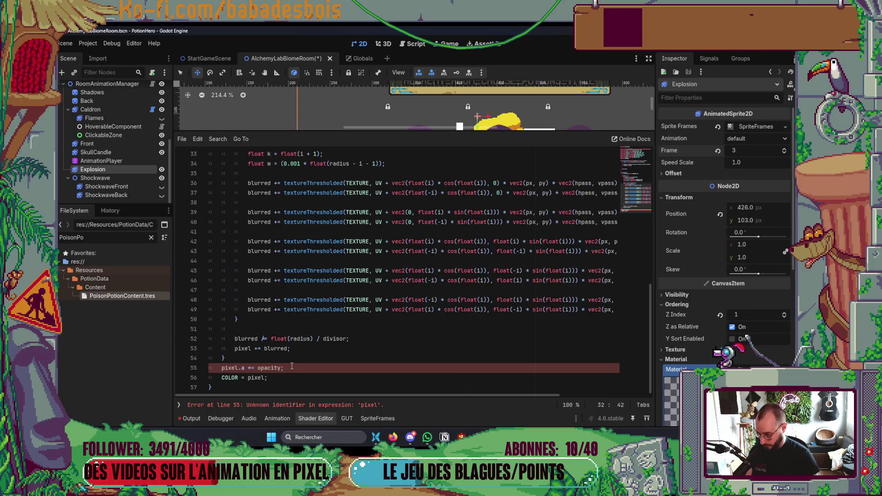
scroll(292, 366, up, 6)
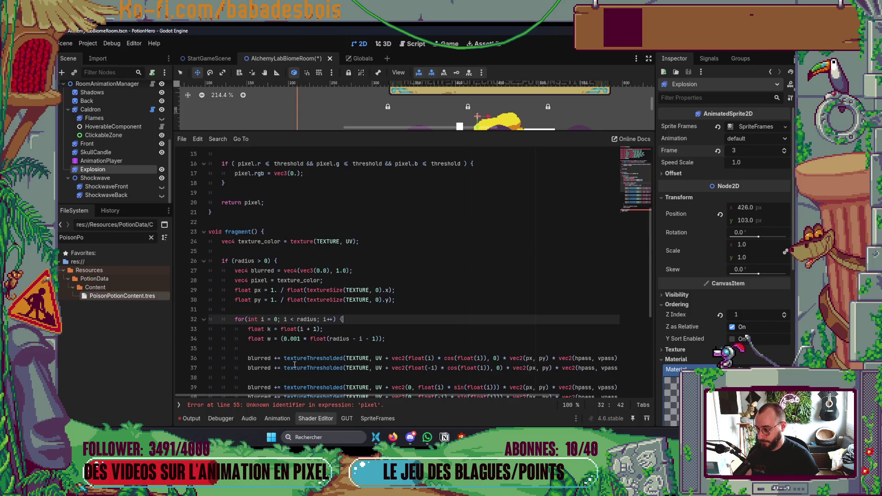
scroll(294, 364, down, 6)
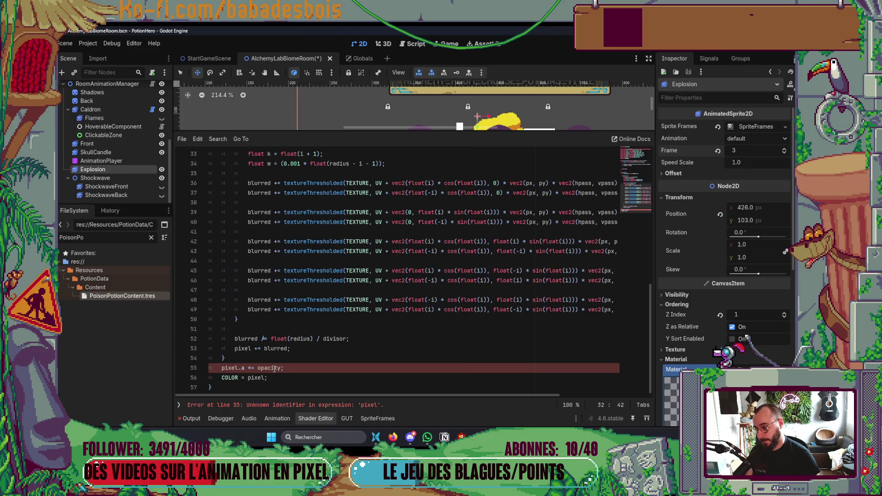
scroll(241, 321, up, 5)
double_click(259, 212)
scroll(247, 311, down, 3)
scroll(247, 310, down, 2)
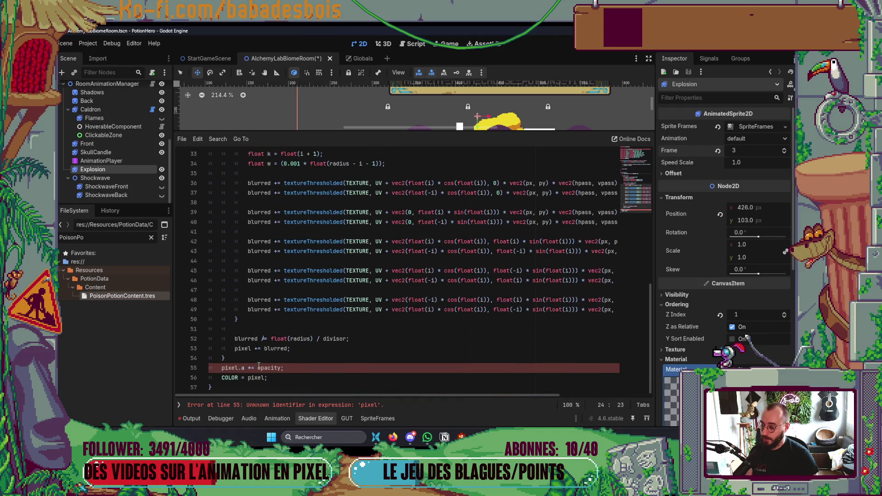
scroll(258, 377, up, 4)
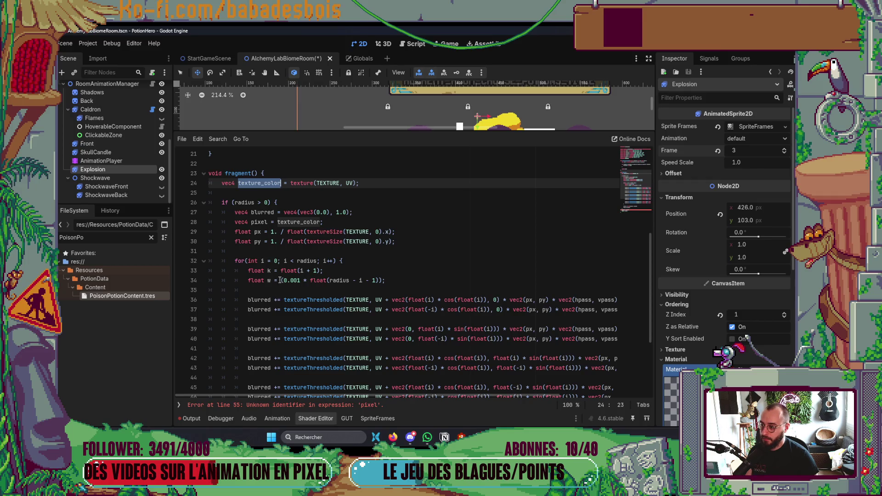
Move the pixel declaration above the radius check and tidy the blank lines around it.
mouse_move(331, 224)
mouse_down()
mouse_move(340, 224)
mouse_move(235, 226)
mouse_up()
key(ctrl+x)
key(Up)
key(Up)
key(Up)
key(ctrl+v)
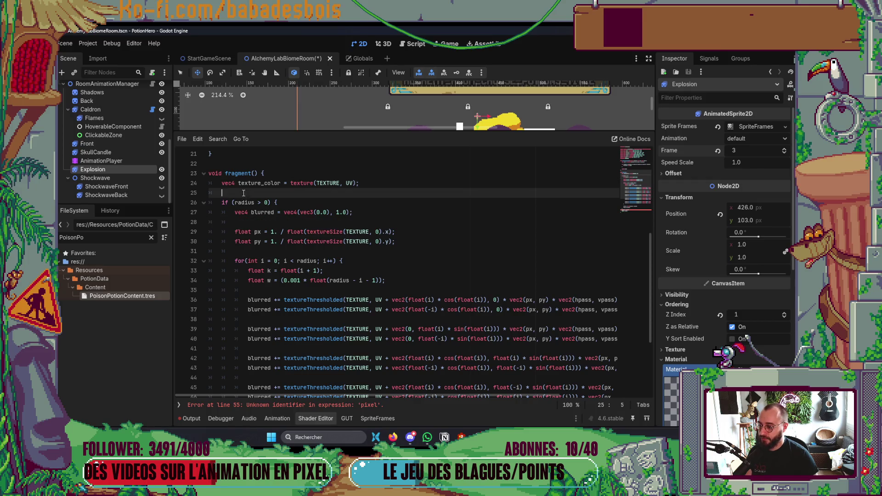
key(Down)
key(Down)
key(Down)
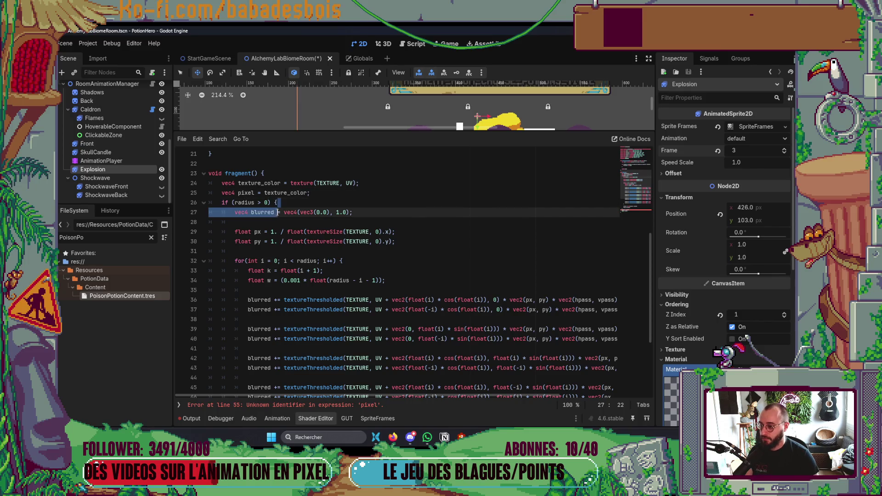
click(343, 192)
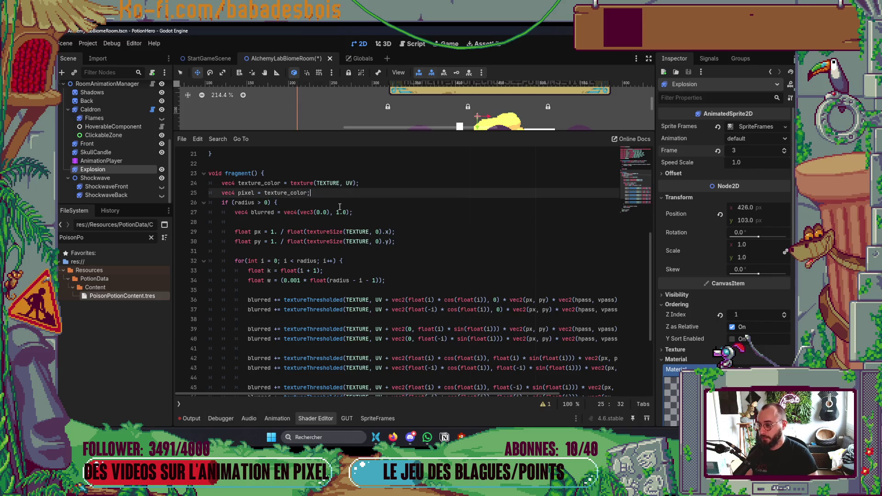
key(Return)
key(Down)
key(Down)
key(Down)
key(BackSpace)
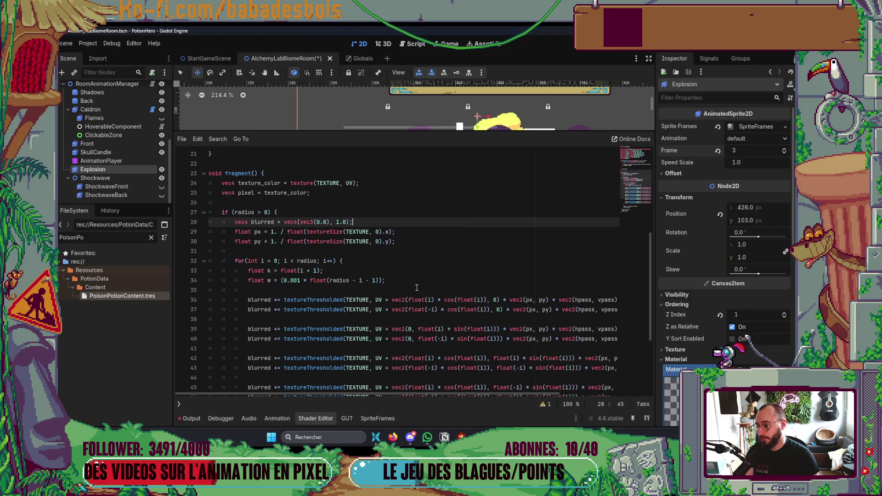
click(413, 274)
scroll(413, 274, down, 4)
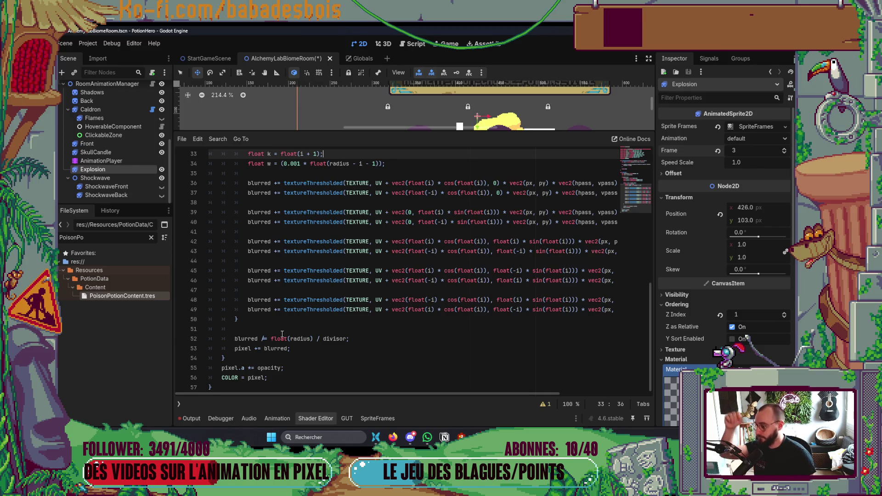
Add 'pixel.a = max(pixel.a, texture_color.a);' on a new line after the opacity line.
click(291, 367)
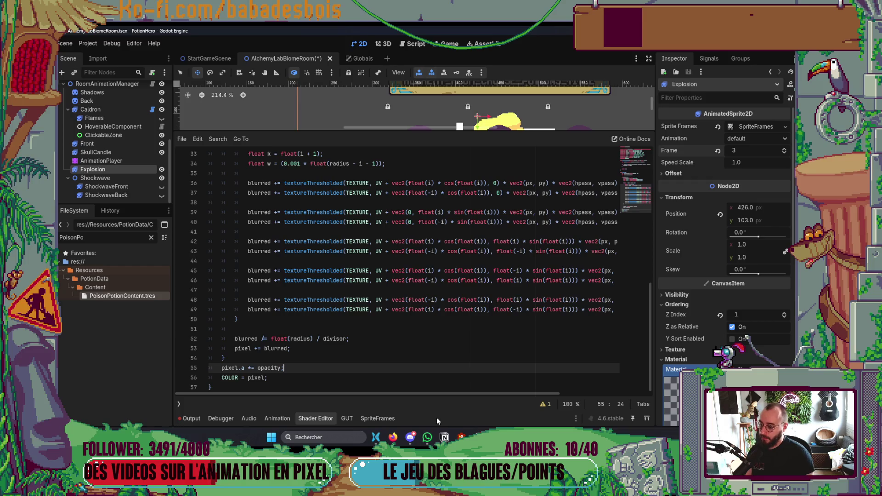
key(Return)
text(max)
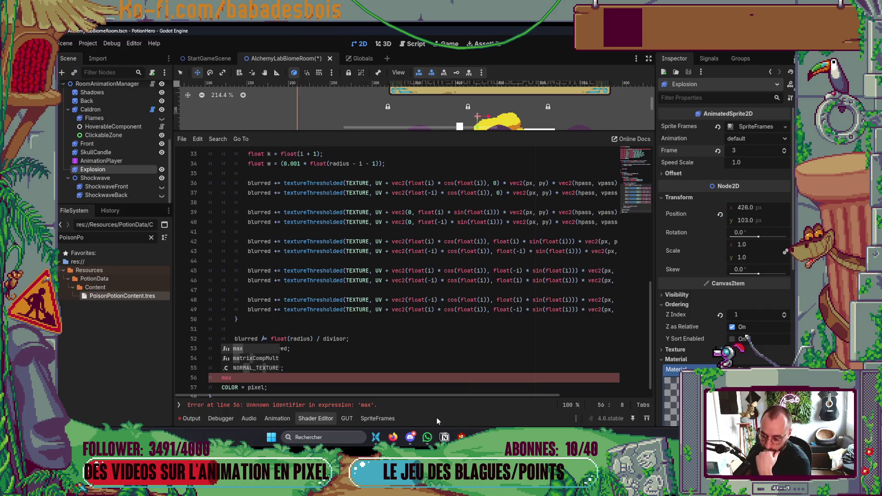
key(BackSpace)
key(BackSpace)
key(BackSpace)
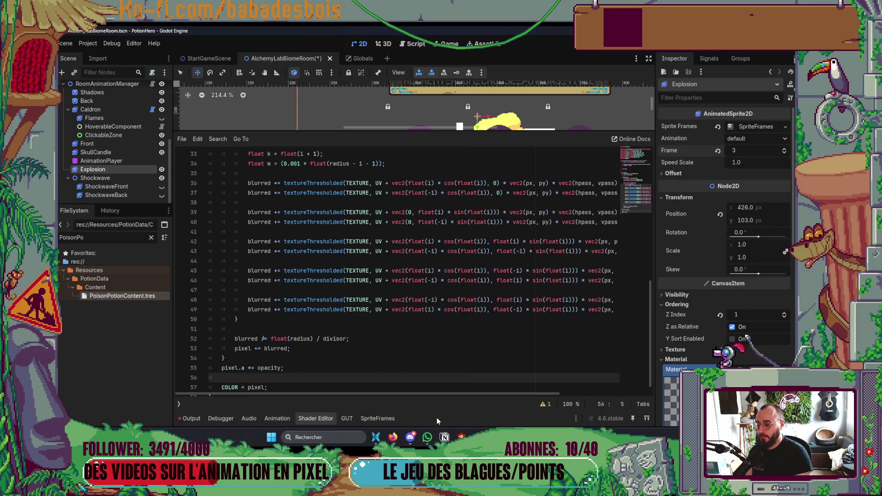
text(COLOR)
key(BackSpace)
key(BackSpace)
key(BackSpace)
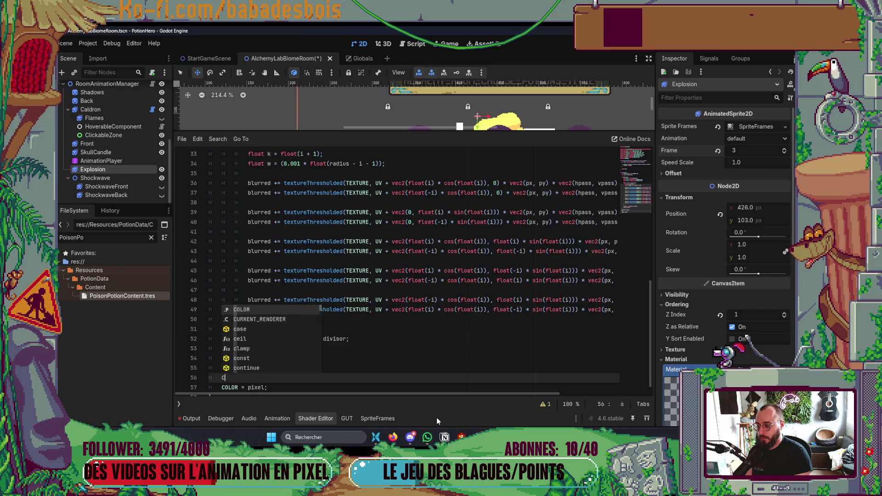
text(pixel)
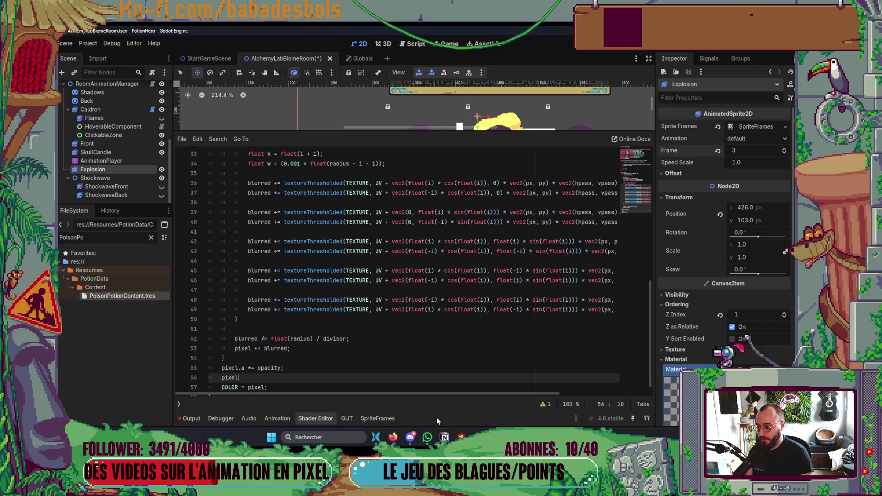
text(.a = mac)
key(BackSpace)
text(x)
key(Return)
text(ixe)
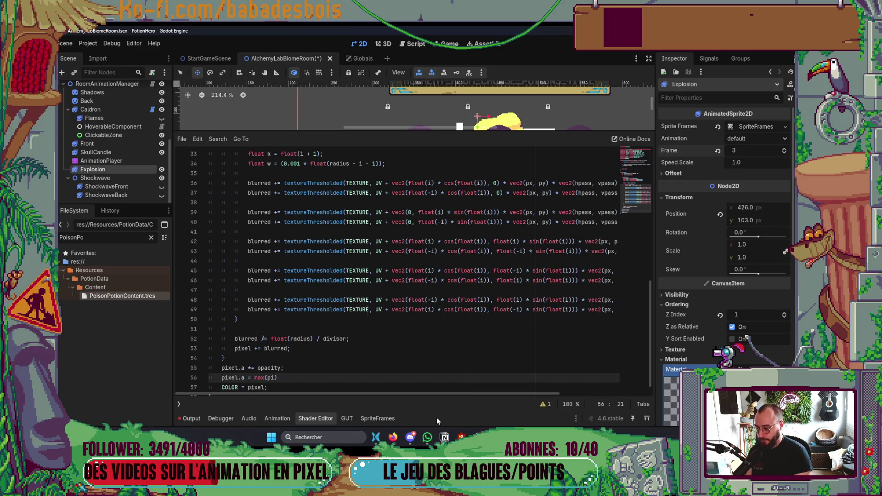
text(l.a, )
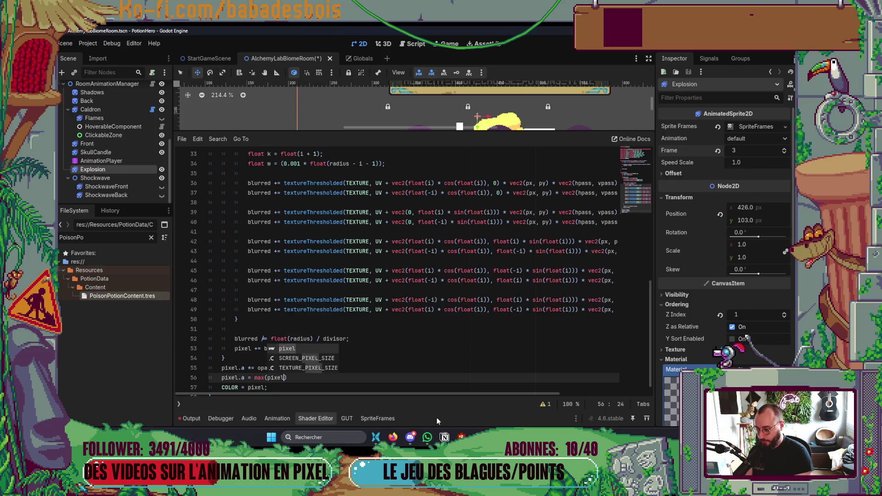
text(tex)
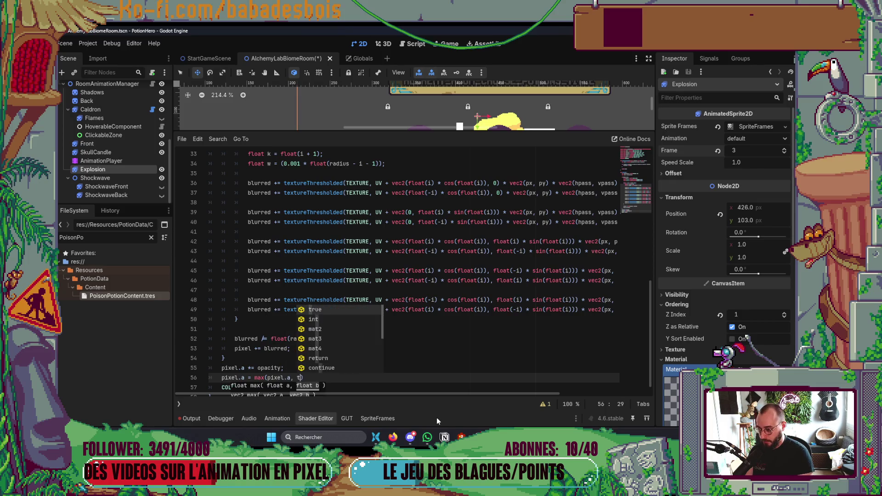
text(u)
text(ure)
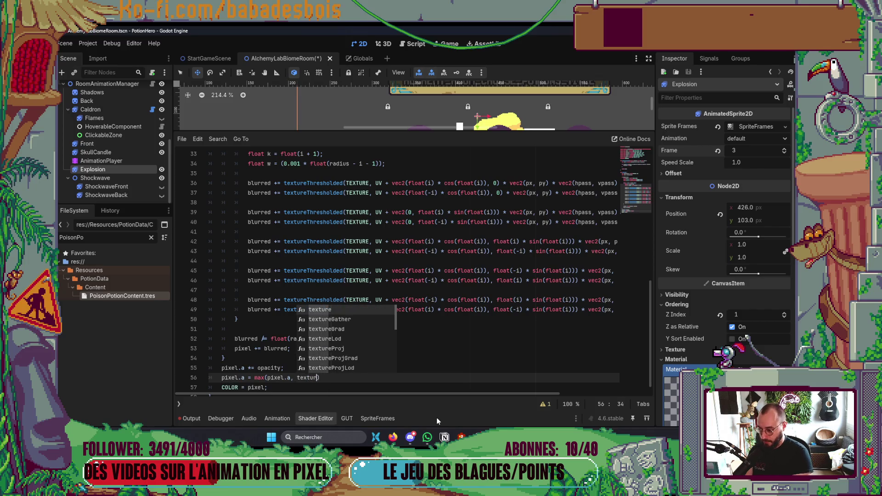
text(_color.)
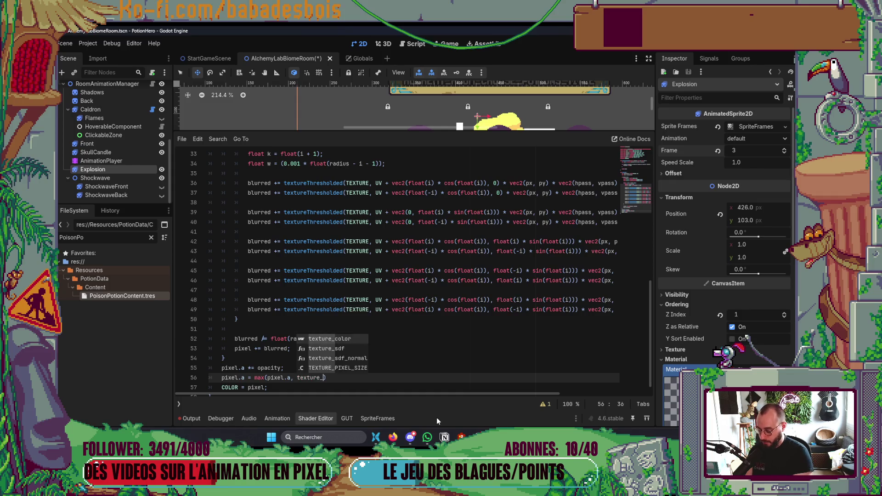
text(a);)
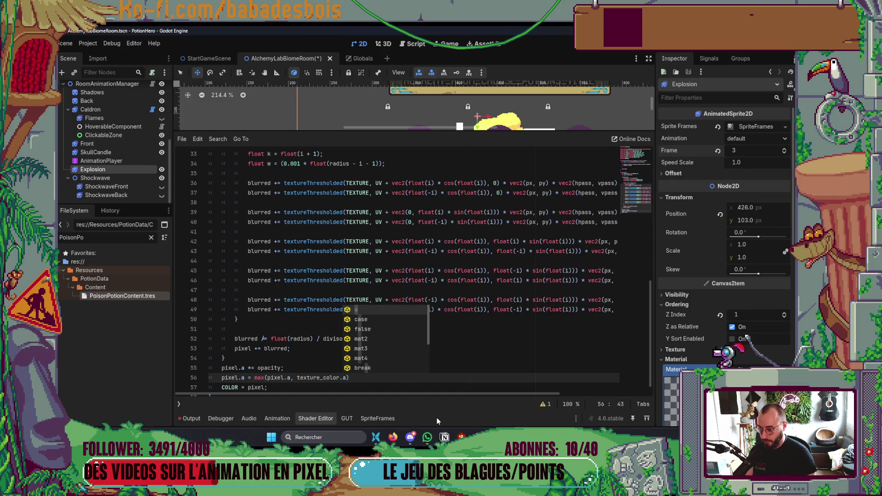
Collapse the Shader Editor panel and save the scene.
key(Up)
key(Up)
scroll(317, 402, down, 1)
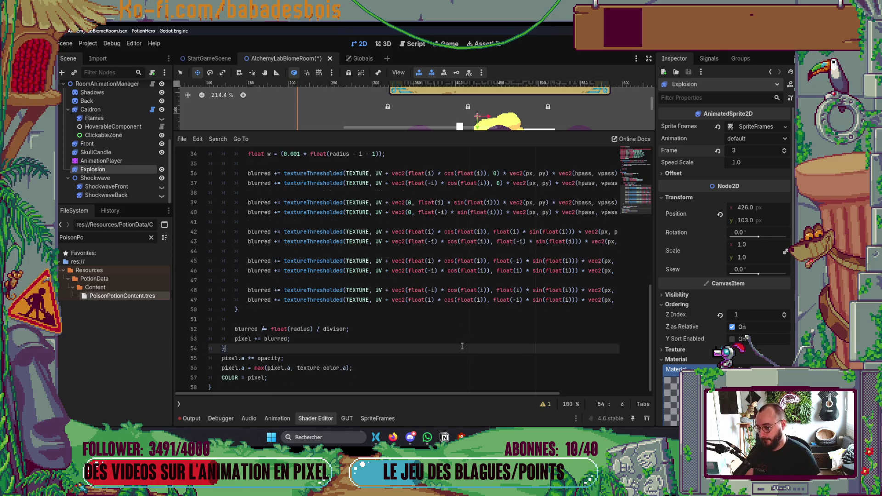
click(319, 420)
key(ctrl+s)
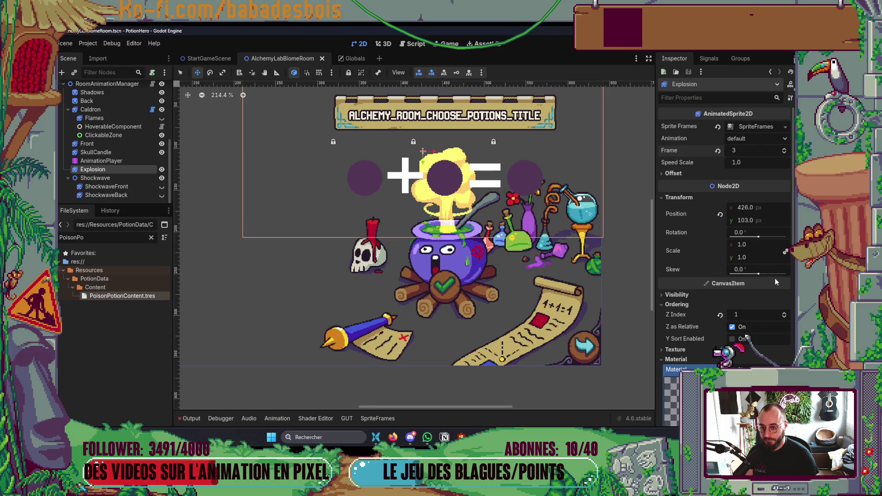
Fade the Explosion's Opacity to 0.0 to see whether the glow disappears.
scroll(775, 277, down, 5)
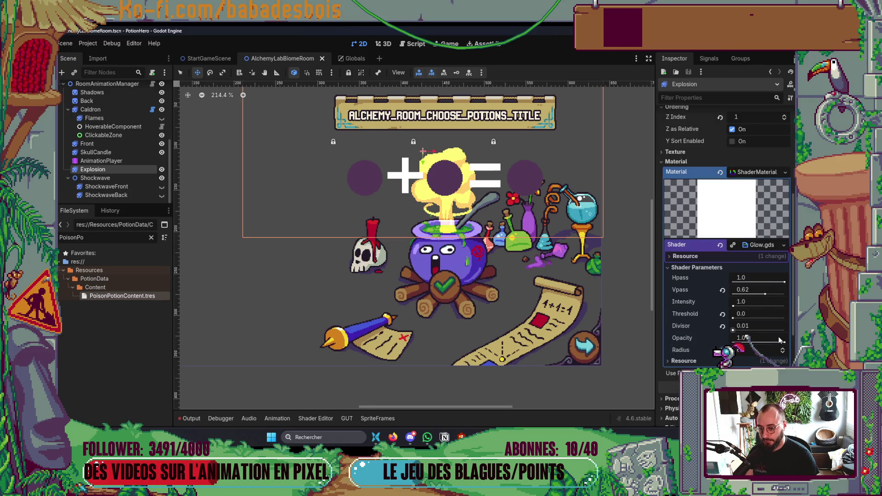
drag(784, 342, 667, 349)
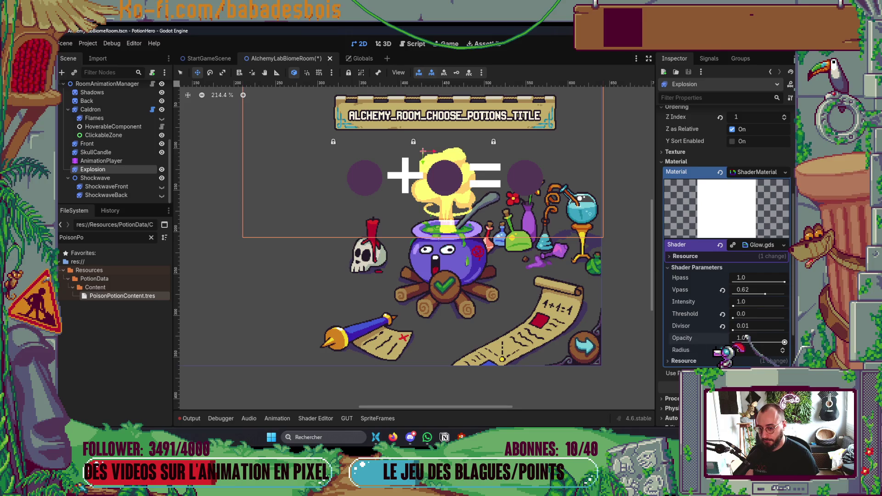
key(alt+Tab)
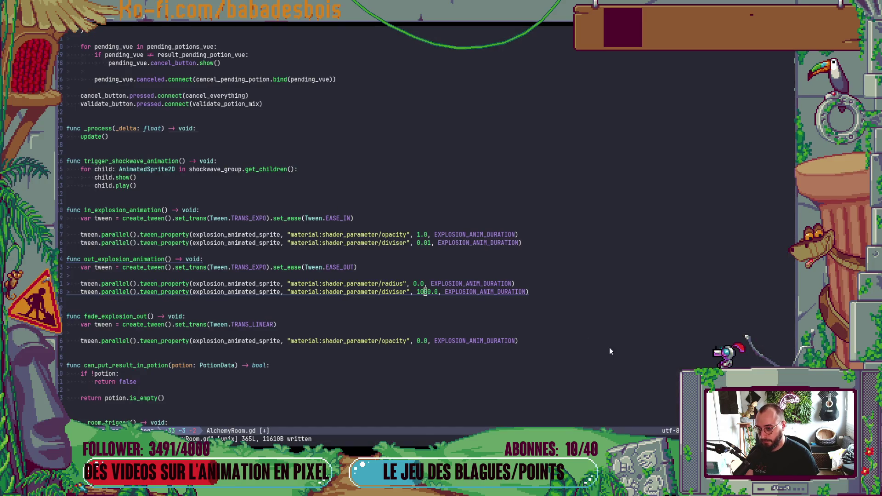
key(alt+Tab)
Review the Inspector settings and check the script in the external code editor.
scroll(406, 201, up, 6)
scroll(406, 200, up, 3)
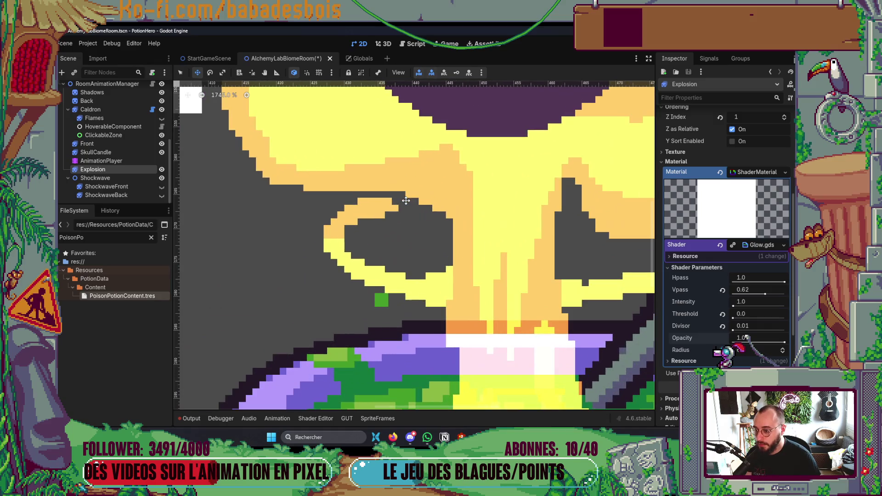
scroll(406, 201, down, 3)
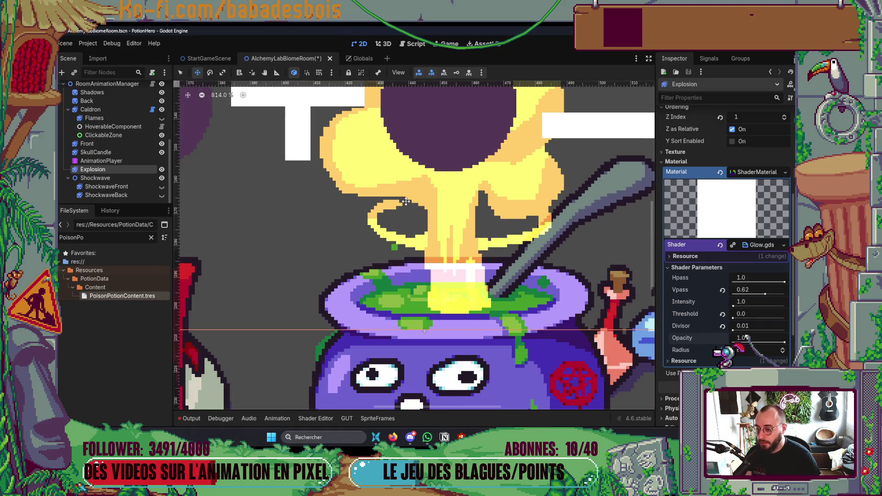
scroll(699, 311, down, 3)
scroll(705, 312, up, 8)
scroll(707, 302, down, 3)
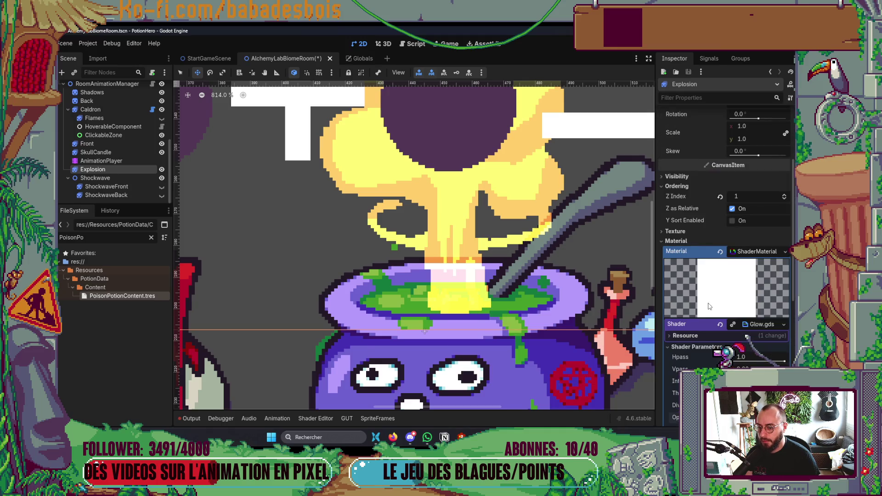
scroll(694, 236, down, 3)
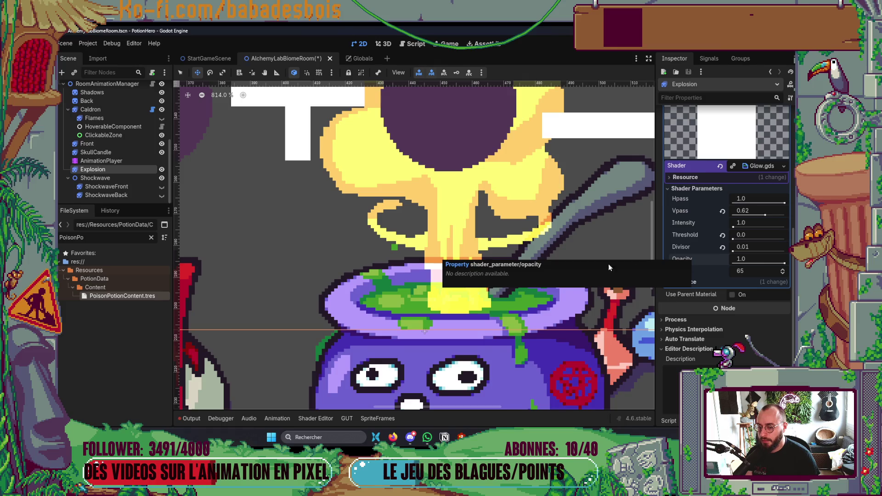
scroll(423, 250, up, 5)
scroll(423, 250, up, 5)
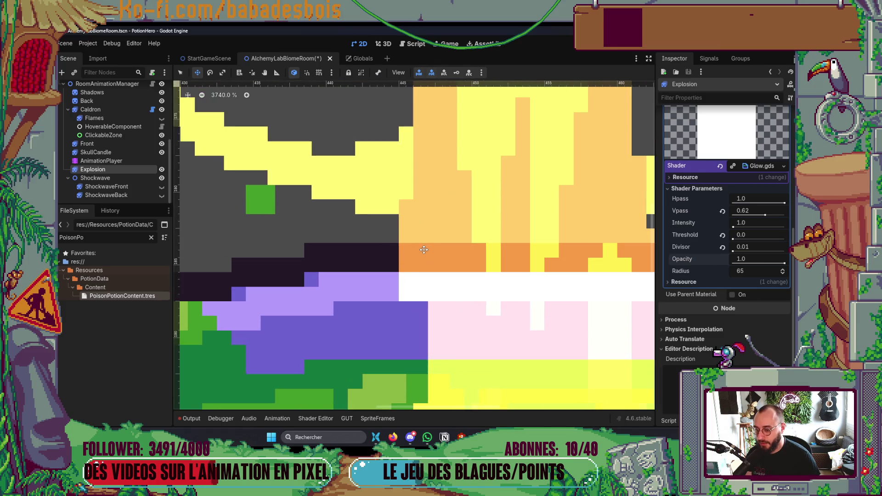
scroll(426, 250, down, 10)
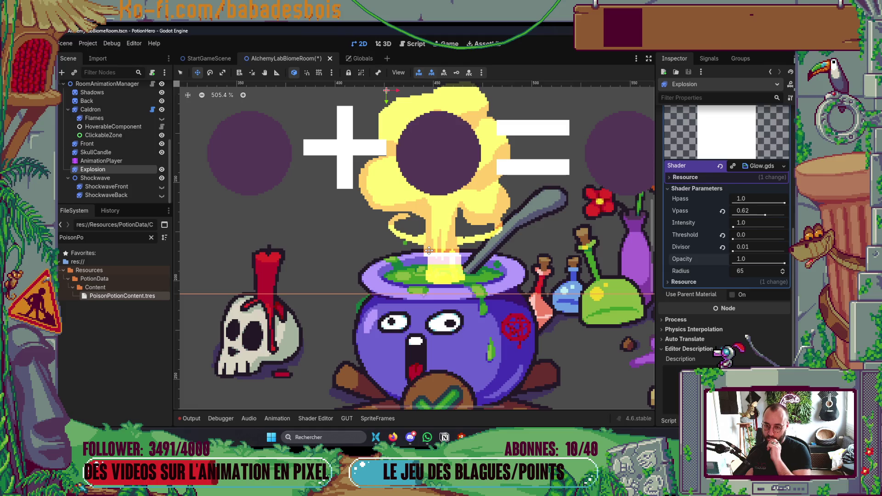
key(alt+Tab)
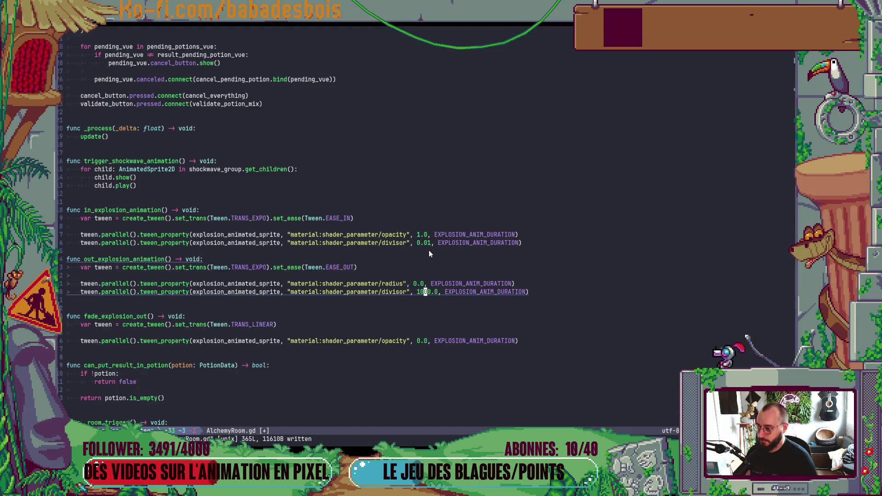
key(alt+Tab)
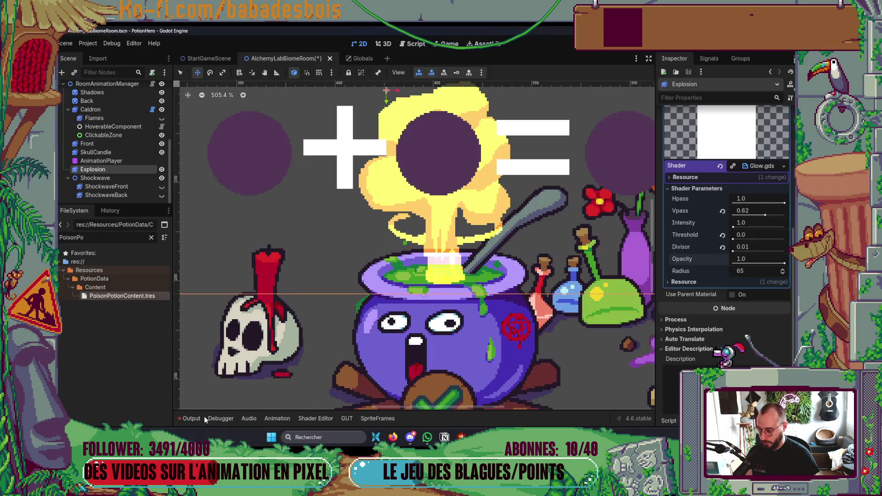
Briefly show and hide the Output log and the Explosion's sprite frames panel.
click(204, 417)
click(203, 417)
click(386, 419)
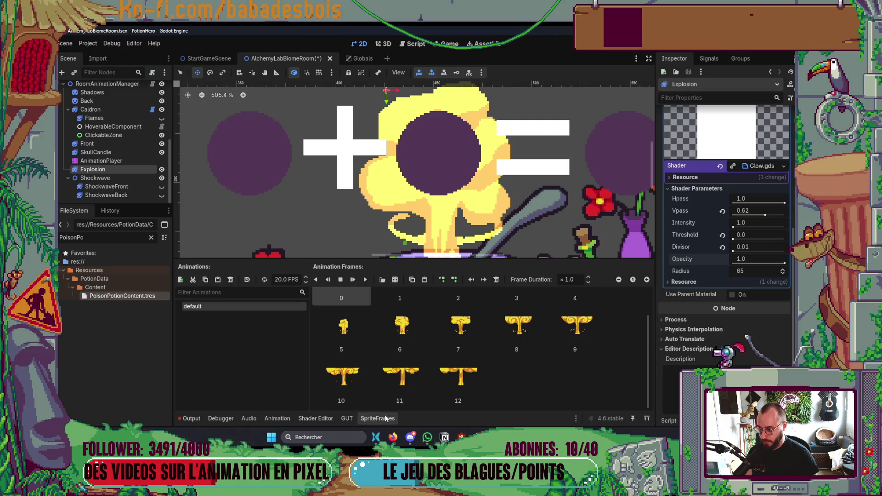
click(377, 419)
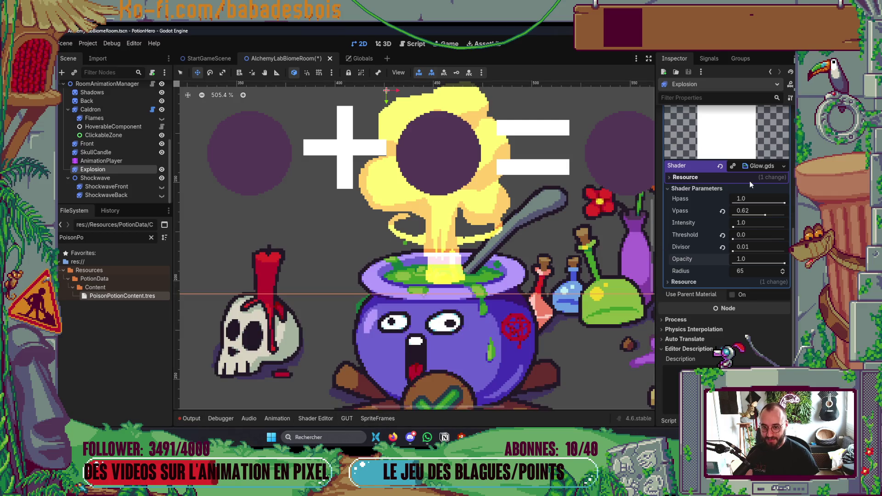
Move 'pixel.a *= opacity;' below the max() line, save, and retest Opacity 0.0.
click(764, 165)
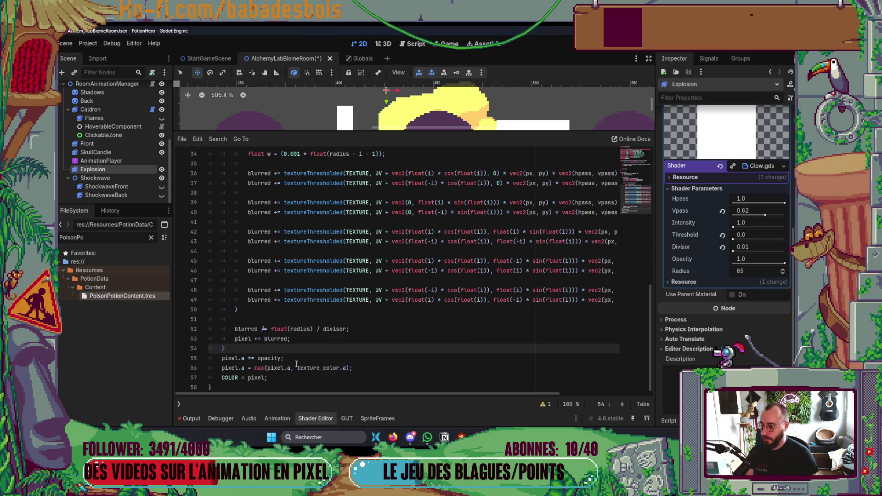
drag(294, 359, 194, 355)
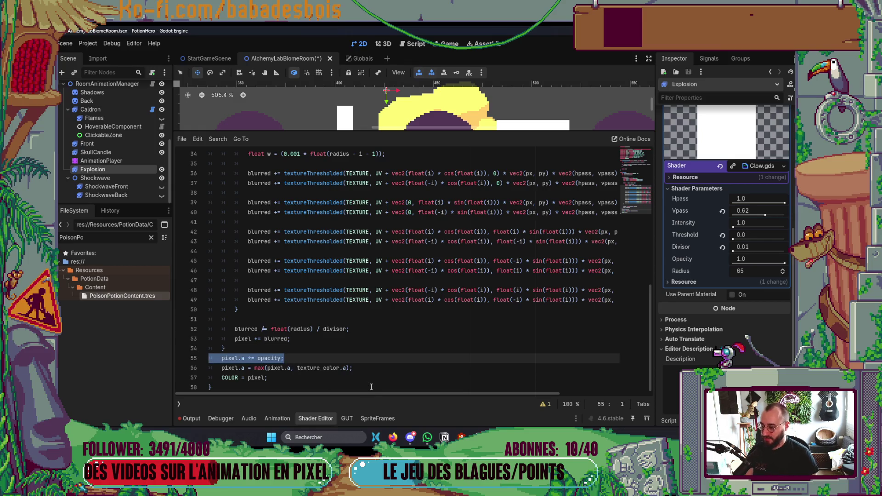
key(alt+Down)
drag(436, 329, 435, 318)
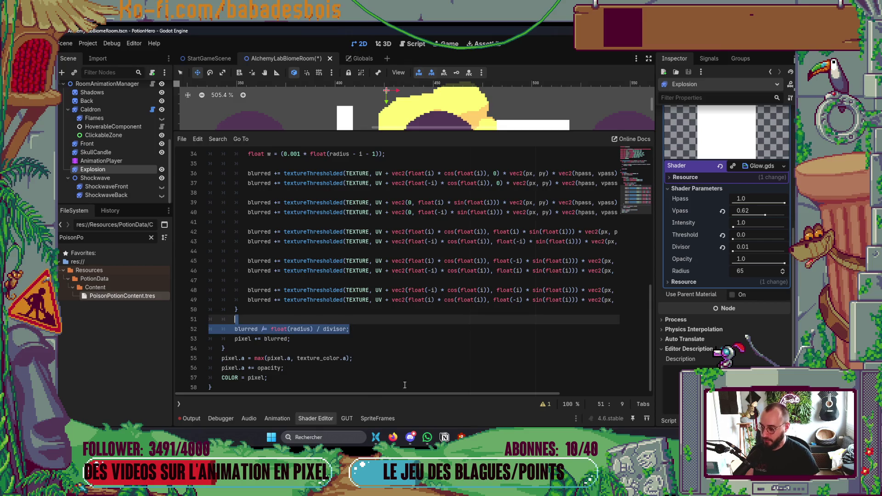
click(312, 419)
key(ctrl+s)
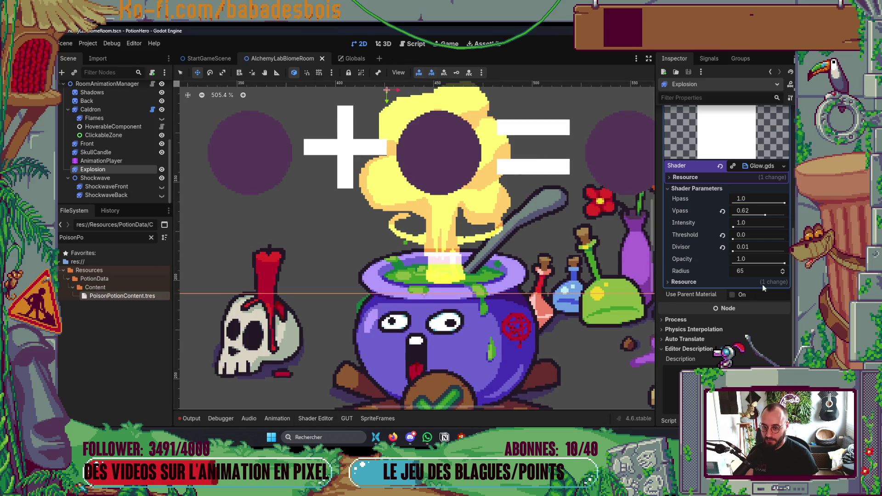
drag(784, 264, 721, 266)
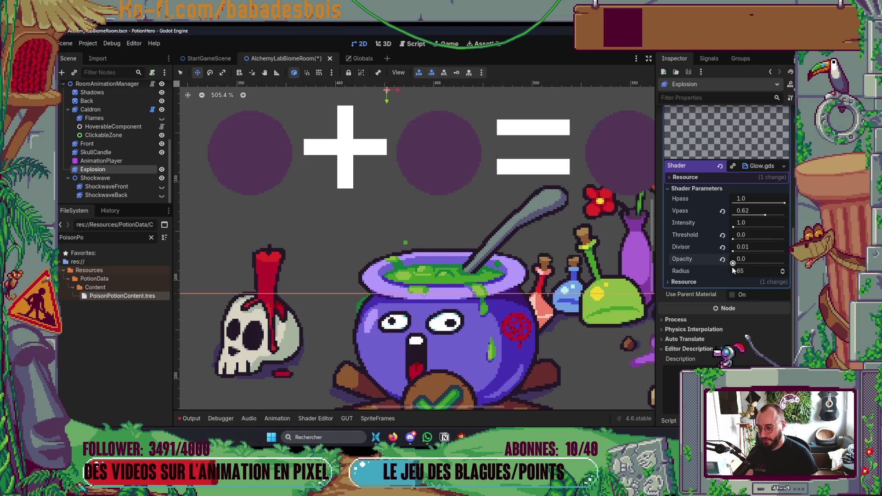
Restore the Explosion's Opacity to 1.0 and raise the glow Divisor to 13.86.
drag(733, 263, 784, 264)
mouse_move(737, 249)
mouse_down()
mouse_move(753, 249)
mouse_move(735, 256)
mouse_move(769, 248)
mouse_up()
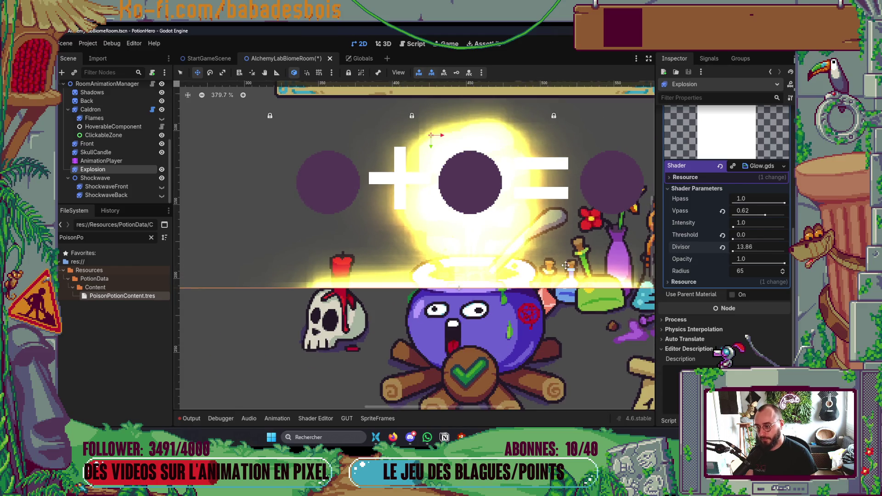
scroll(544, 273, down, 5)
scroll(544, 273, down, 2)
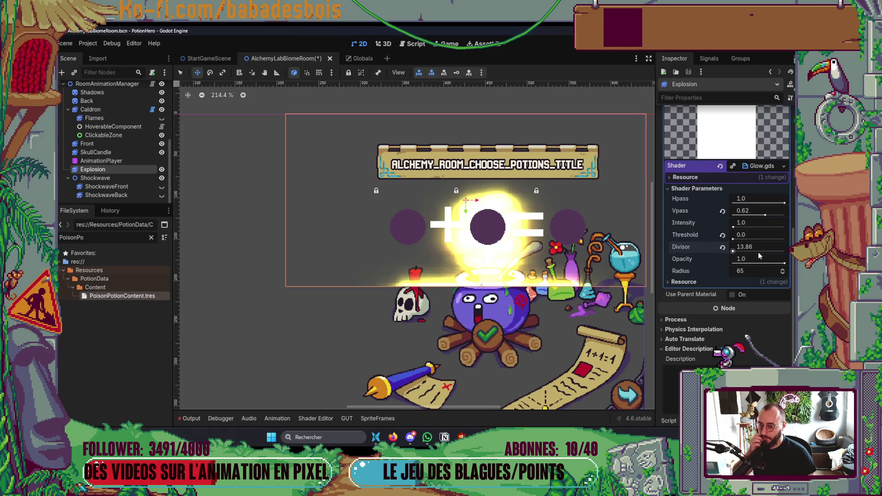
mouse_move(733, 251)
mouse_down()
mouse_move(742, 253)
mouse_move(733, 253)
mouse_up()
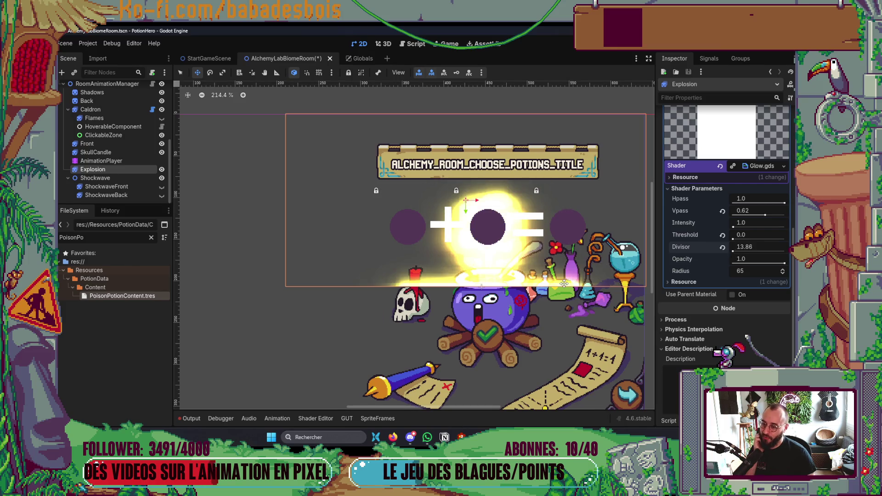
scroll(371, 233, down, 3)
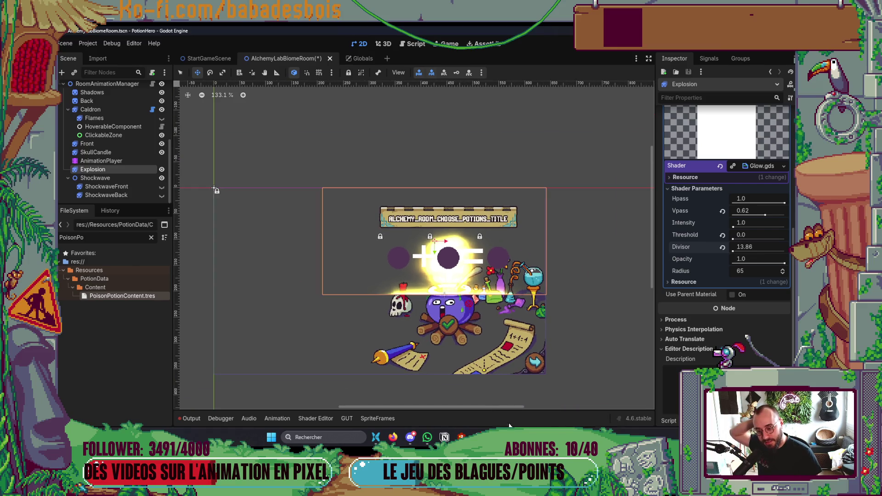
key(alt+Tab)
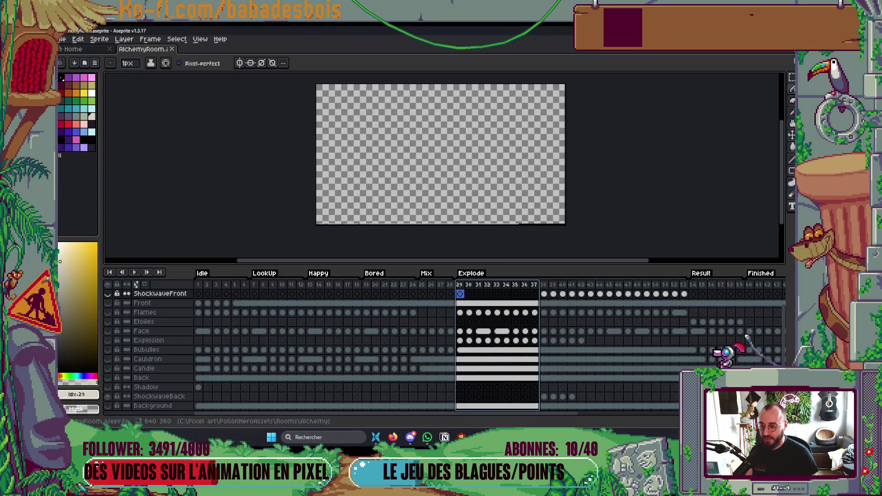
Go to frame 38 and make the ShockwaveBack and Explosion layers visible.
click(543, 285)
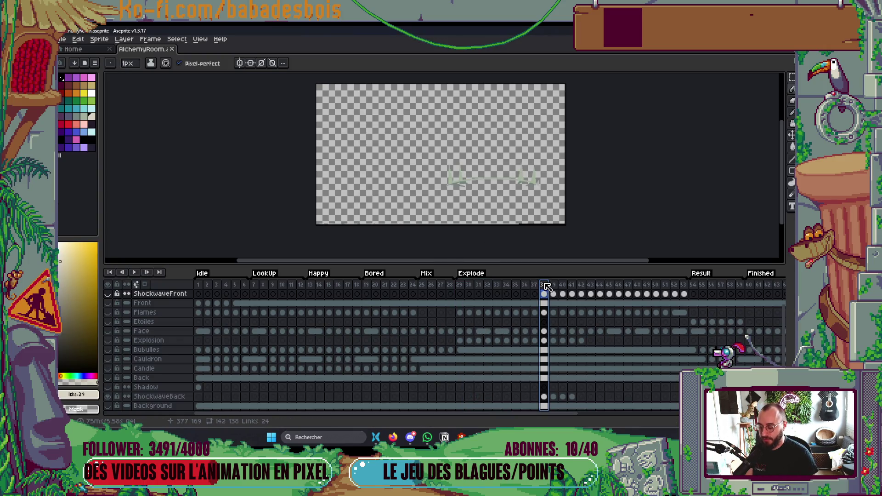
key(ctrl+e)
key(Return)
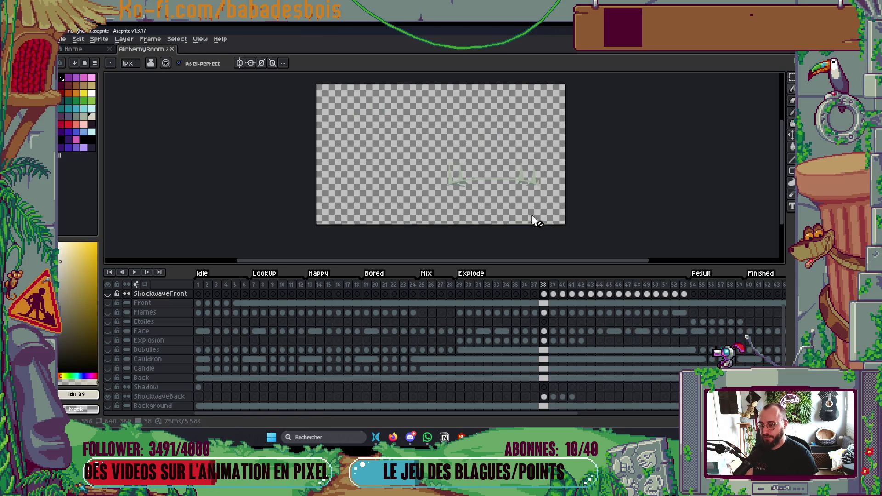
click(108, 397)
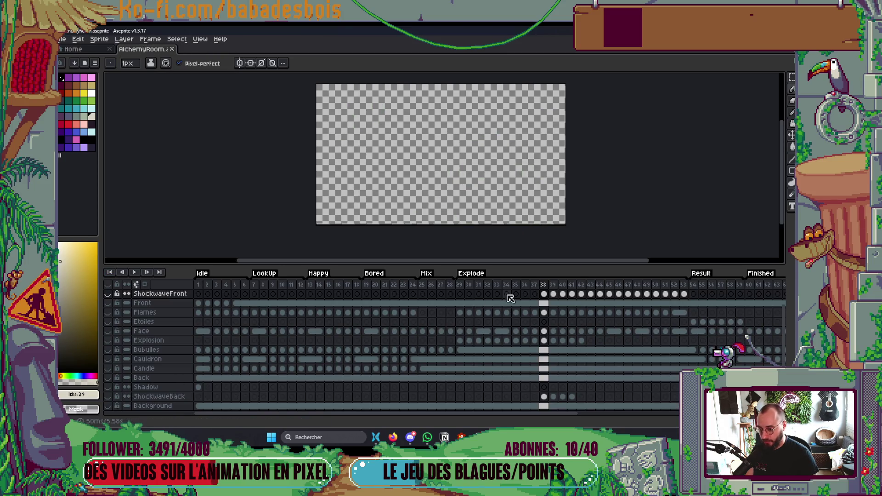
click(108, 340)
key(v)
In Export Sprite Sheet, turn off trimming in the border options.
key(ctrl+e)
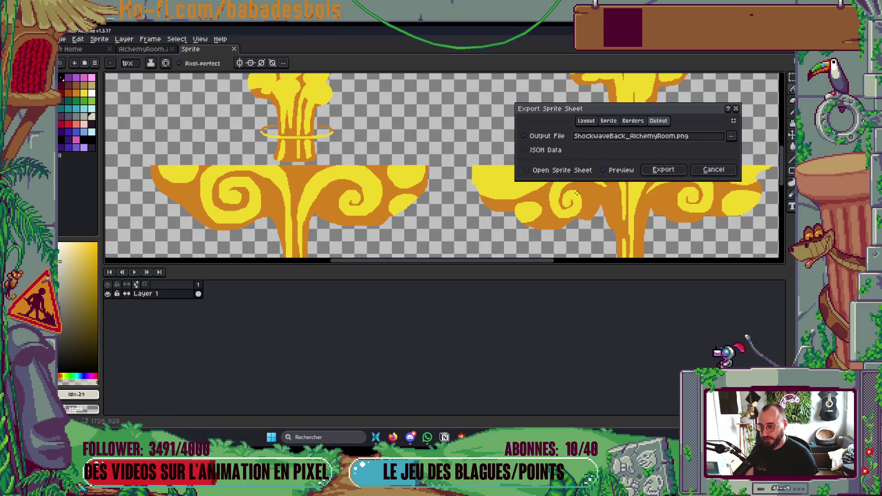
click(587, 120)
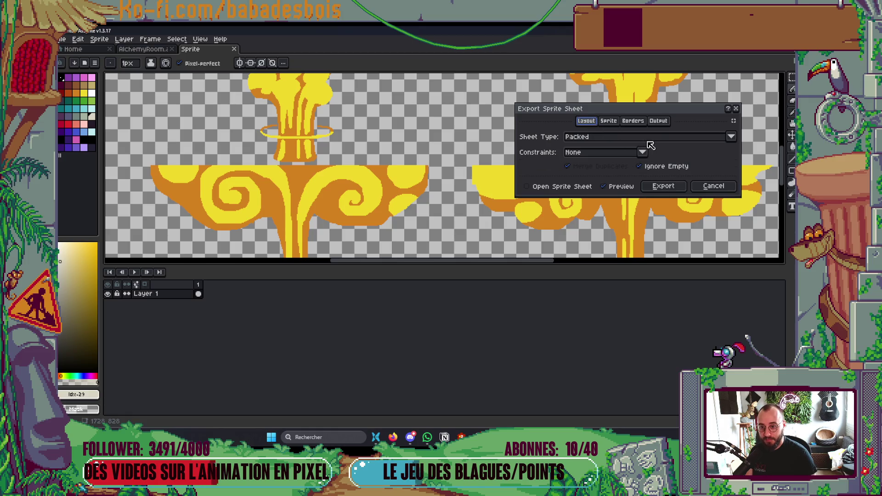
click(609, 121)
click(633, 121)
click(656, 138)
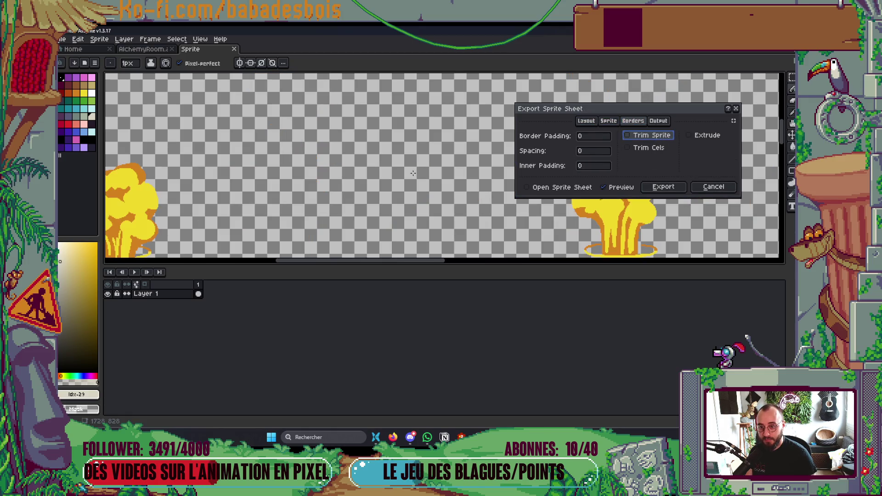
scroll(412, 158, down, 5)
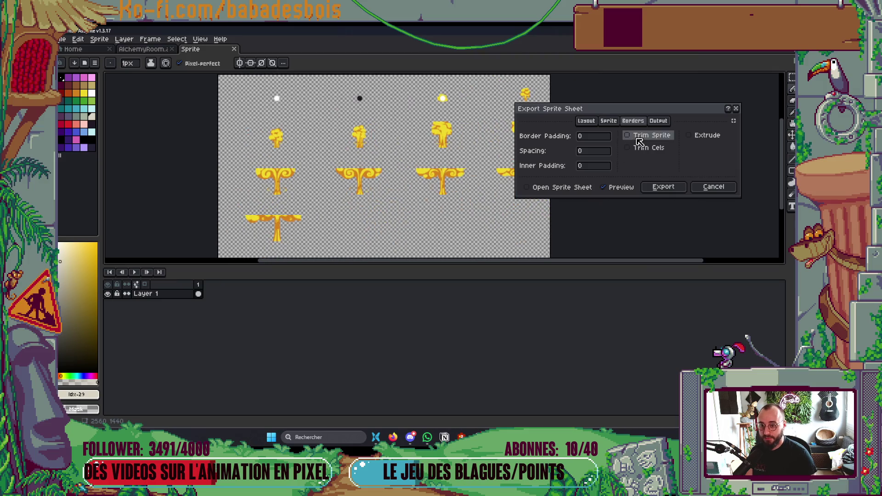
Set the output file to Explode_AlchemyRoom.png, confirm overwriting, and export the sheet.
click(658, 121)
click(731, 137)
click(598, 149)
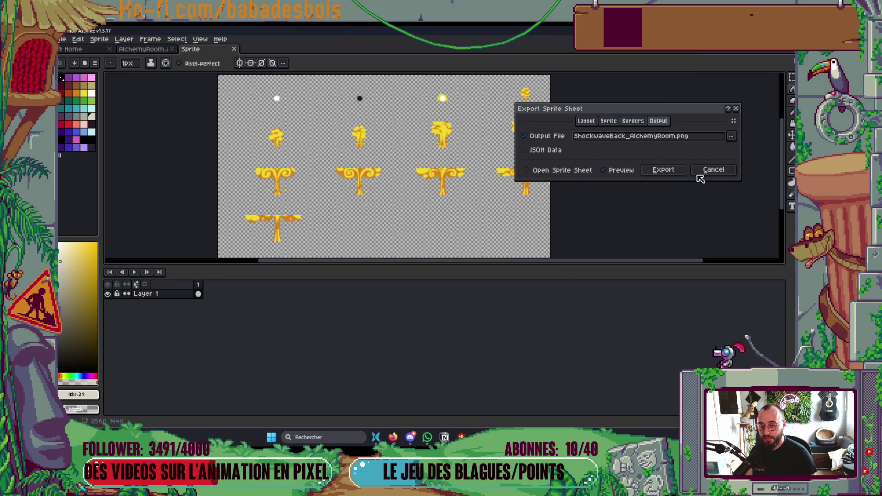
click(275, 127)
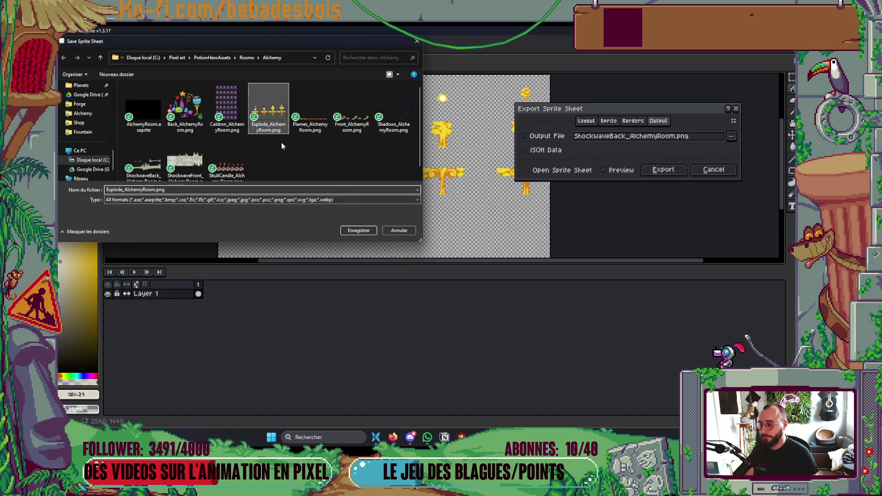
click(363, 230)
click(445, 231)
click(663, 170)
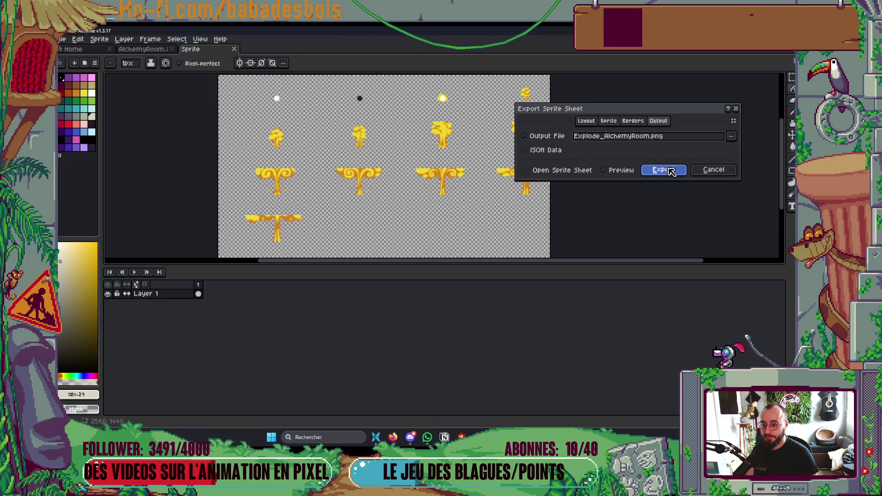
key(alt+Tab)
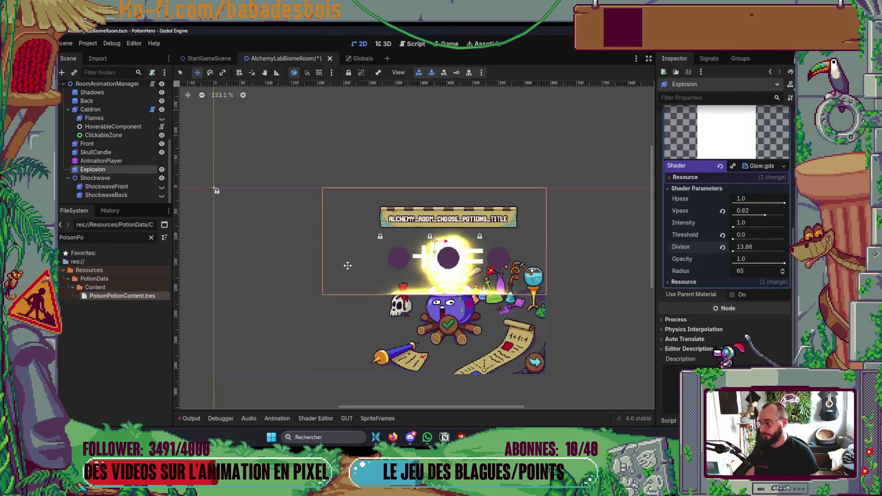
Clear the FileSystem filter and try Divisor values 8 and then 4.0.
click(151, 238)
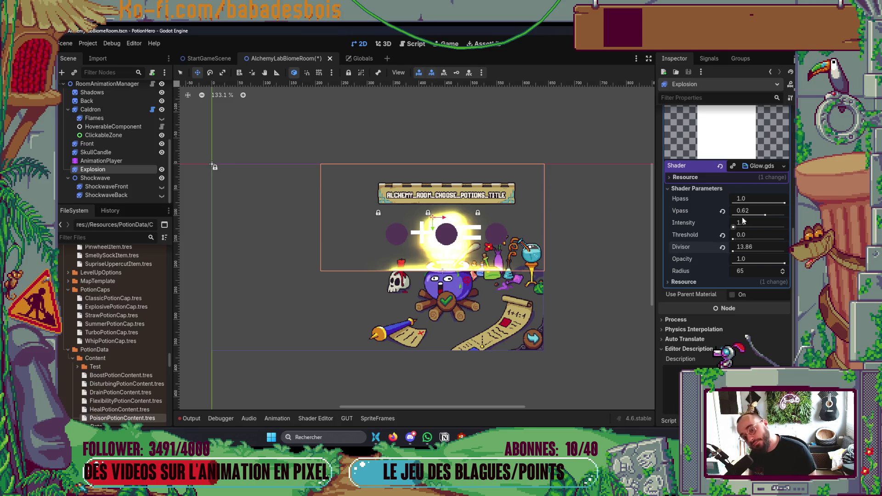
click(743, 247)
text(0)
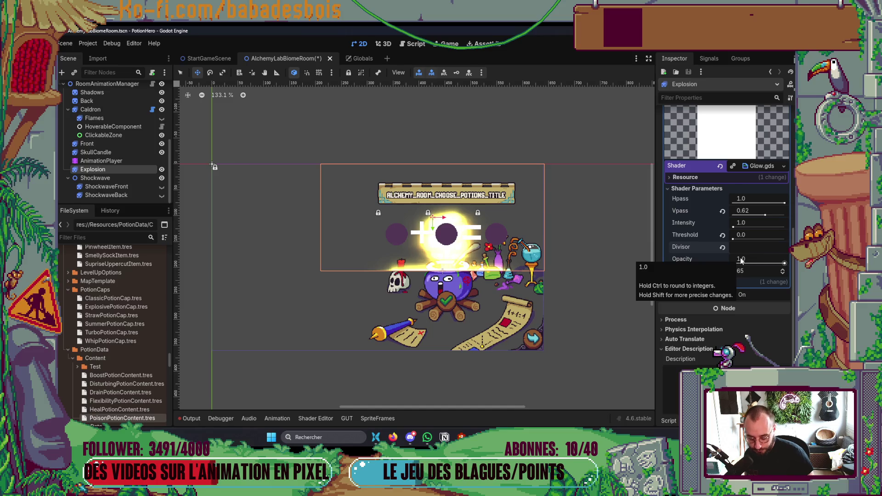
text(8)
key(Return)
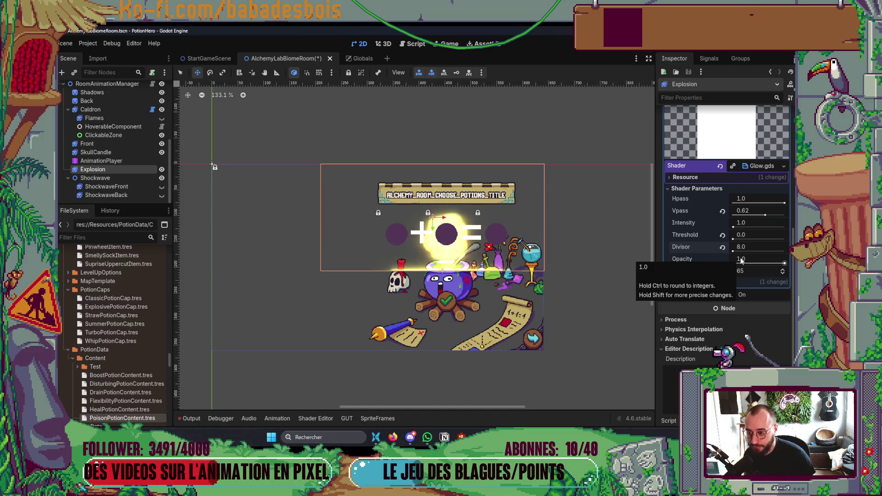
scroll(443, 244, up, 5)
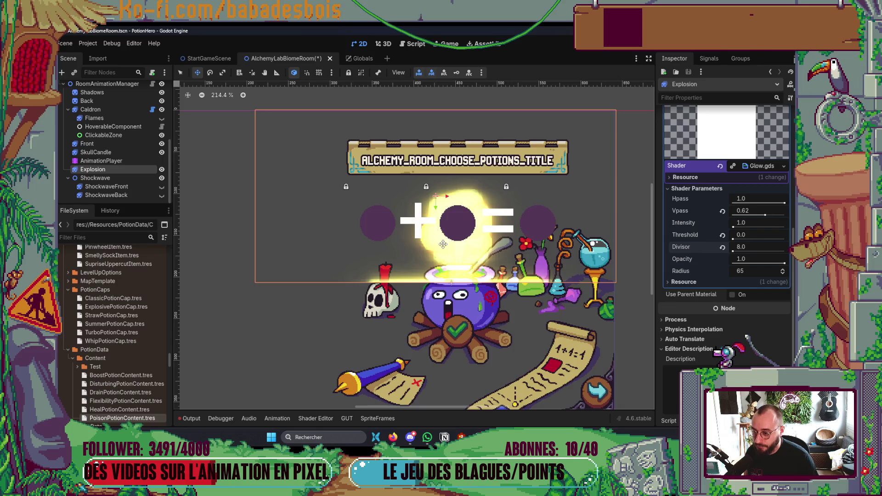
scroll(443, 244, down, 10)
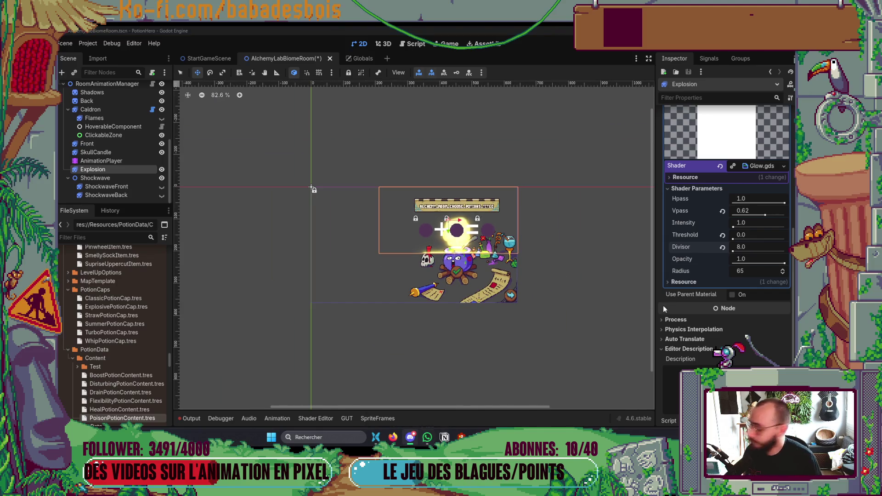
click(751, 247)
text(4)
key(Return)
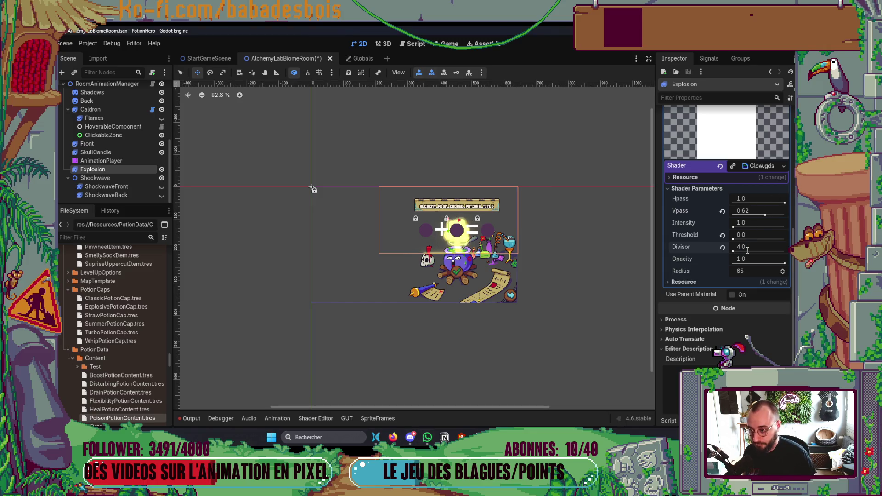
Set Vpass to 1.0 and Intensity to 3.24, testing Divisor 0.1, 1.0 and 2.0.
click(745, 248)
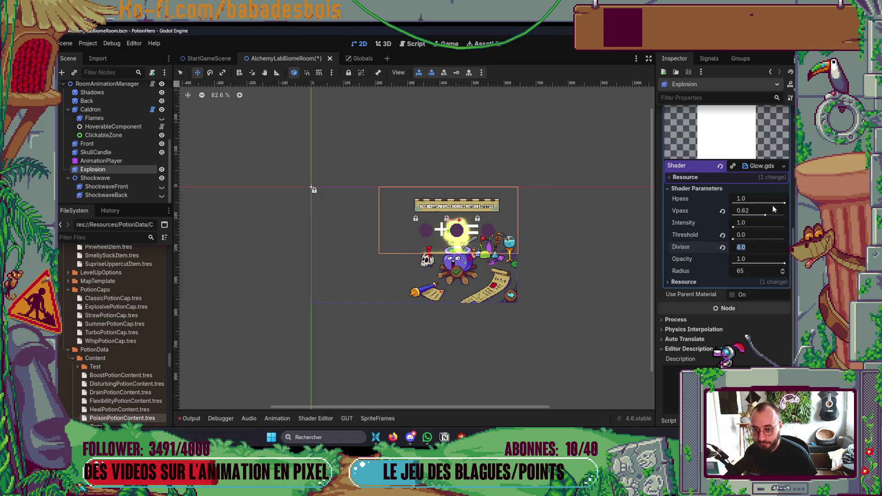
drag(765, 216, 790, 217)
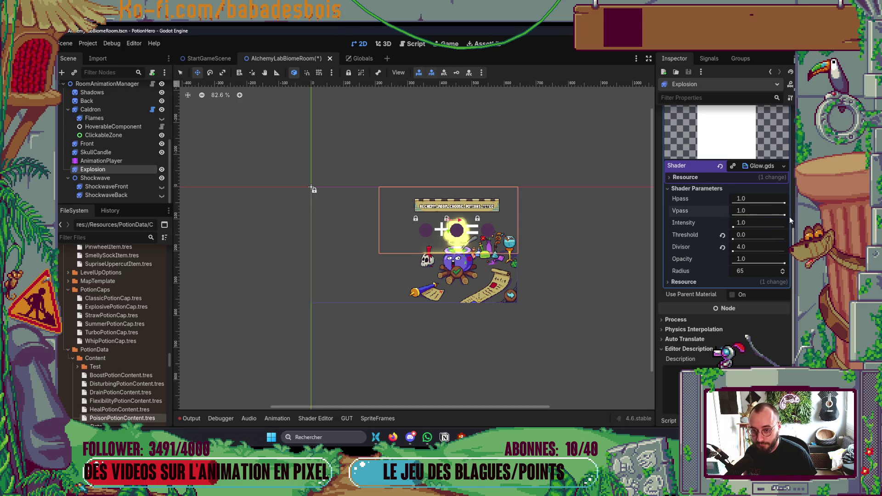
scroll(565, 231, up, 4)
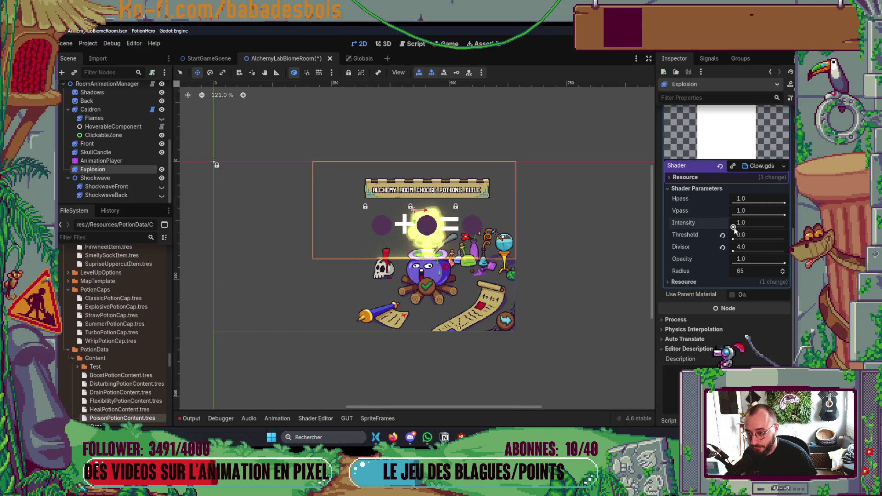
drag(733, 227, 735, 229)
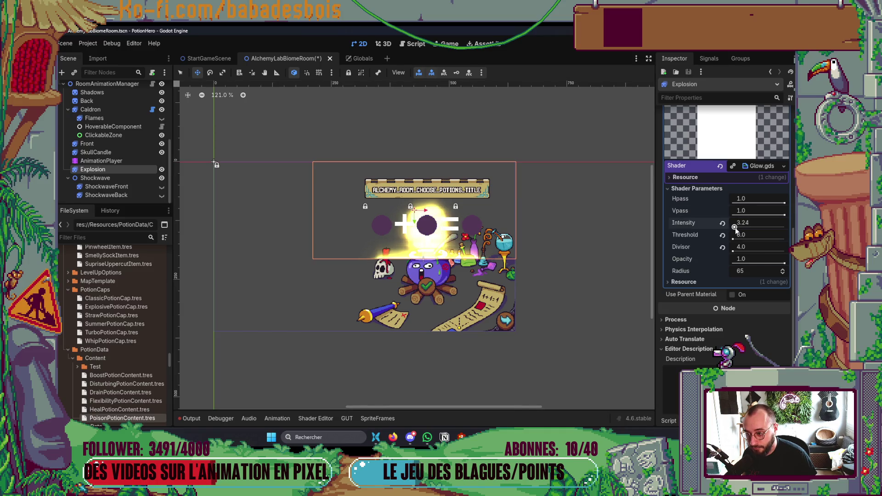
click(741, 250)
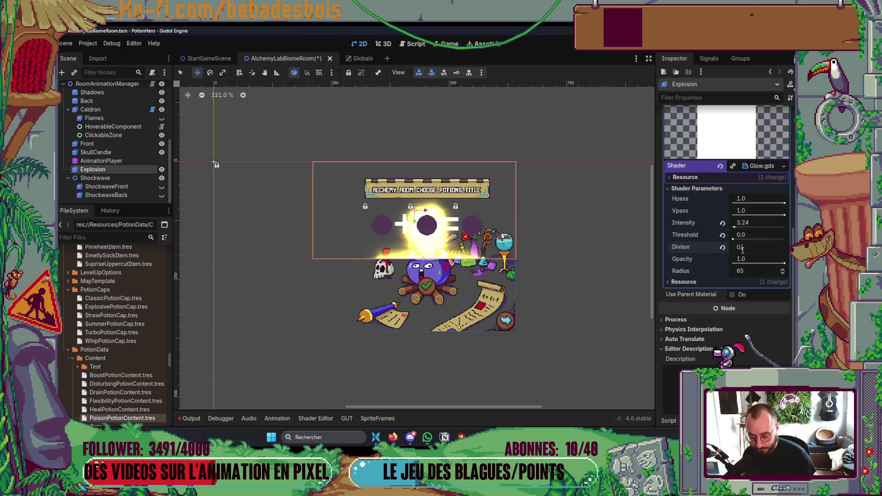
text(.1)
key(Return)
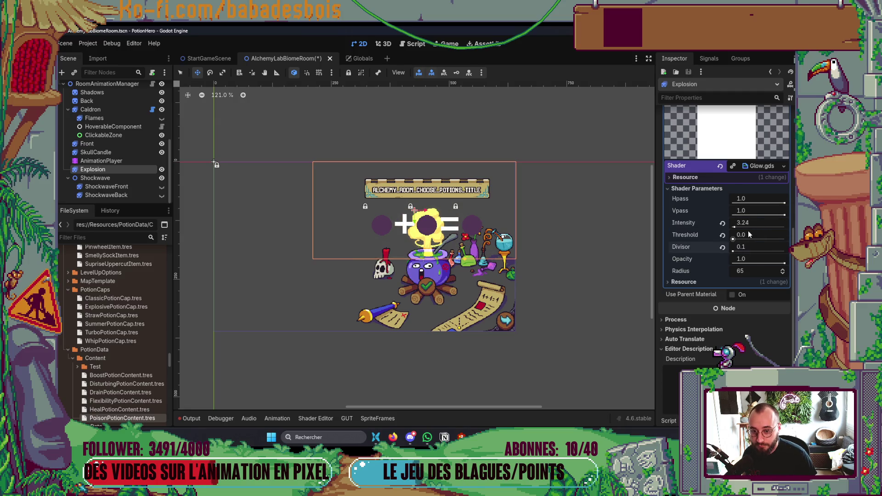
click(744, 247)
text(1)
key(Return)
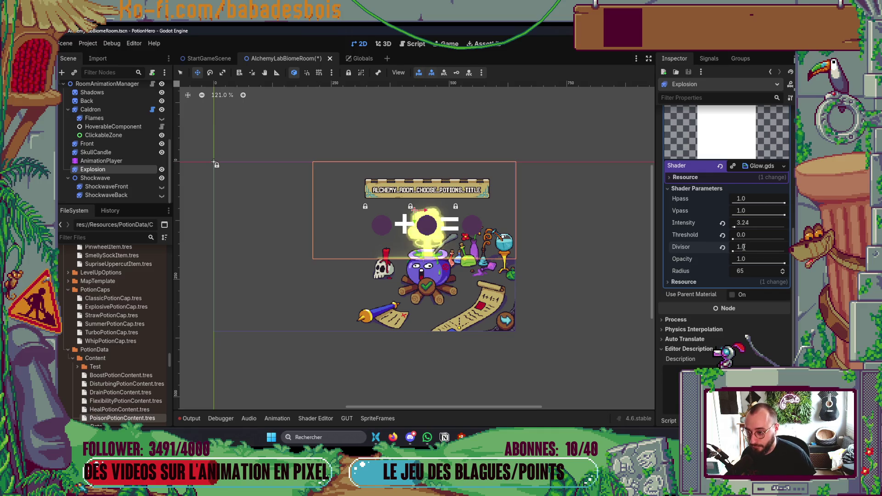
click(745, 248)
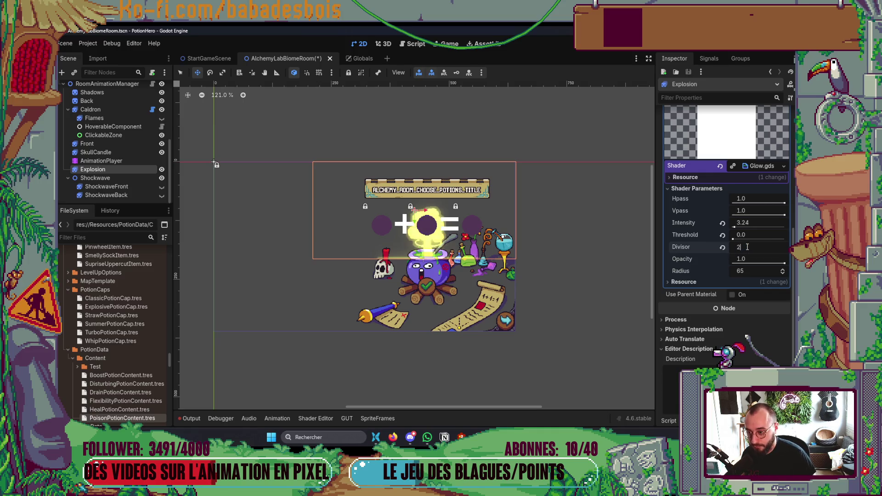
key(Return)
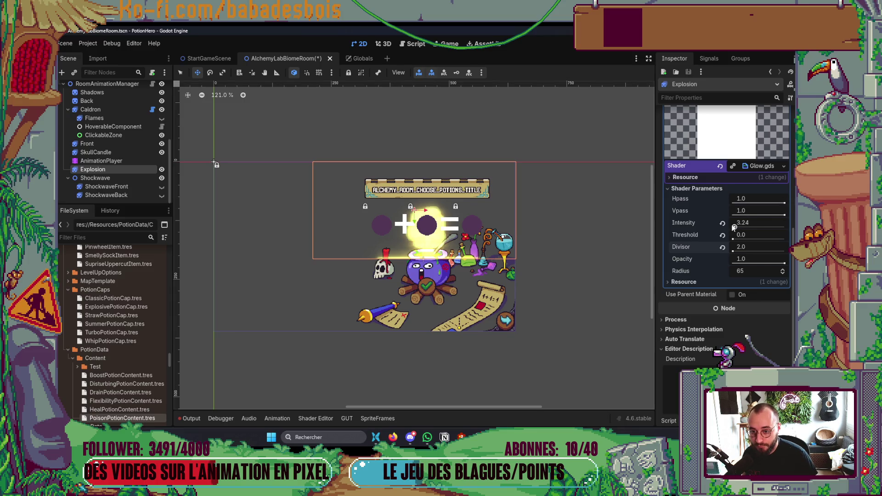
Push Intensity from 7.72 to 100.0, drop it to 0.0, and save the scene.
mouse_move(734, 228)
mouse_down()
mouse_move(781, 227)
mouse_move(765, 228)
mouse_up()
click(747, 248)
text(1)
key(Return)
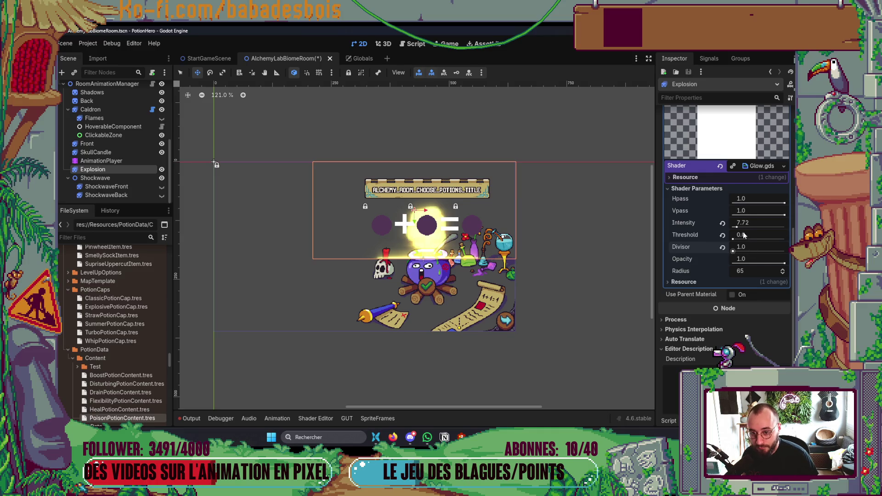
mouse_move(737, 227)
mouse_down()
mouse_move(785, 227)
mouse_move(733, 227)
mouse_move(781, 248)
mouse_move(736, 251)
mouse_move(735, 227)
mouse_move(732, 250)
mouse_up()
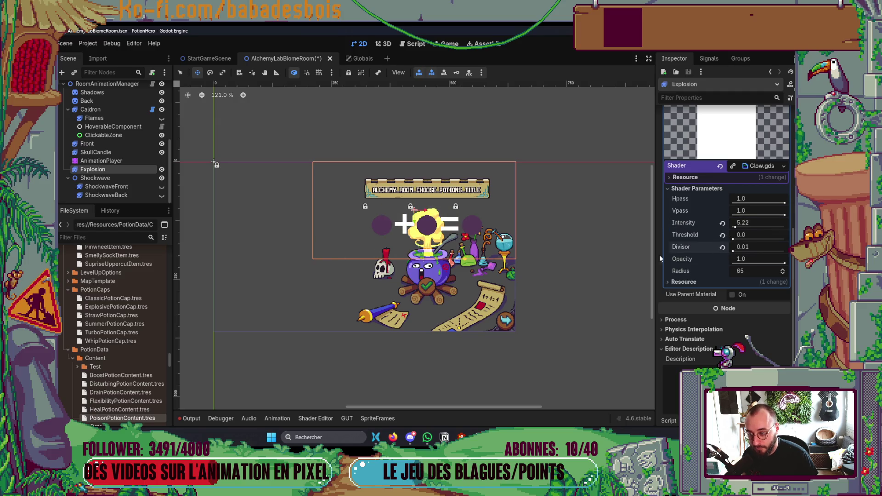
scroll(390, 249, up, 3)
scroll(425, 241, up, 3)
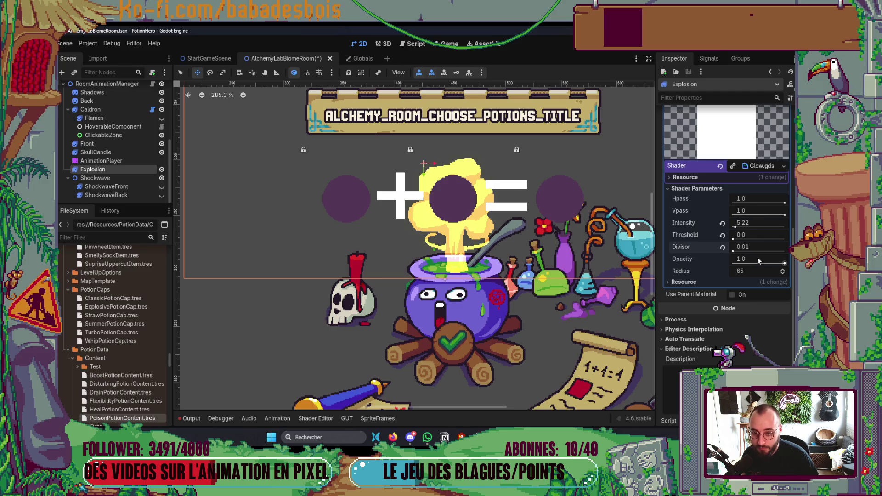
drag(746, 225, 699, 225)
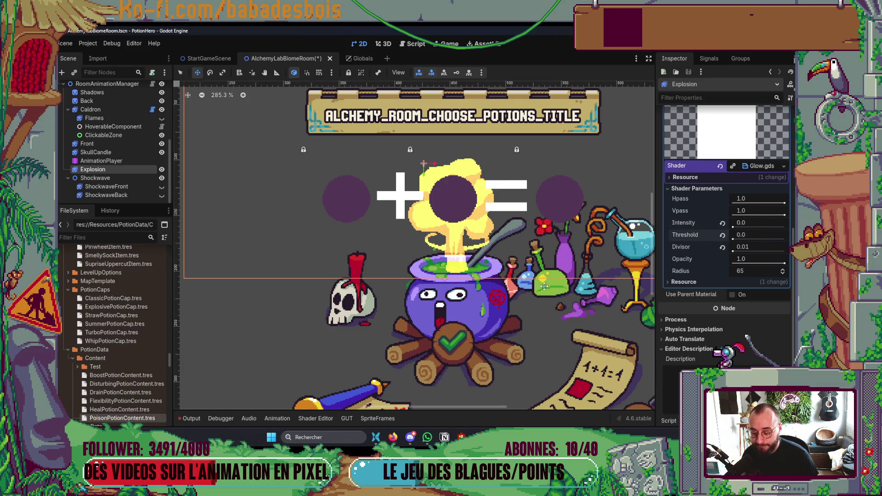
scroll(556, 248, down, 3)
scroll(556, 247, down, 2)
key(ctrl+s)
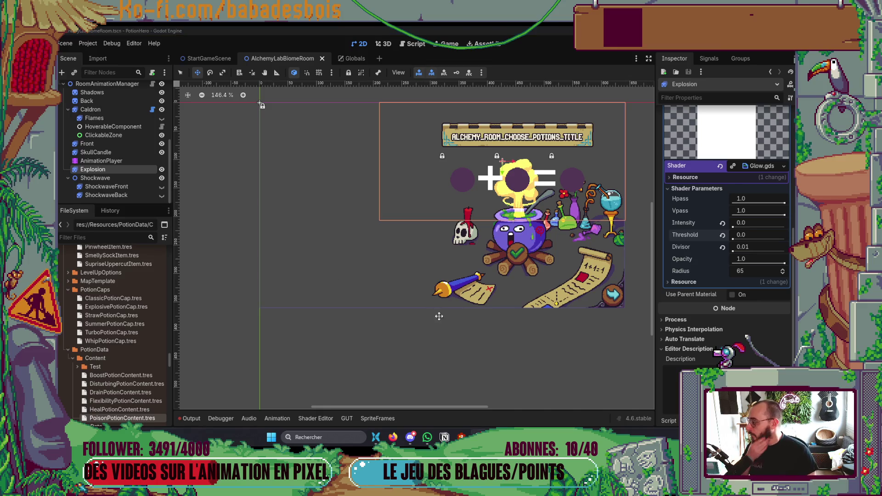
Select Explode_AlchemyRoom.png in the Alchemy folder window.
mouse_move(564, 437)
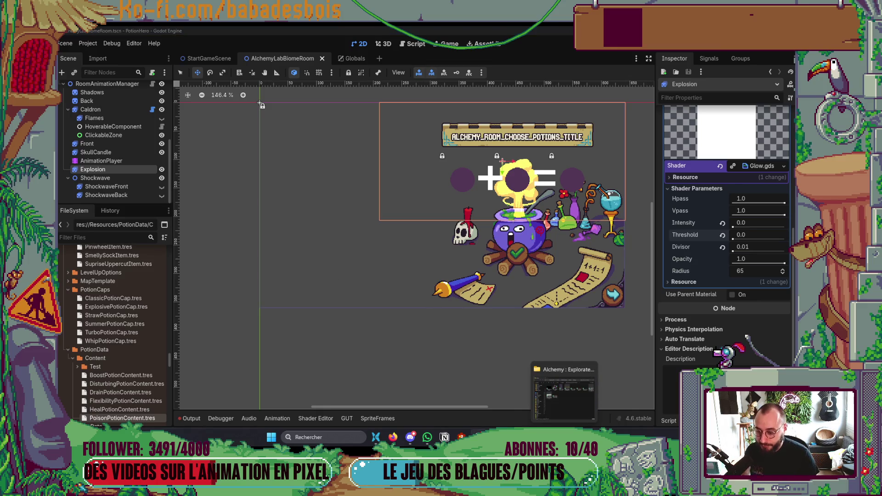
click(564, 395)
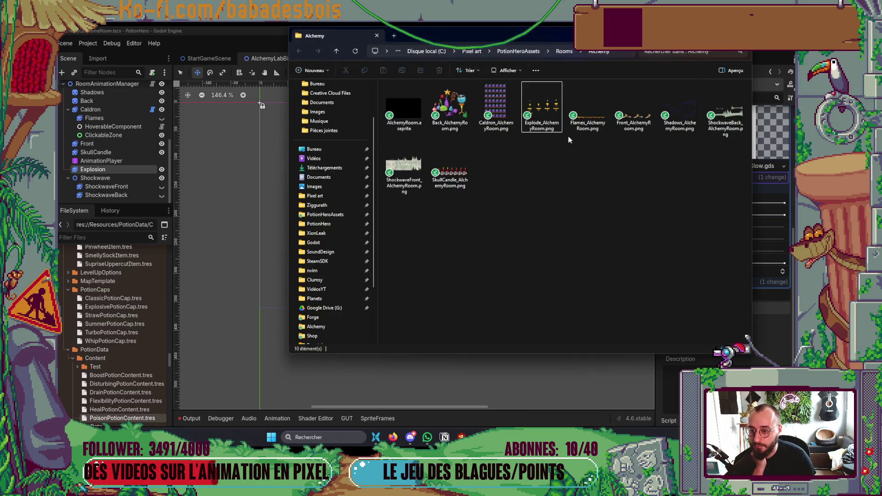
click(546, 131)
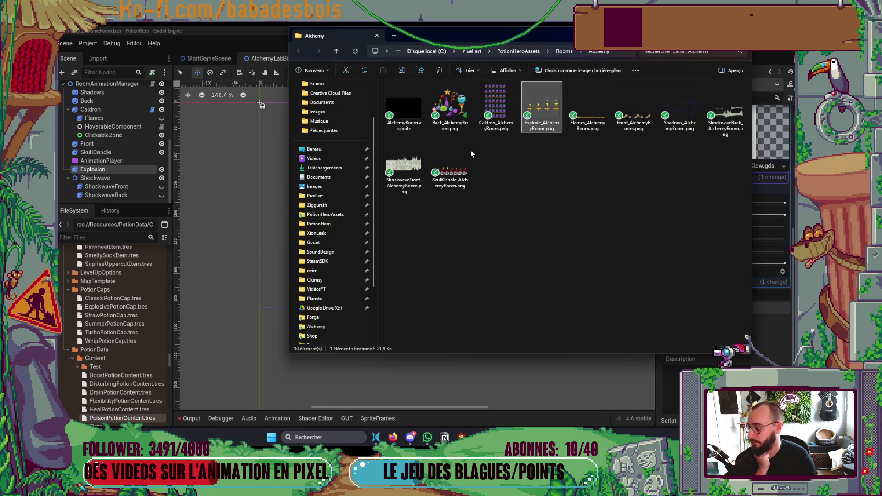
Filter Godot's FileSystem for 'Explode', close Explorer, and view the Explosion's 13 animation frames.
click(138, 237)
text(Explode)
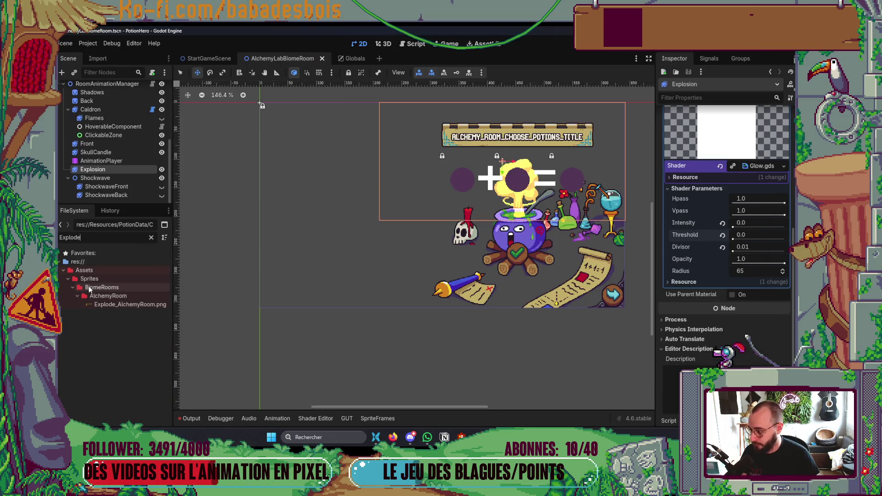
click(107, 296)
key(alt+Tab)
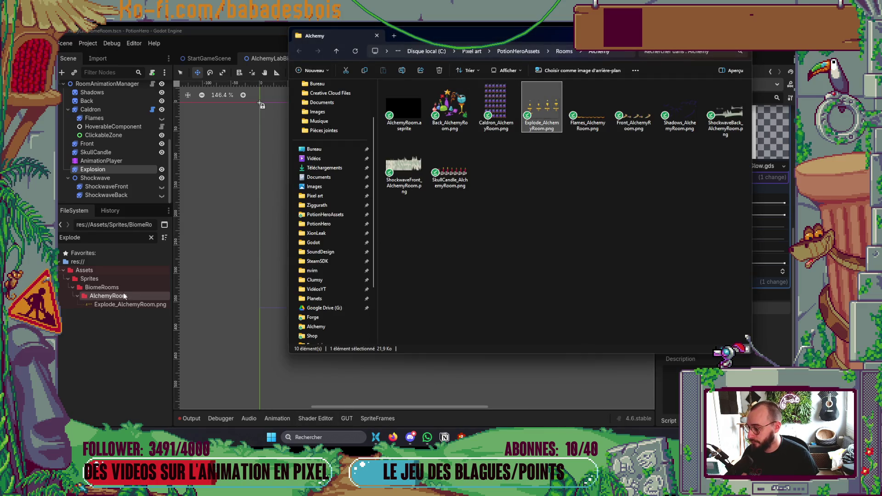
key(alt+Tab)
scroll(499, 271, down, 6)
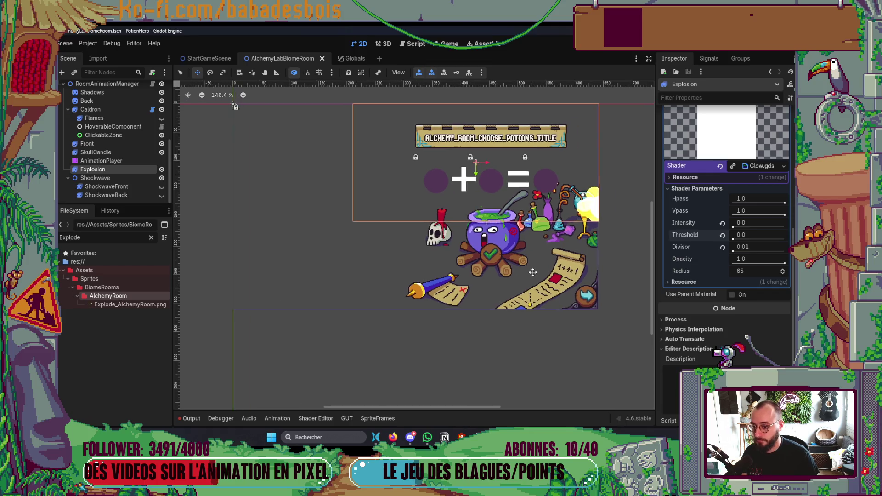
click(124, 170)
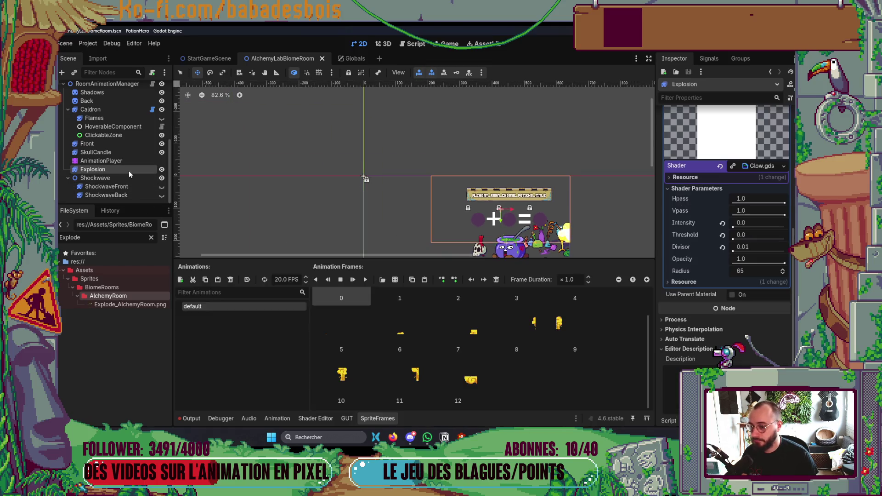
Close the Shader Editor panel below the scene.
scroll(765, 181, up, 10)
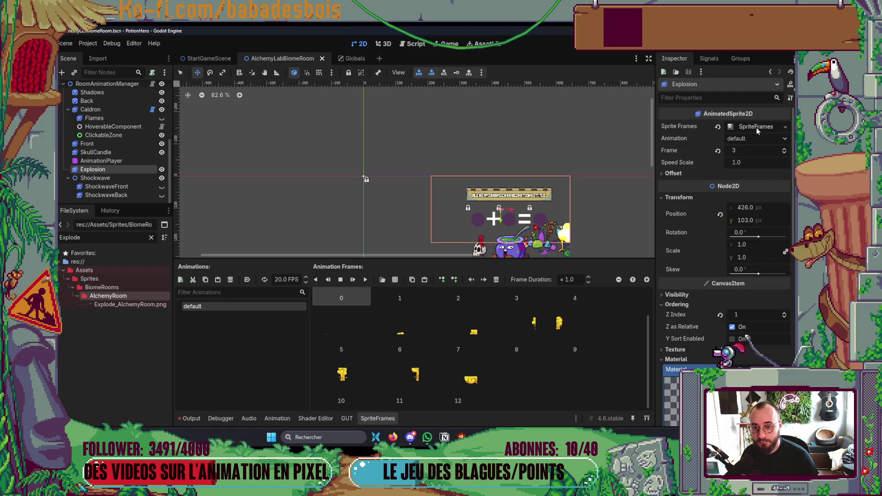
click(756, 128)
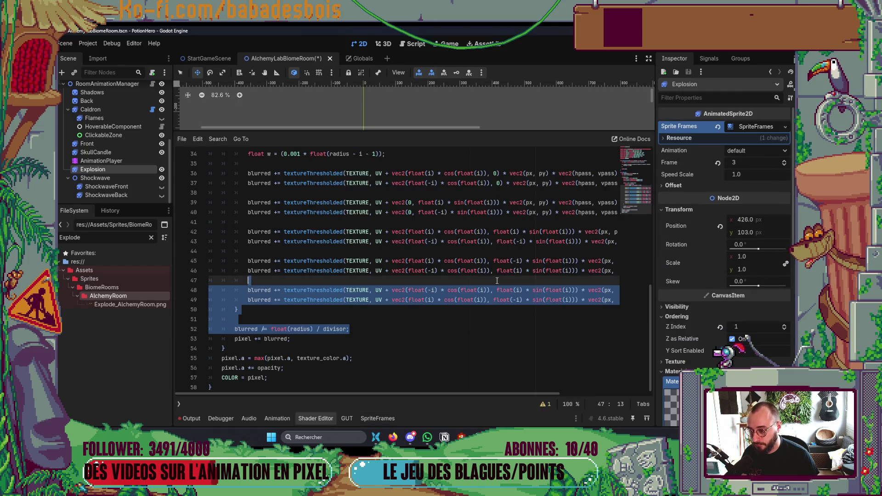
click(496, 342)
right_click(336, 417)
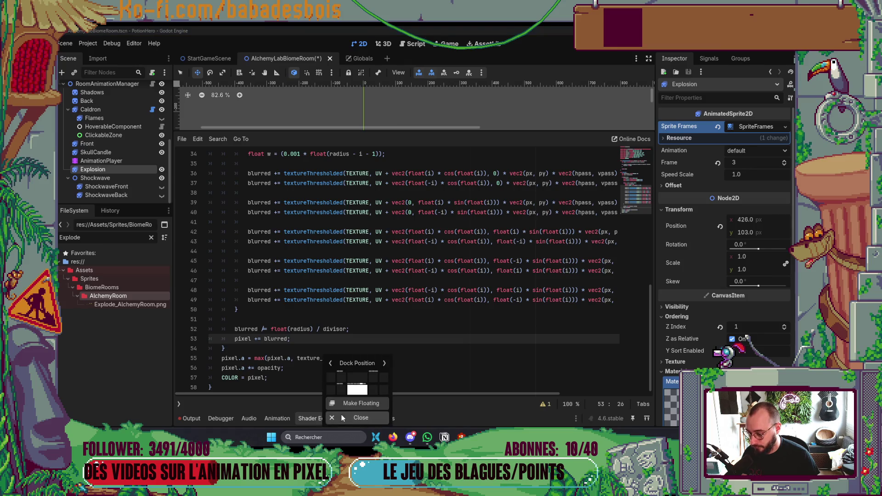
click(356, 400)
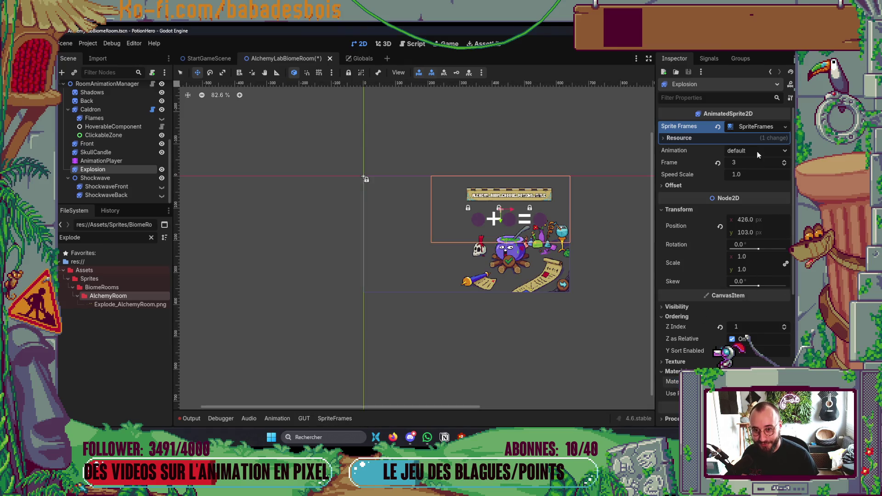
Delete all the old frames from the Explosion's default animation in SpriteFrames.
click(756, 129)
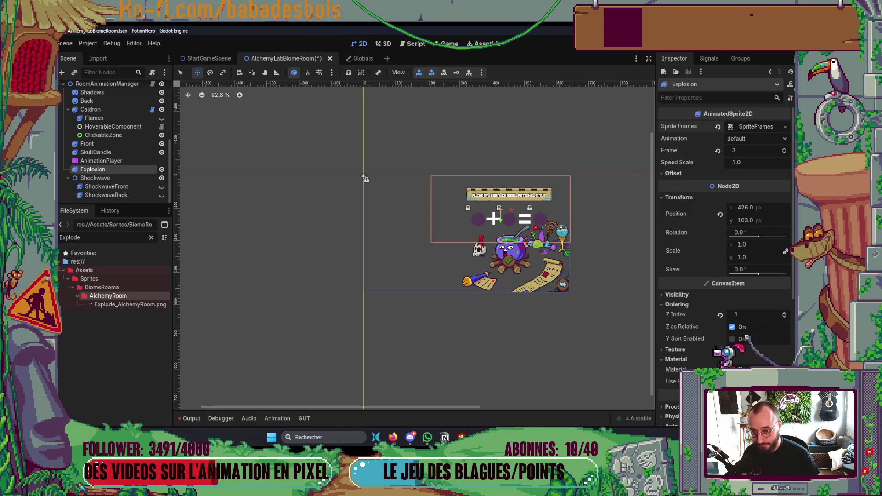
click(762, 125)
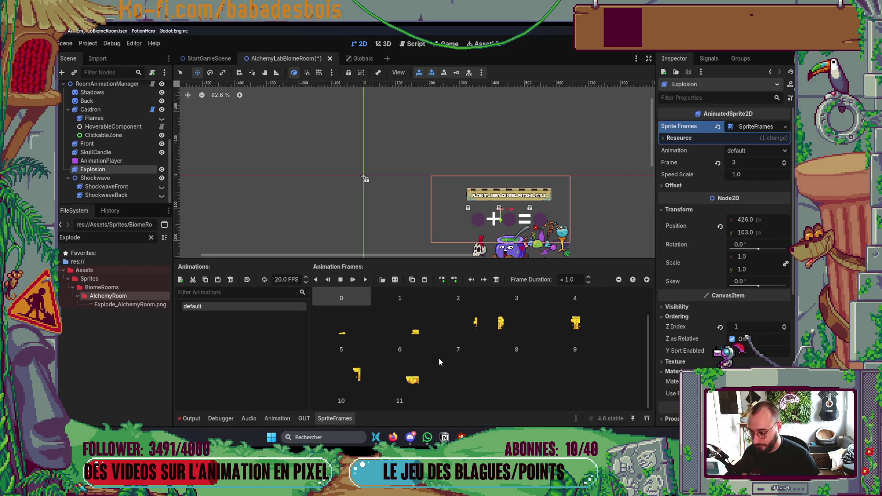
click(496, 279)
click(496, 279)
click(496, 279)
click(496, 279)
click(497, 279)
click(497, 279)
click(497, 279)
click(497, 279)
click(496, 280)
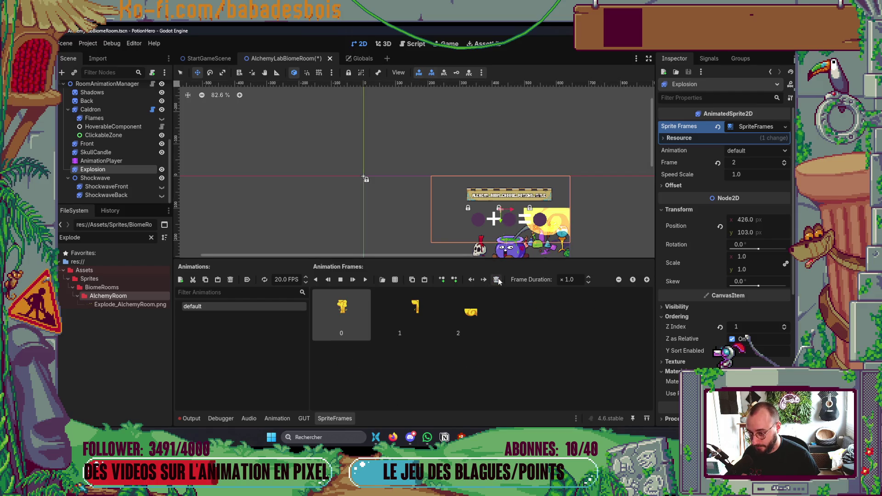
click(496, 279)
click(496, 279)
click(497, 279)
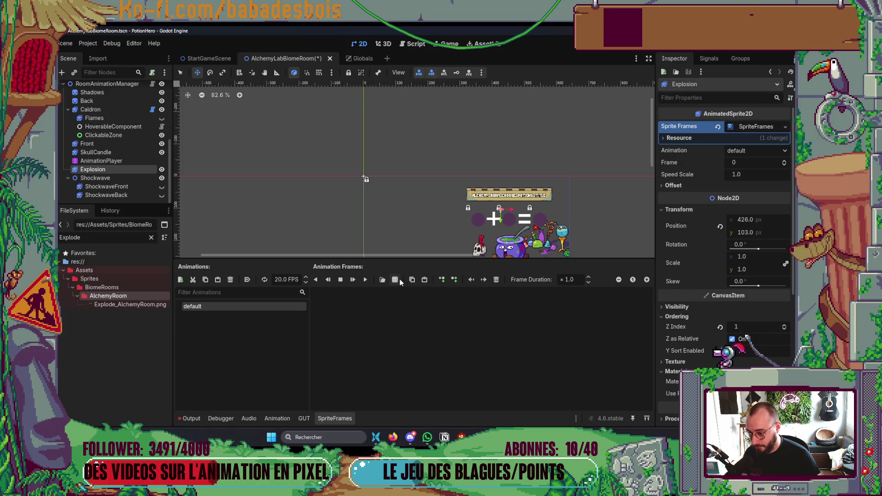
Add all 13 Explode_AlchemyRoom.png sprite-sheet frames and revert Position to 0, 0.
click(400, 279)
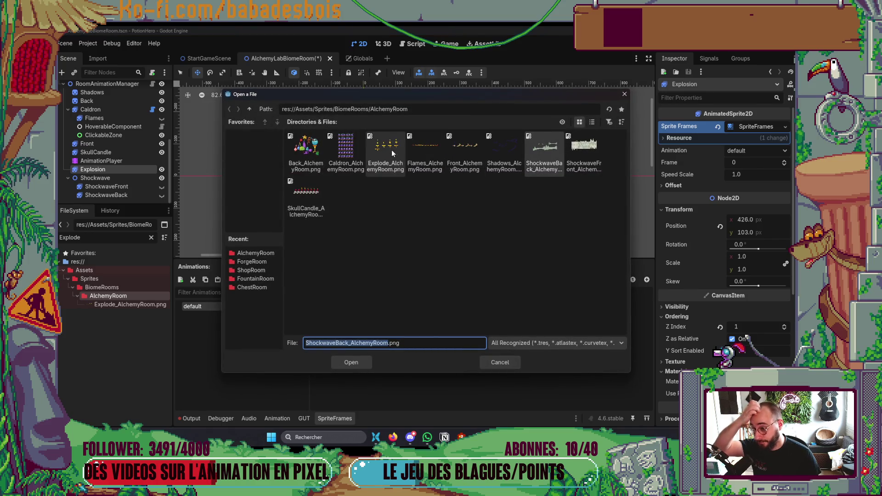
double_click(393, 150)
drag(269, 184, 537, 181)
drag(299, 209, 574, 230)
click(283, 267)
drag(283, 266, 528, 262)
click(303, 296)
click(343, 363)
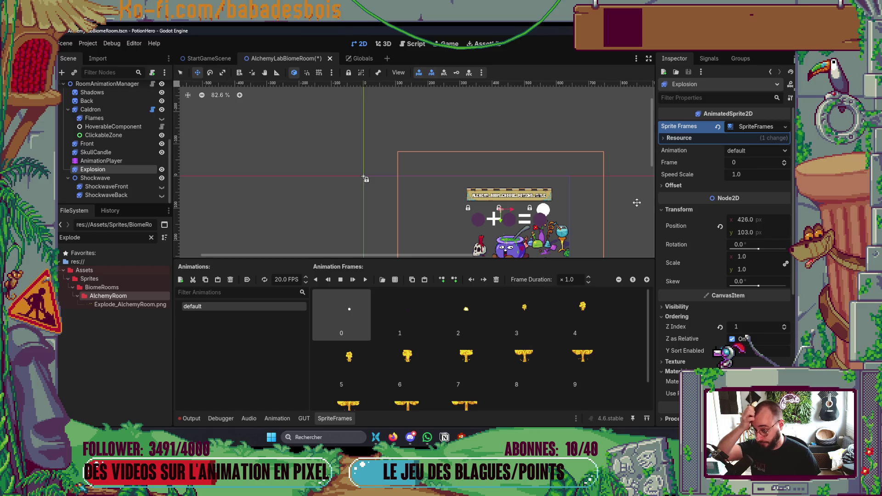
drag(553, 232, 544, 175)
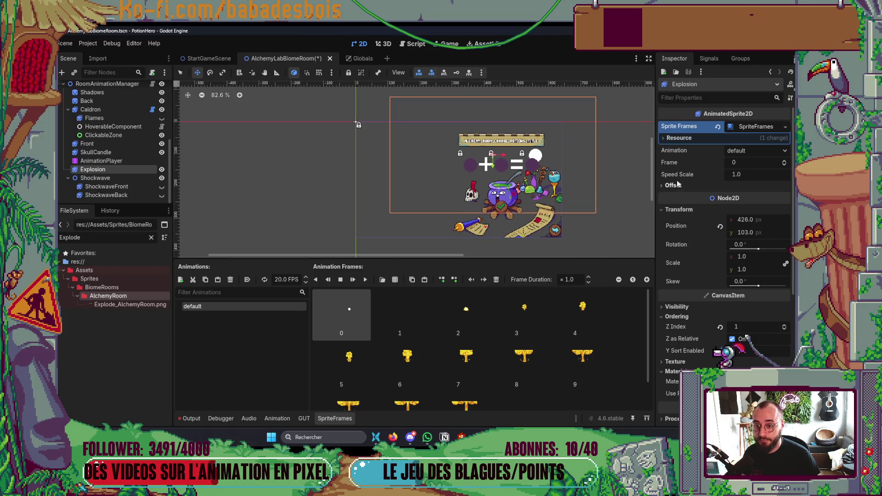
click(720, 226)
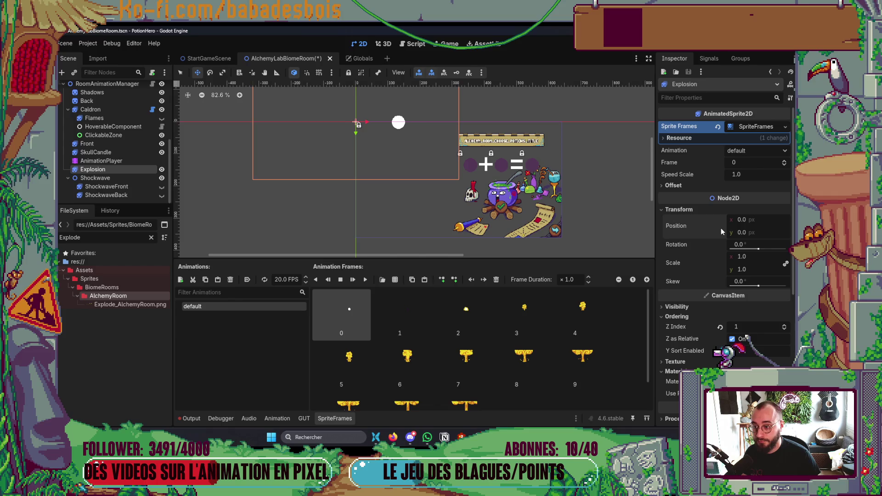
Uncheck Centered under Offset and nudge the Explosion sprite right and up.
click(687, 184)
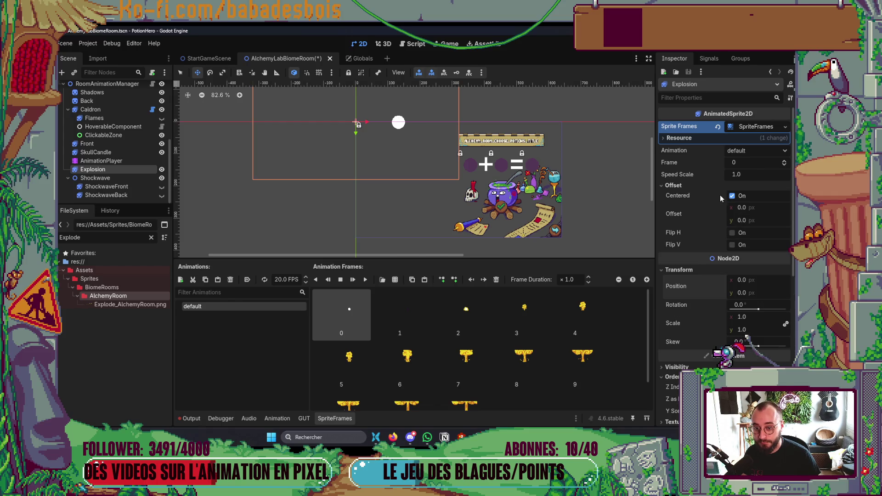
click(732, 196)
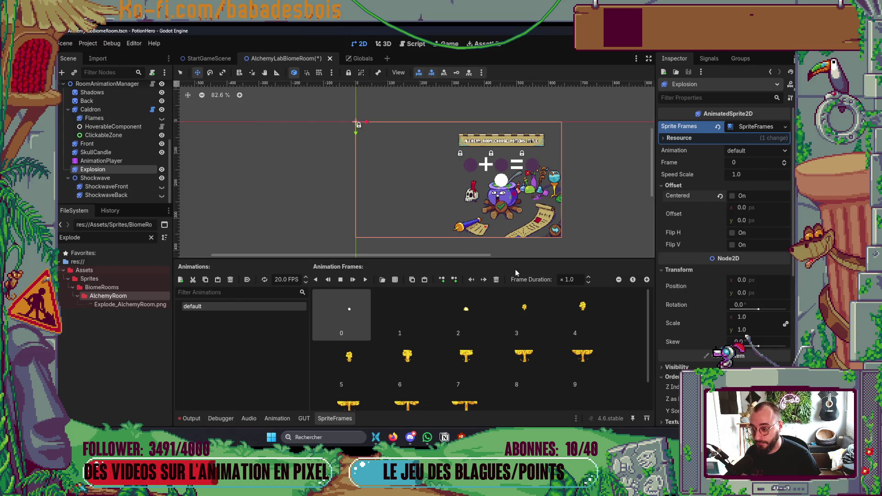
key(Right)
key(Right)
key(Right)
key(Up)
key(Up)
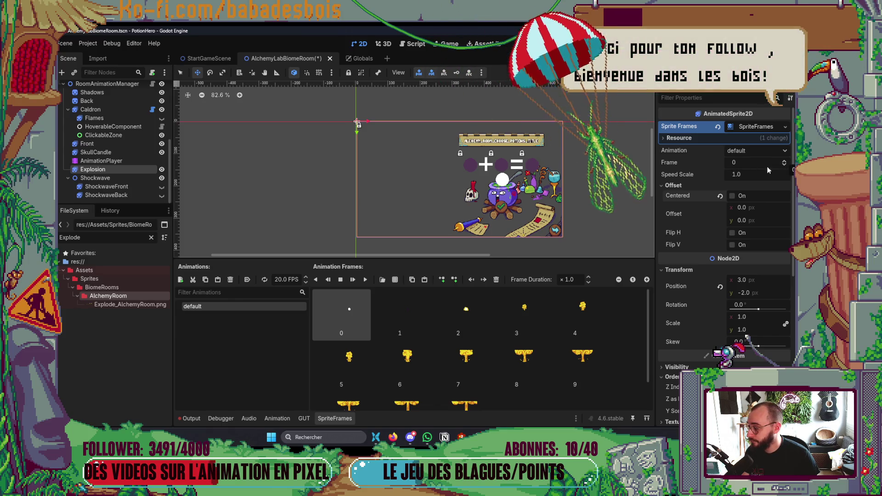
scroll(629, 157, up, 1)
key(Left)
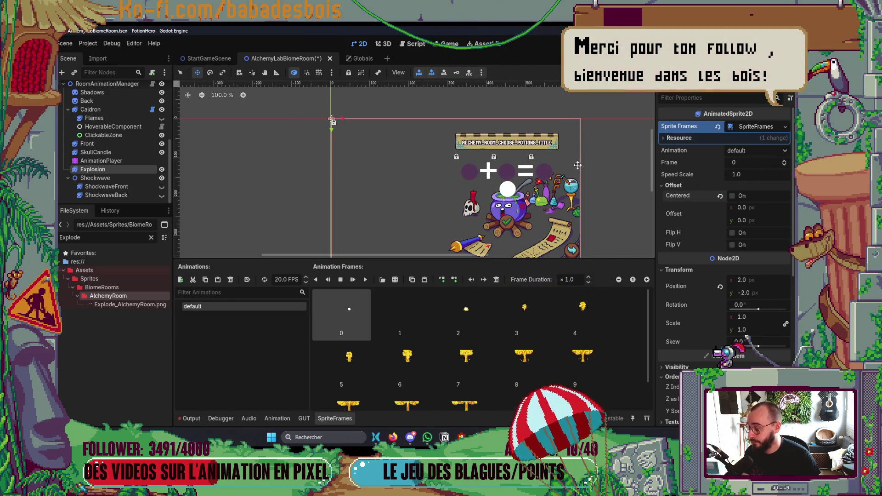
Step the preview frame up to 6 while nudging the Explosion to (2, -1) over the cauldron.
click(785, 161)
click(784, 161)
click(785, 161)
click(784, 160)
click(784, 161)
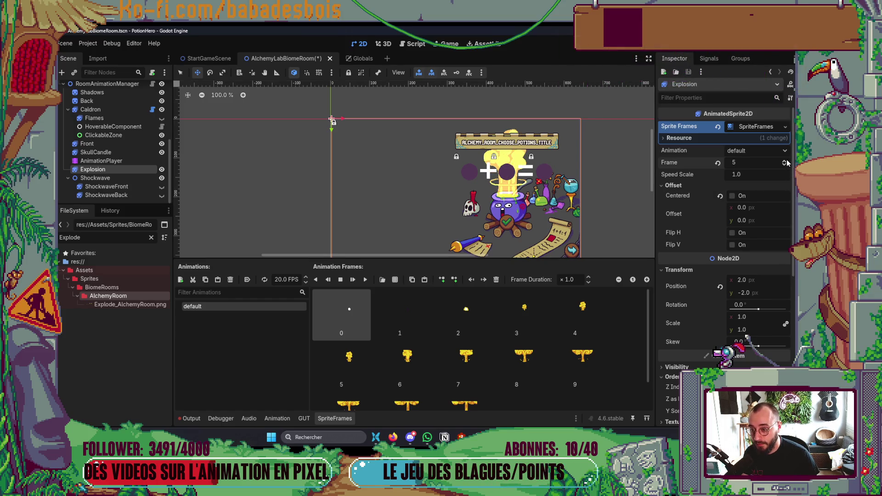
key(Right)
key(Right)
key(Left)
key(Down)
scroll(490, 191, up, 10)
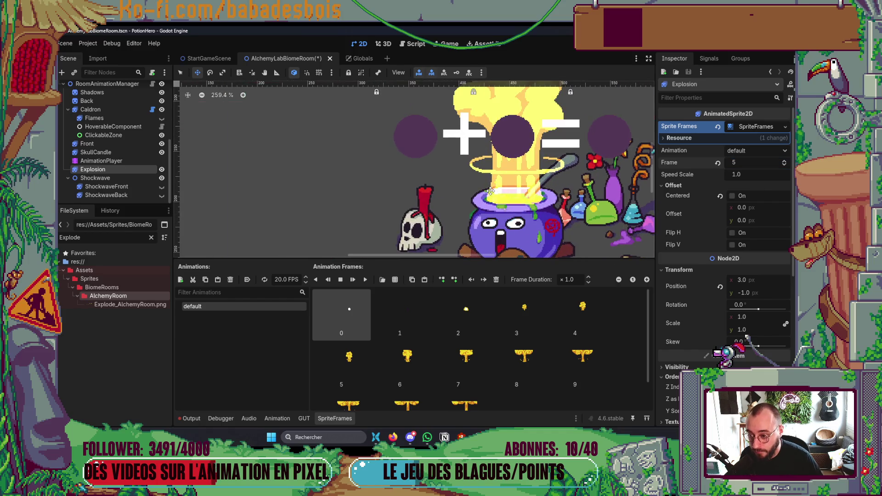
click(785, 160)
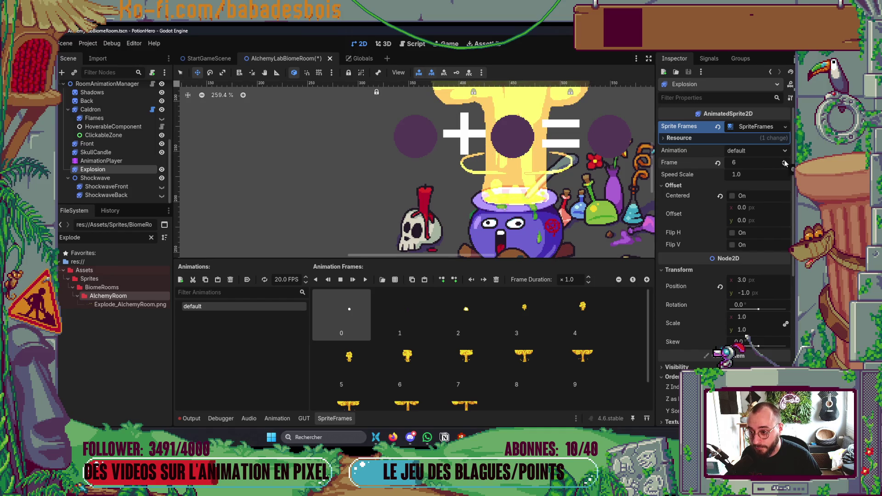
scroll(581, 195, down, 12)
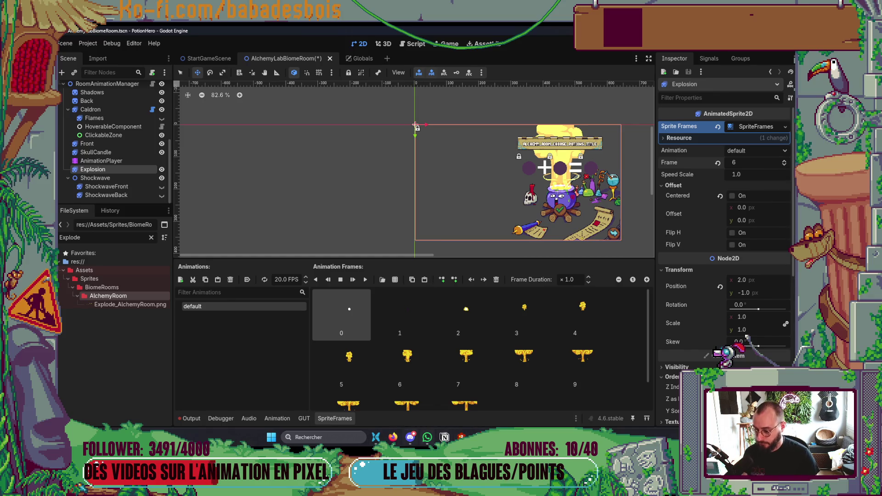
click(393, 436)
Scroll down through the saved albums grid in the YouTube Music tab, then return to Godot.
click(289, 35)
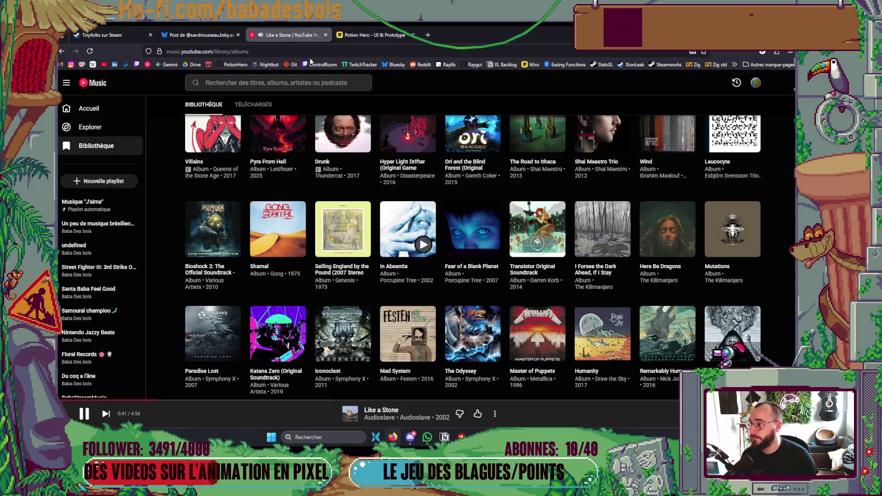
scroll(556, 232, down, 2)
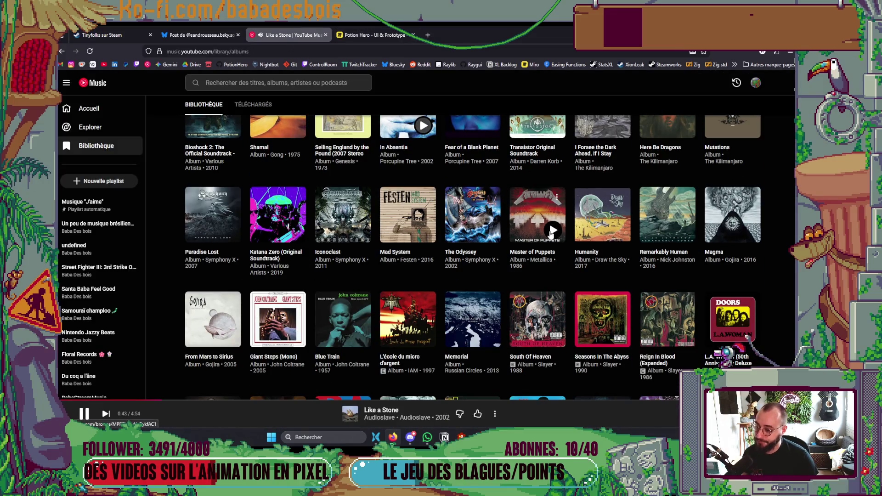
scroll(553, 233, down, 2)
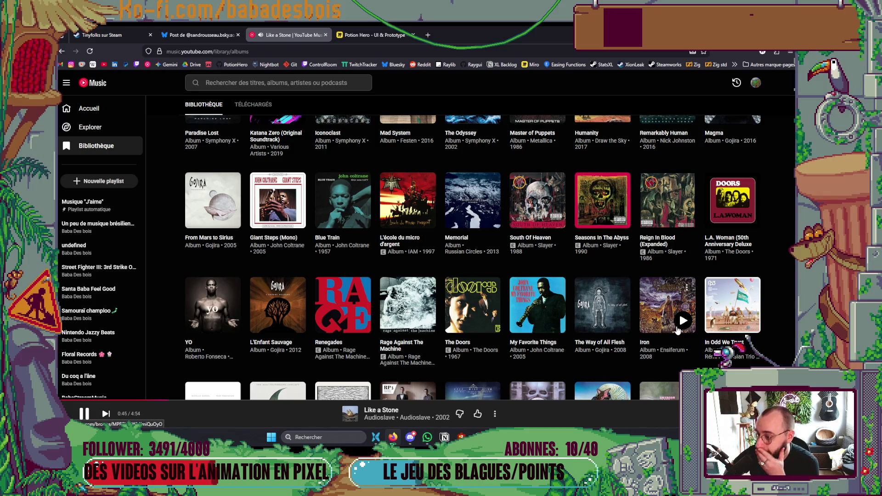
scroll(467, 290, down, 2)
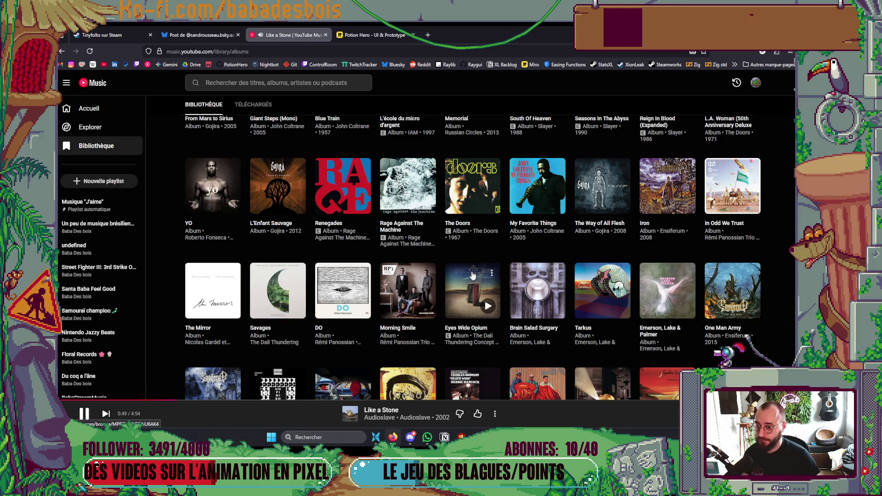
scroll(467, 241, down, 2)
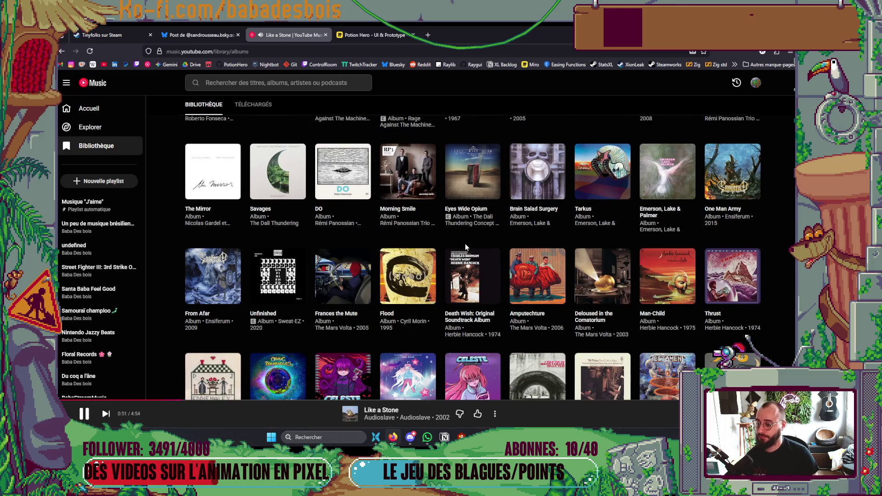
scroll(460, 225, down, 1)
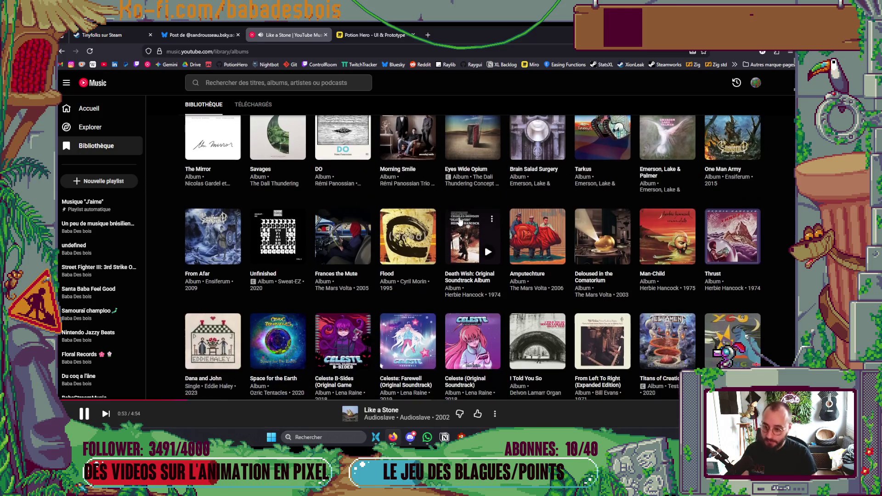
scroll(457, 221, down, 3)
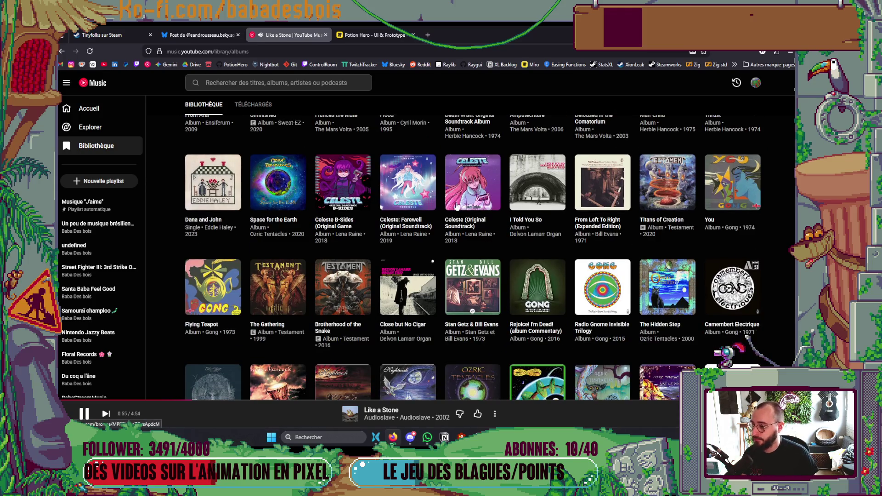
scroll(439, 196, down, 2)
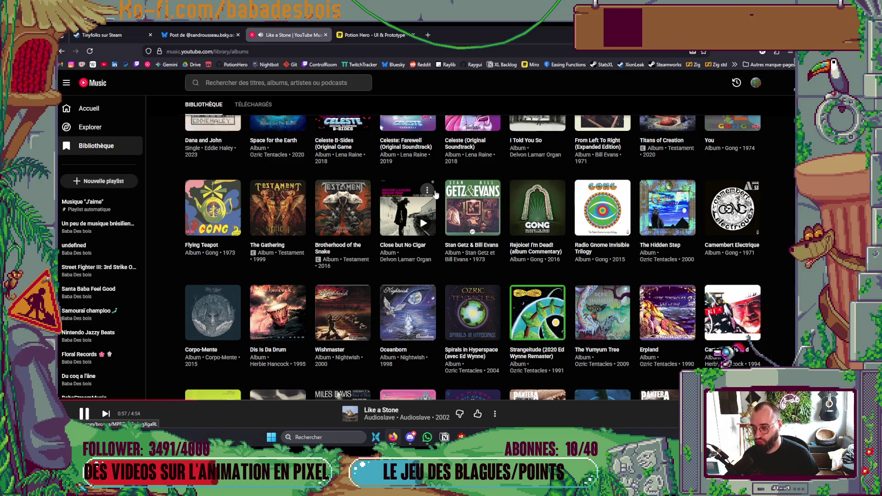
scroll(438, 190, down, 2)
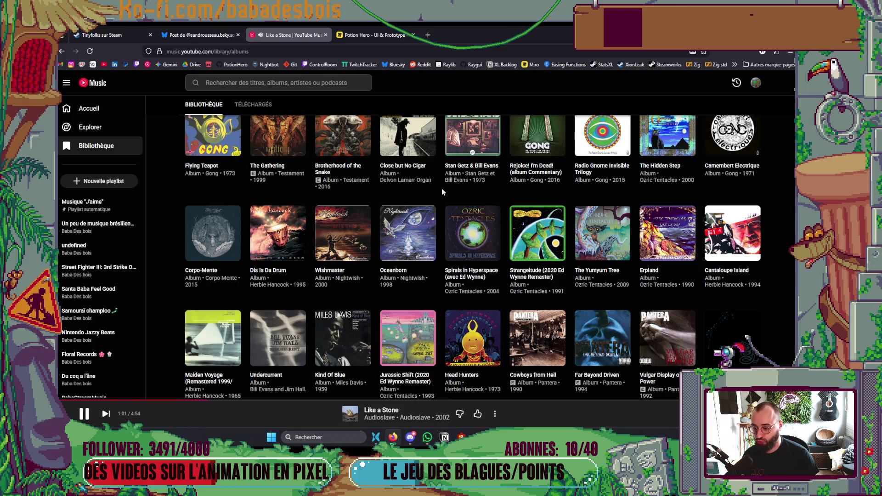
scroll(443, 189, down, 2)
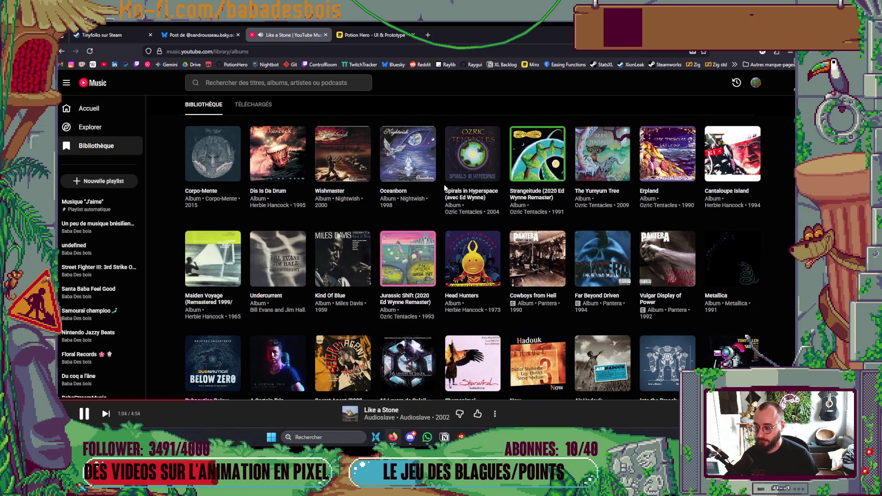
scroll(444, 188, down, 1)
scroll(432, 213, down, 1)
scroll(424, 203, down, 2)
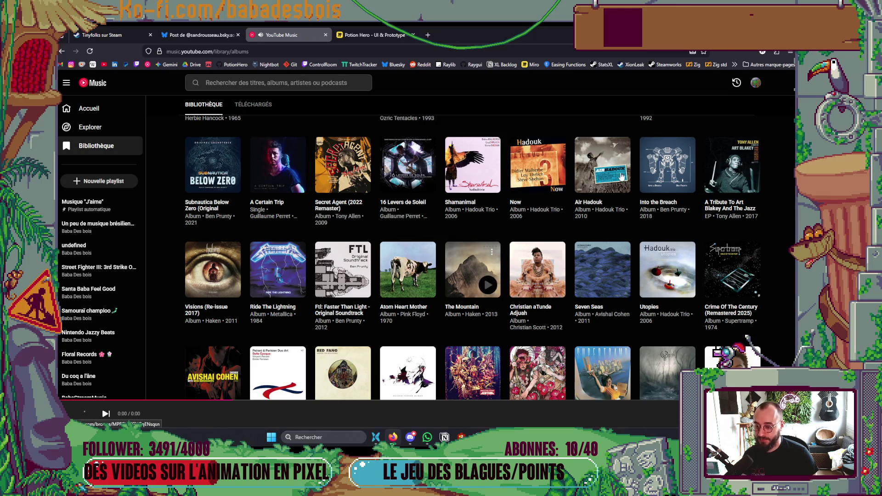
key(alt+Tab)
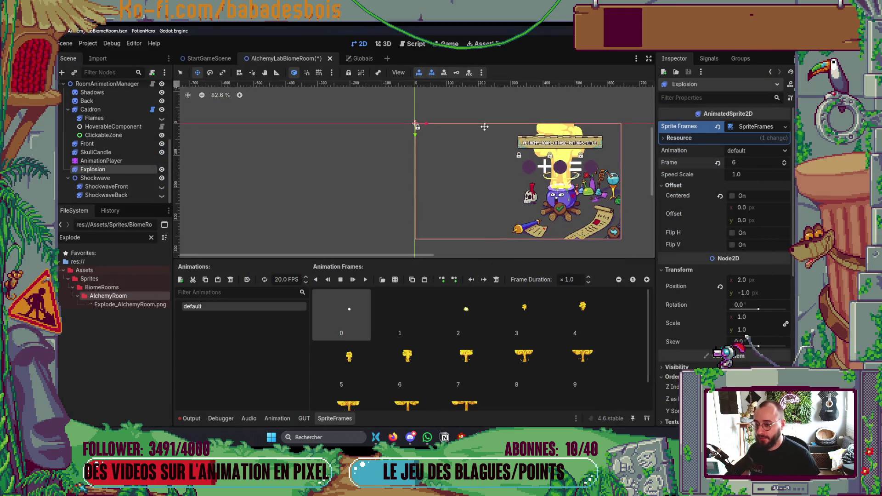
Open the Explosion material's Glow shader code and locate the alpha max() line 55.
click(773, 160)
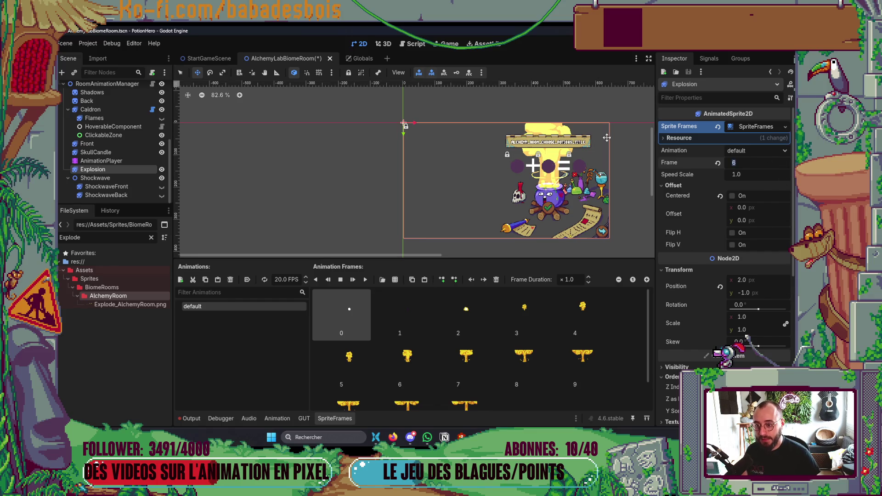
scroll(583, 166, up, 5)
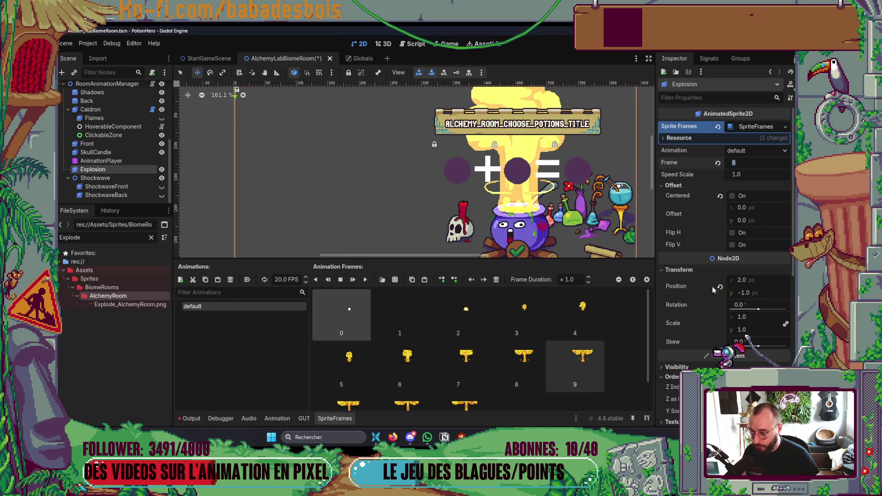
scroll(700, 301, down, 10)
click(758, 166)
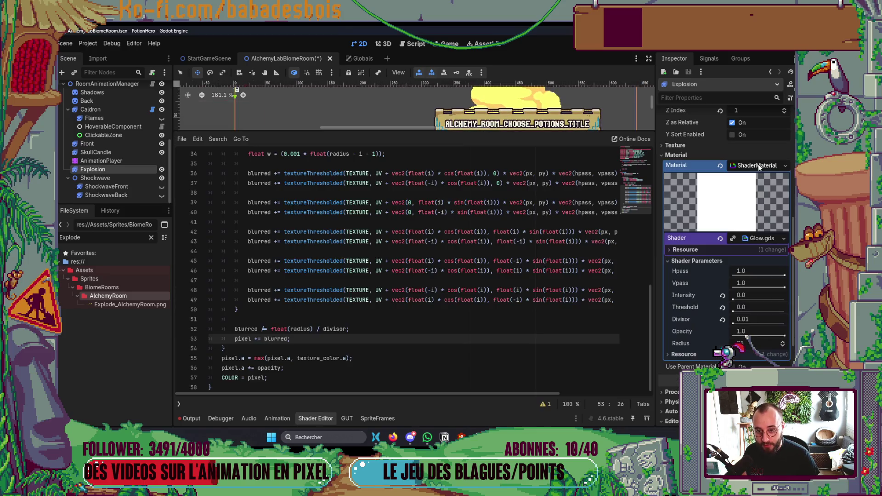
click(285, 370)
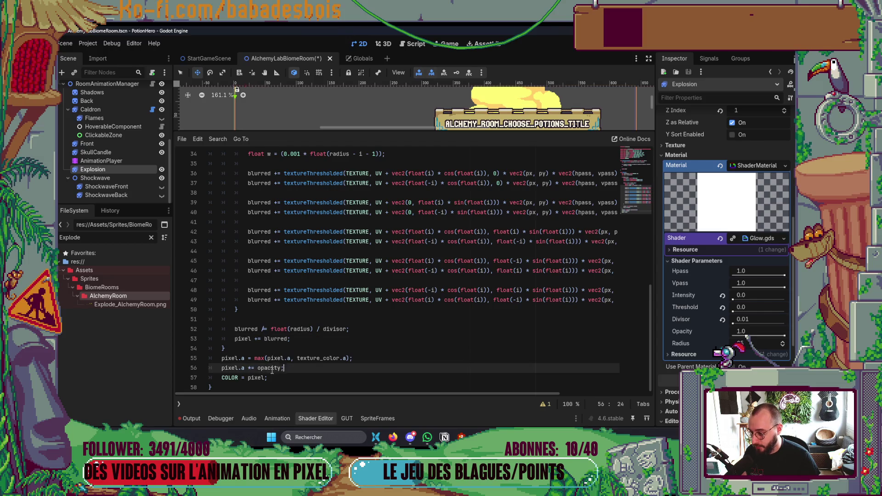
click(358, 358)
scroll(370, 341, up, 4)
scroll(370, 341, up, 7)
scroll(370, 341, down, 3)
click(361, 290)
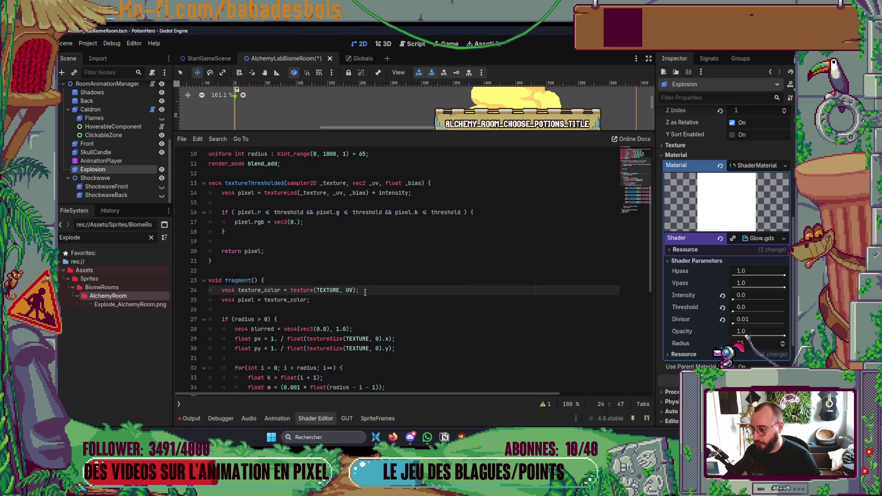
scroll(367, 293, down, 8)
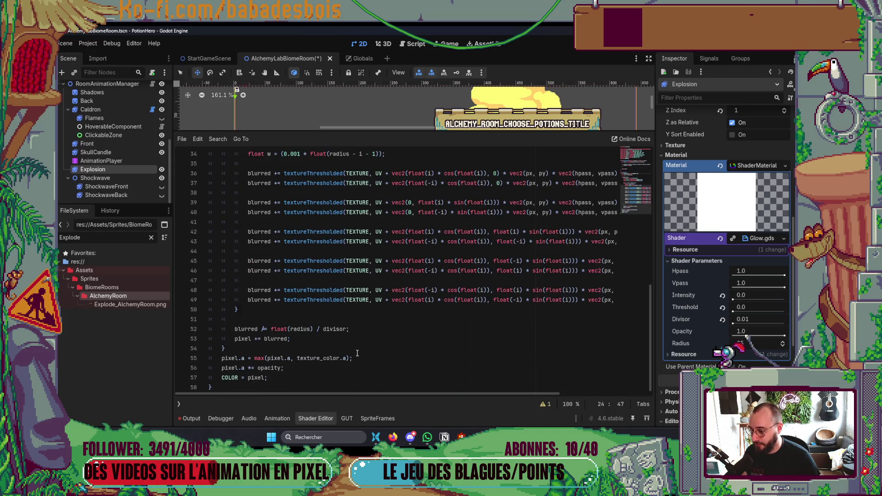
Wrap max(pixel.a, texture_color.a) in clamp(..., 0.0, 1.0) and hide the shader code.
click(257, 358)
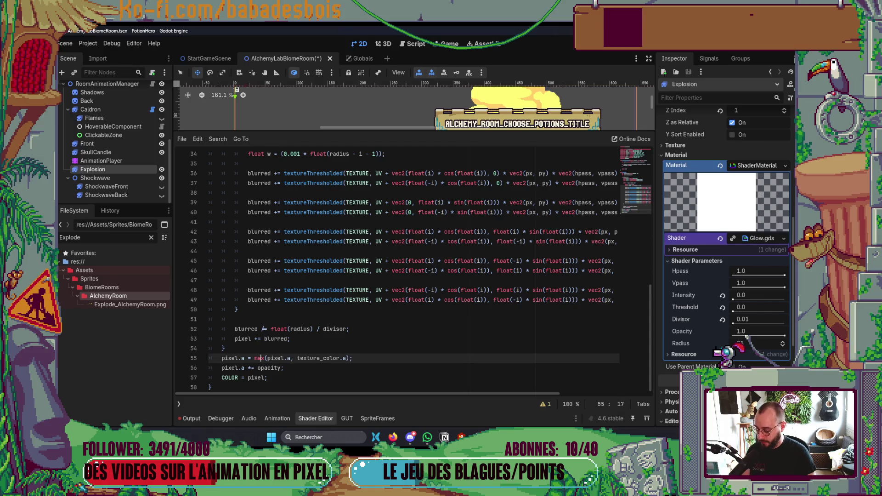
text(clamp()
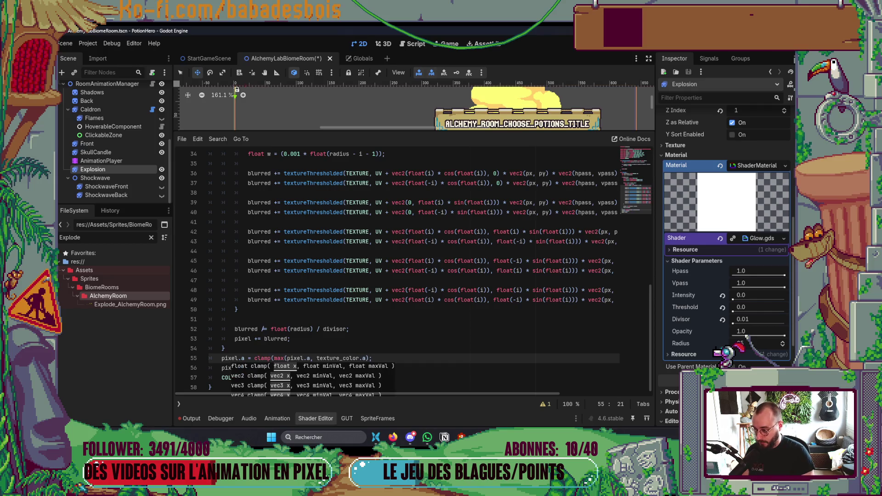
key(Right)
key(Right)
key(Right)
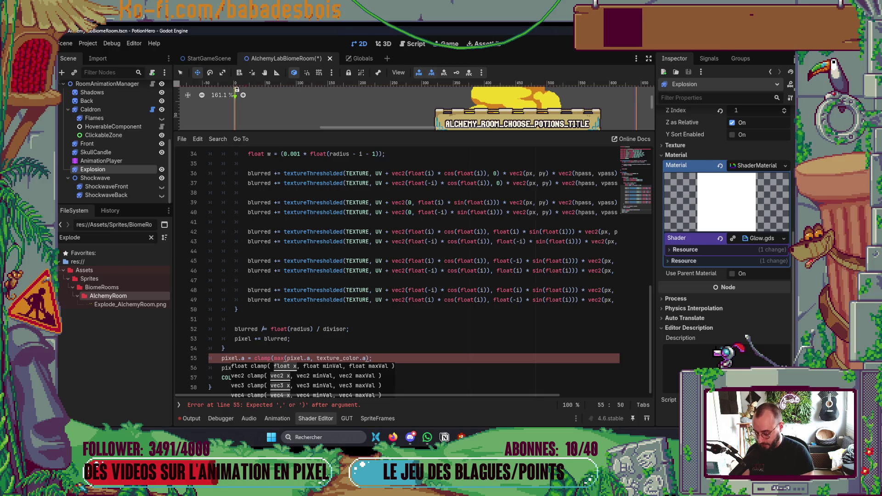
text(.0, )
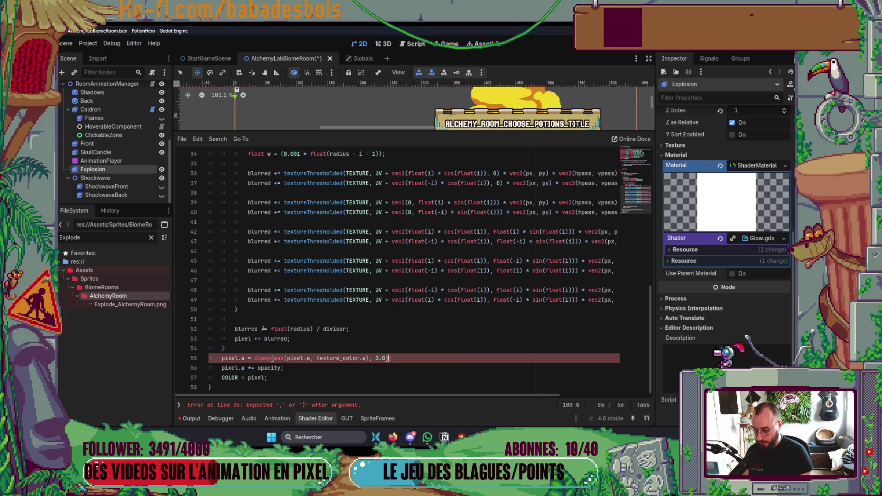
text(1.0)
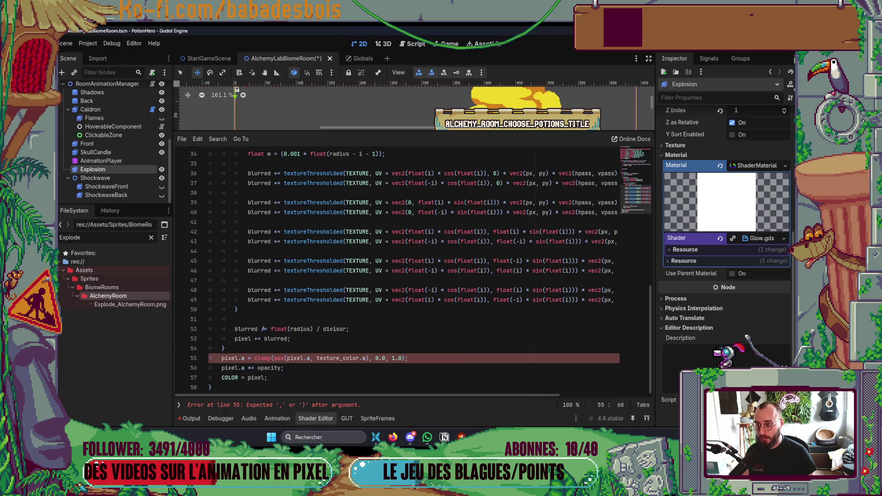
text())
key(Down)
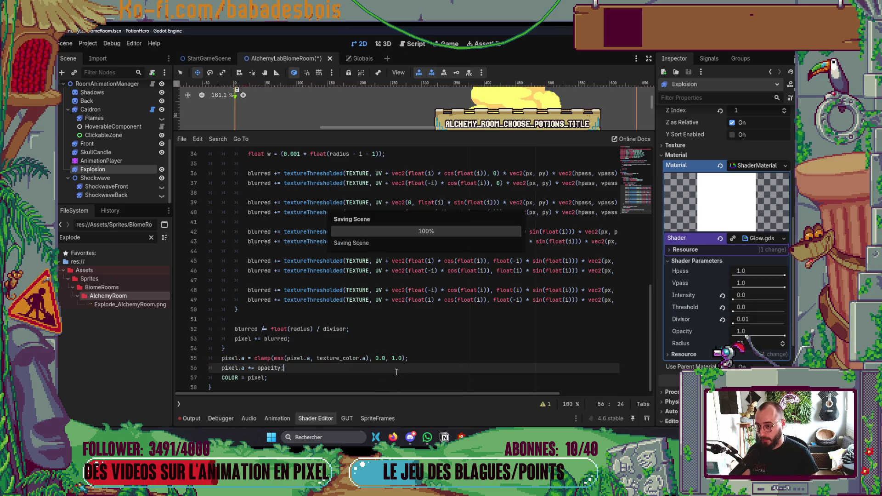
click(327, 416)
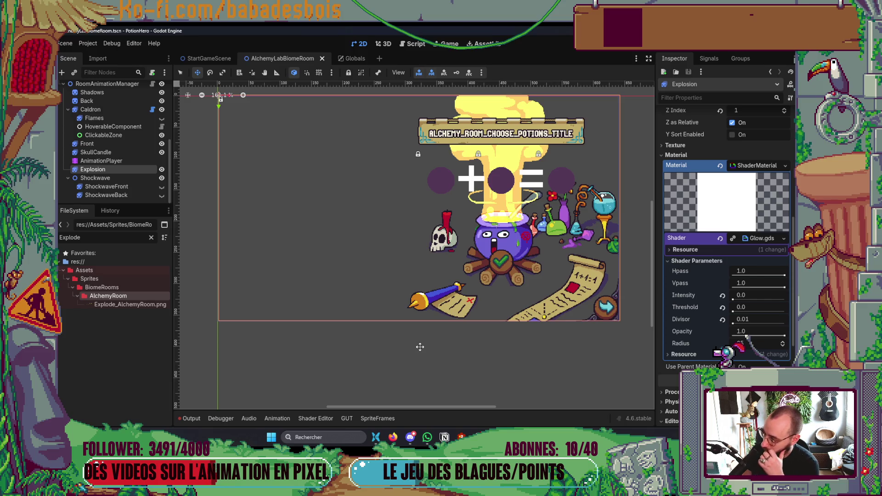
Delete the render_mode blend_add line from the Glow shader.
key(alt+Tab)
key(alt+Tab)
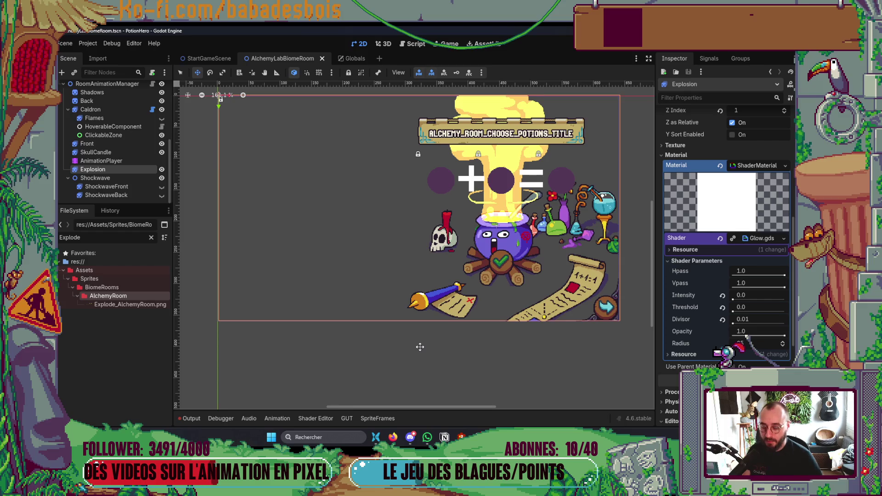
click(763, 241)
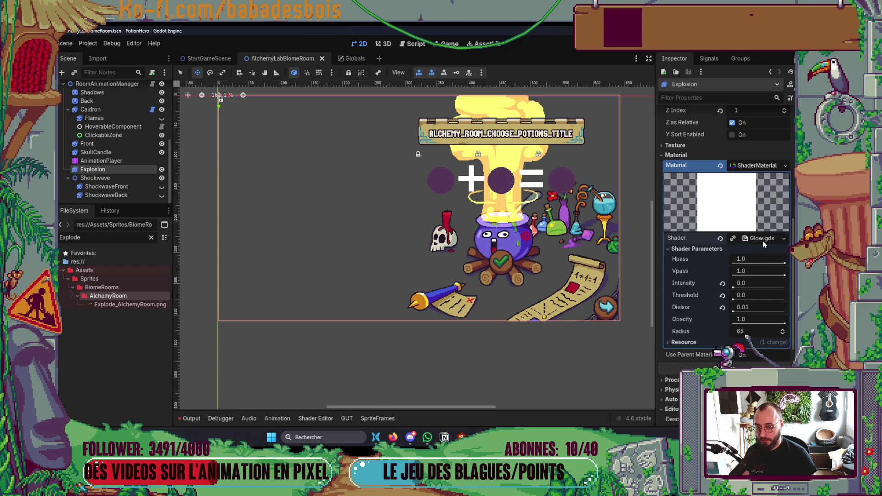
scroll(369, 363, up, 2)
scroll(370, 364, up, 9)
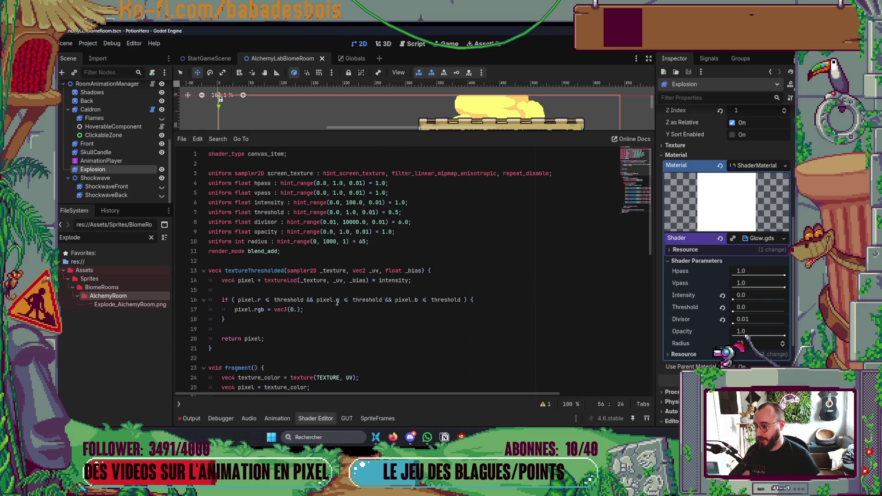
triple_click(296, 255)
key(ctrl+c)
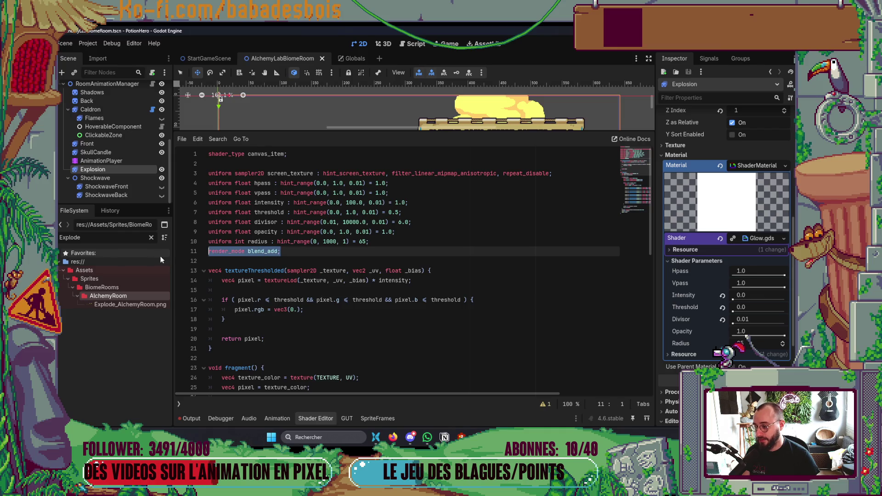
key(BackSpace)
key(BackSpace)
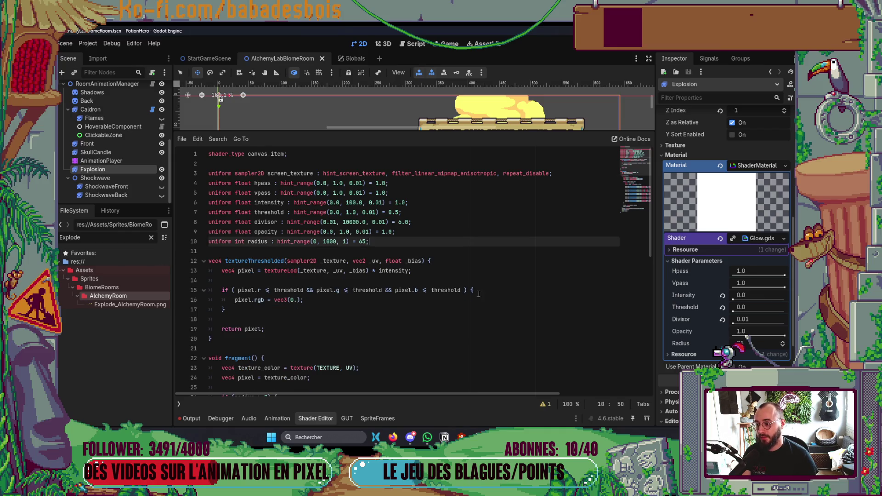
click(482, 291)
click(326, 422)
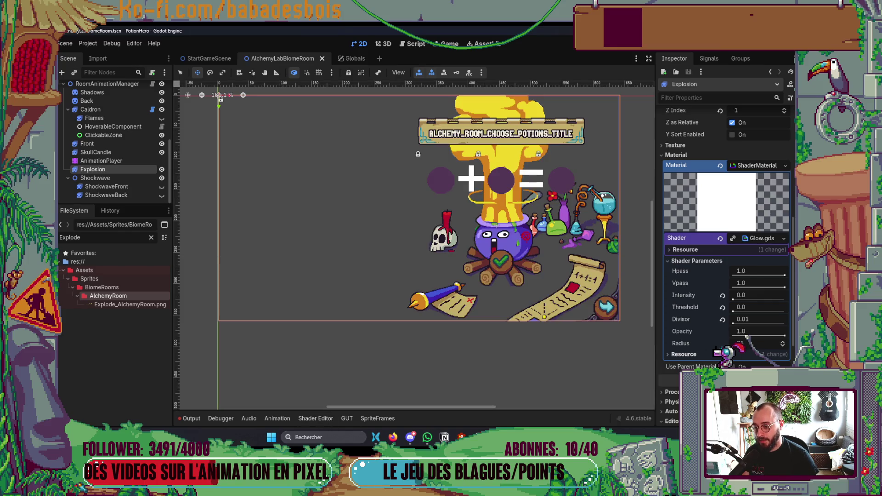
Drag the Explosion's Opacity down to test fading, then undo back to 1.0.
scroll(551, 339, down, 2)
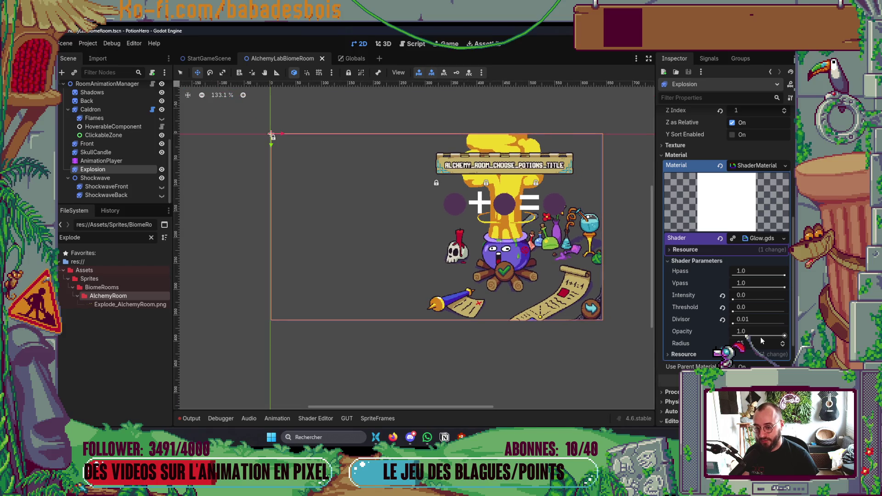
mouse_move(758, 335)
mouse_down()
mouse_move(736, 323)
mouse_move(733, 335)
mouse_up()
key(ctrl+z)
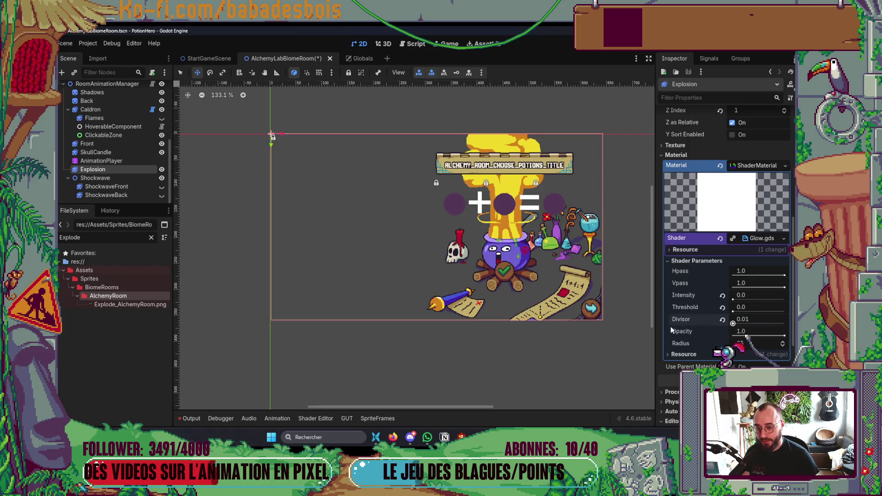
Restore the render_mode blend_add line and move it directly under shader_type.
click(733, 238)
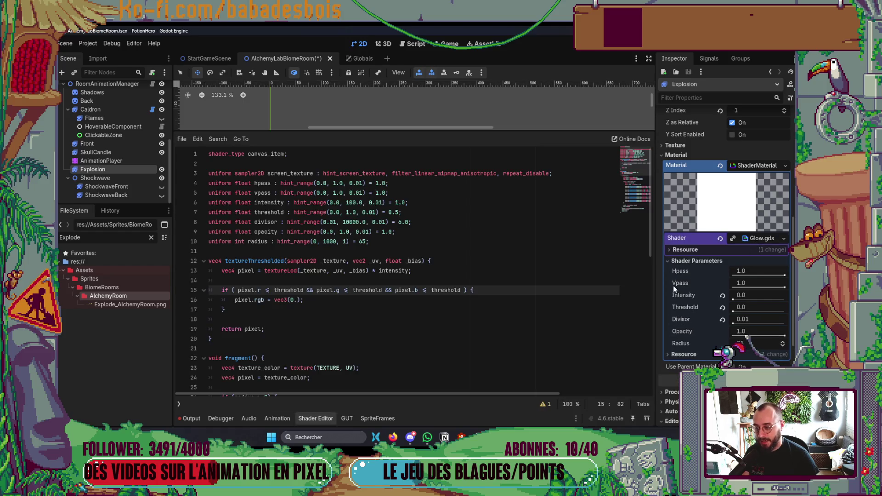
click(230, 250)
key(ctrl+v)
click(378, 299)
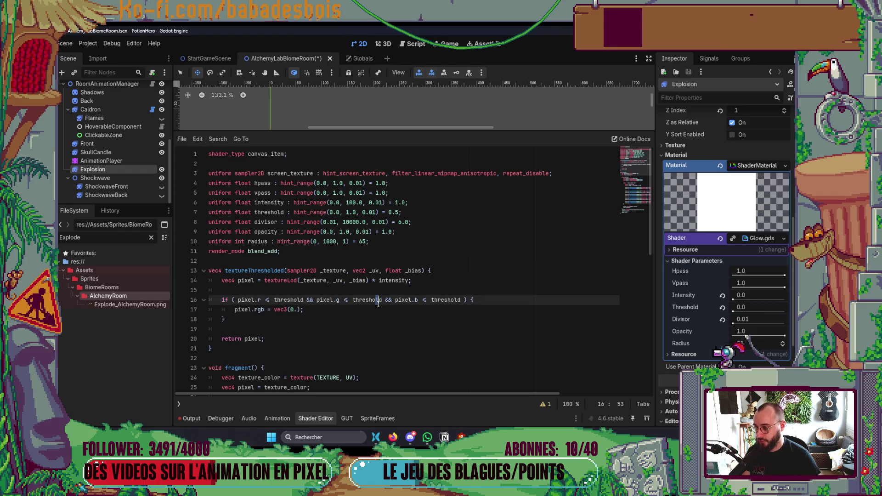
triple_click(310, 252)
key(ctrl+x)
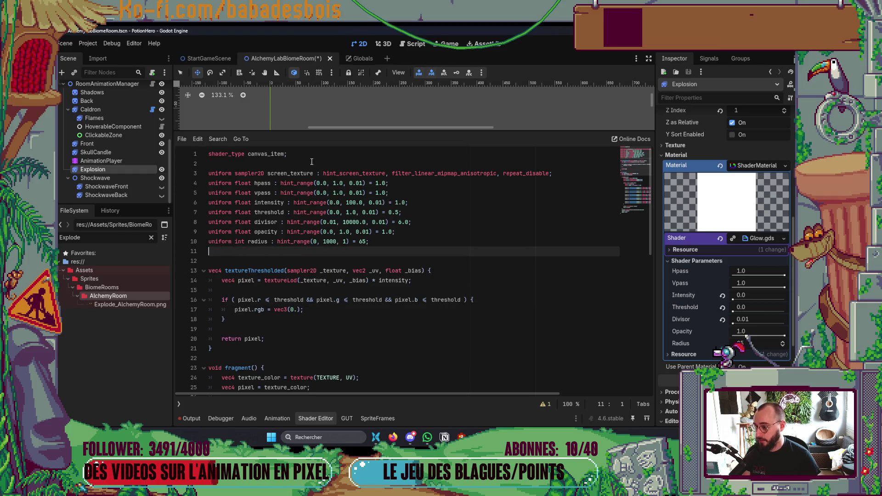
click(320, 158)
key(Return)
key(ctrl+v)
Remove the leftover blank line, hide the shader code, and save the scene.
key(Down)
key(Down)
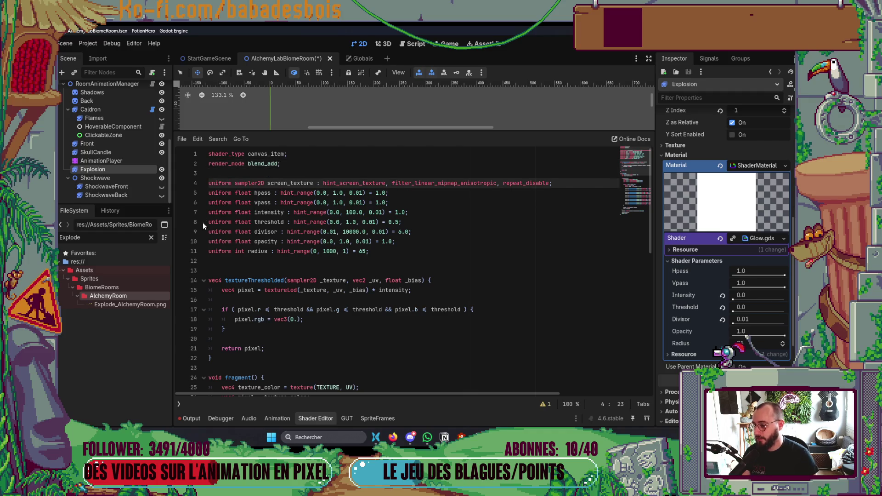
click(322, 260)
key(Delete)
click(406, 321)
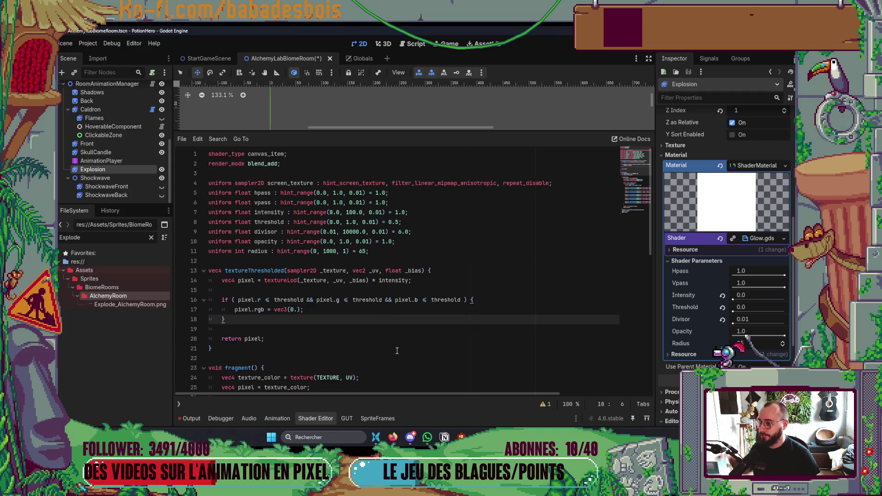
scroll(381, 354, down, 10)
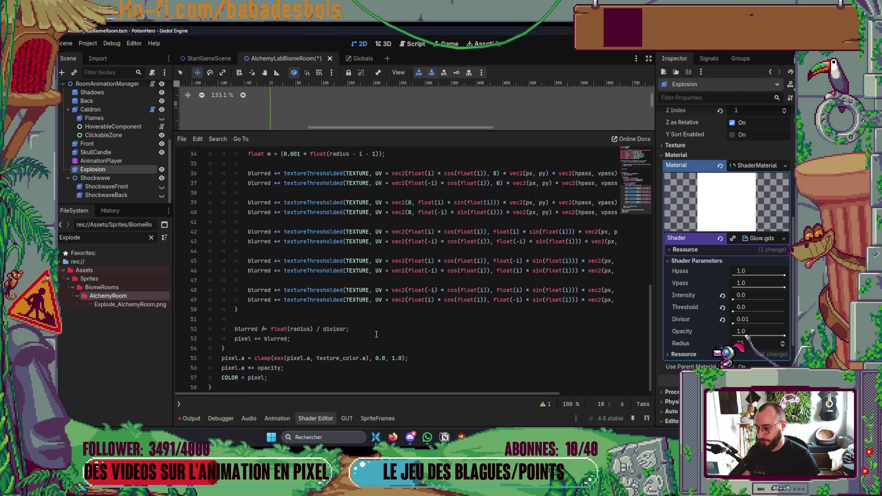
click(313, 419)
key(ctrl+s)
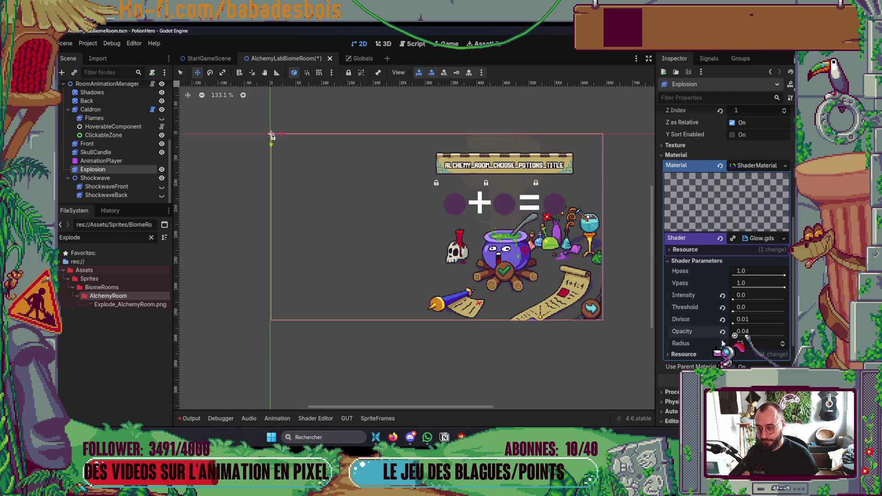
scroll(401, 379, right, 1)
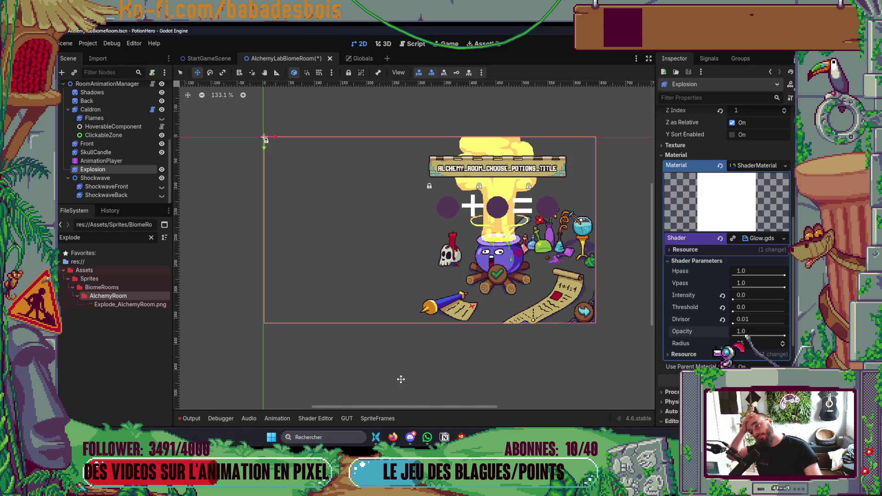
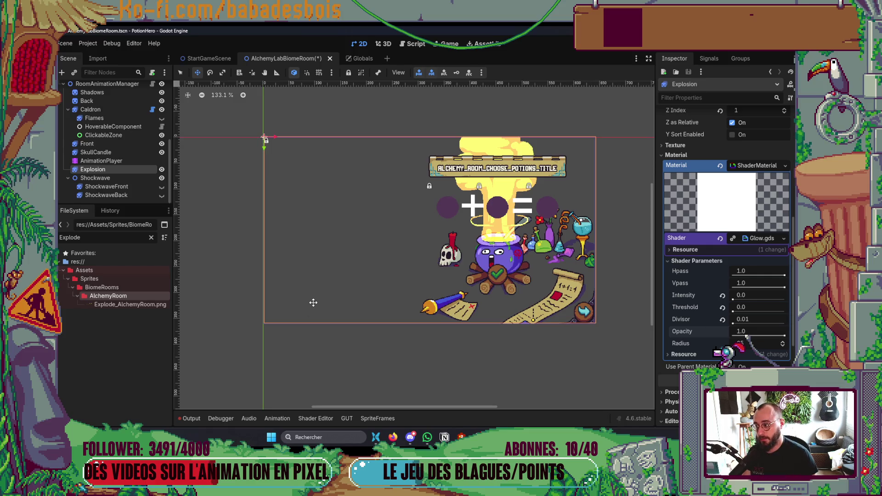
Rename the Explosion node to ExplosionGlow, then select the Shockwave node.
double_click(124, 170)
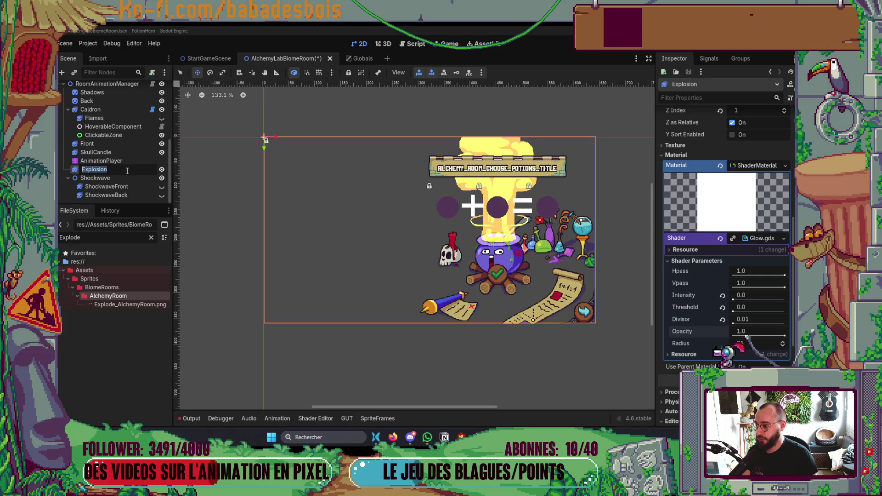
text(ow)
key(Return)
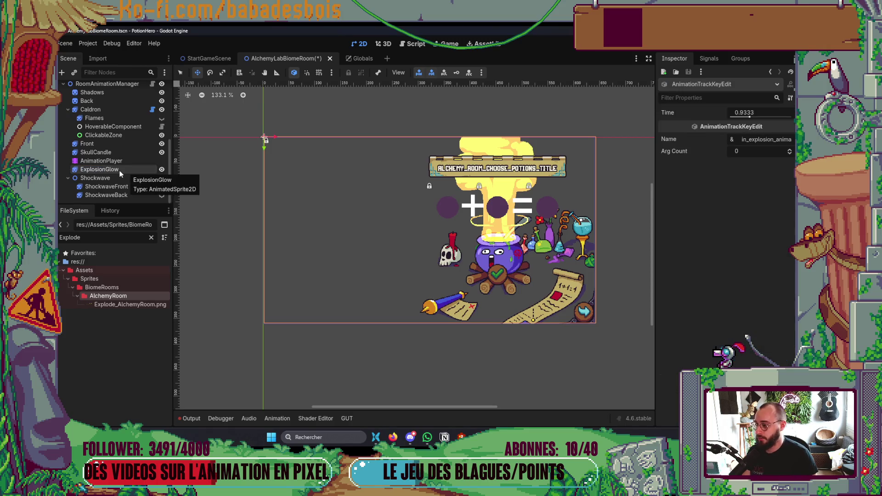
click(125, 170)
click(132, 181)
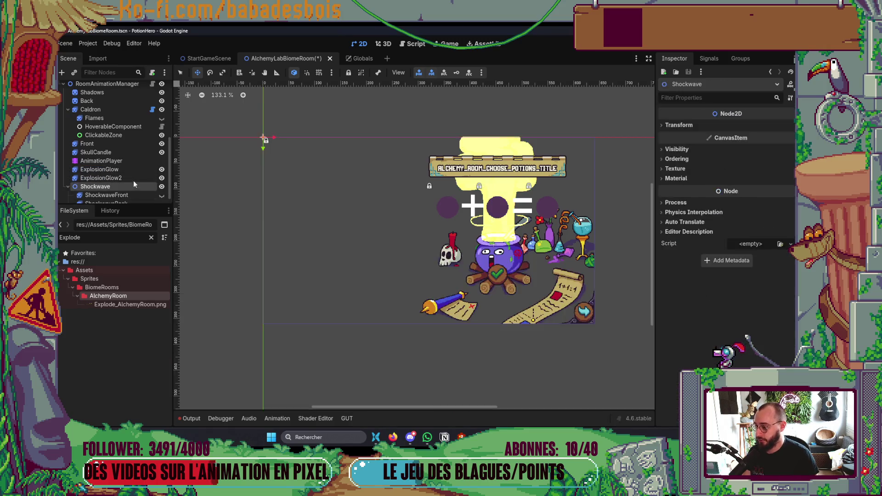
key(alt+Tab)
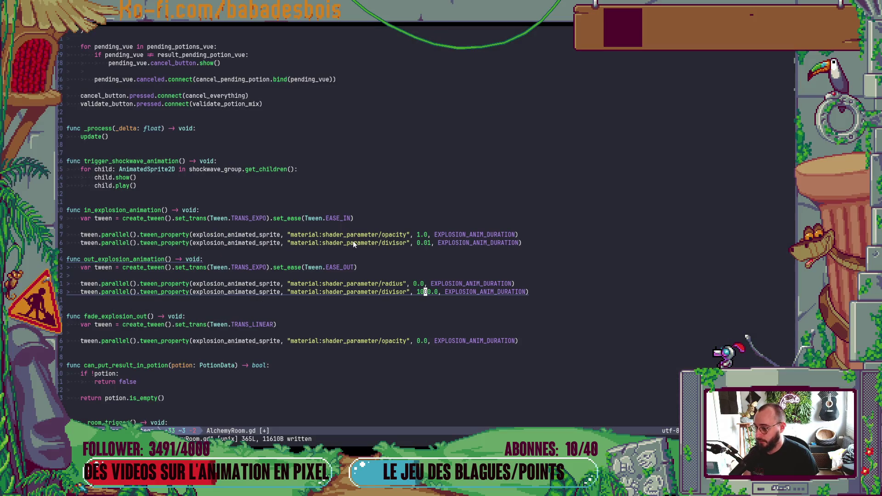
Change the fade-in tween's opacity value to 0.5 and save the script.
click(422, 242)
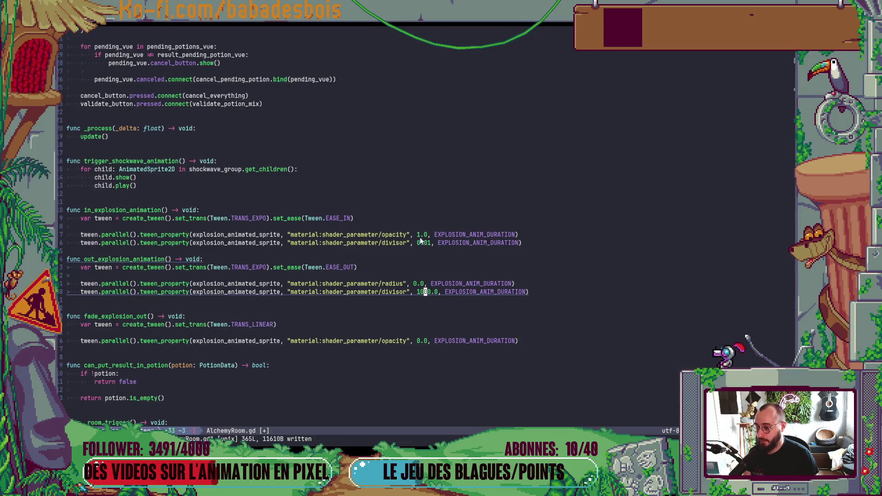
click(419, 234)
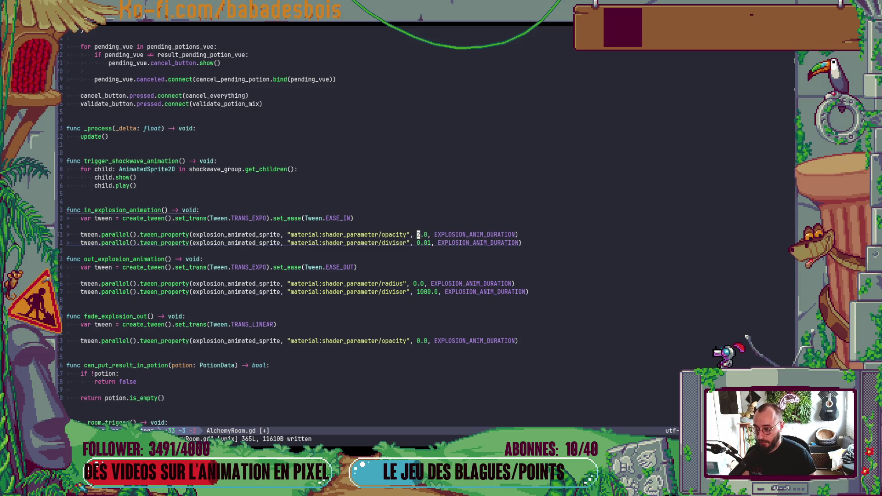
click(425, 234)
key(j)
key(j)
key(j)
text(5)
click(425, 284)
key(ctrl+s)
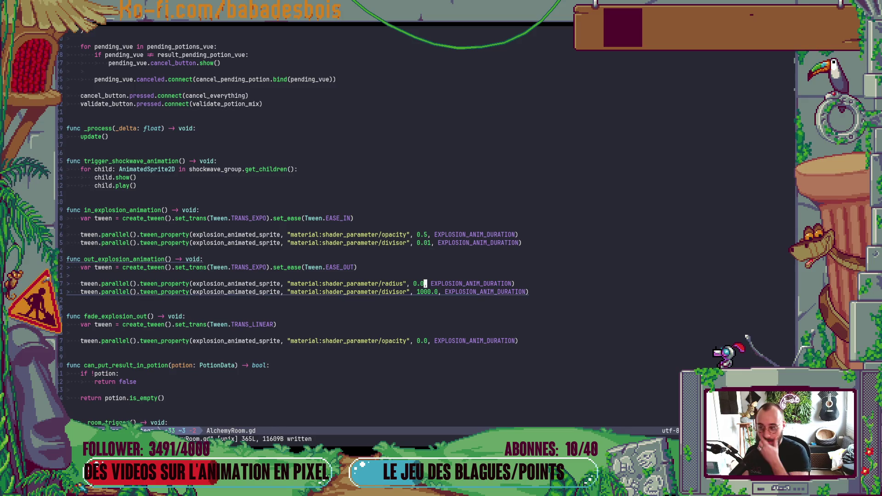
Replace the divisor value 0.01 with 8.00 and save AlchemyRoom.gd with :w.
key(k)
key(k)
key(k)
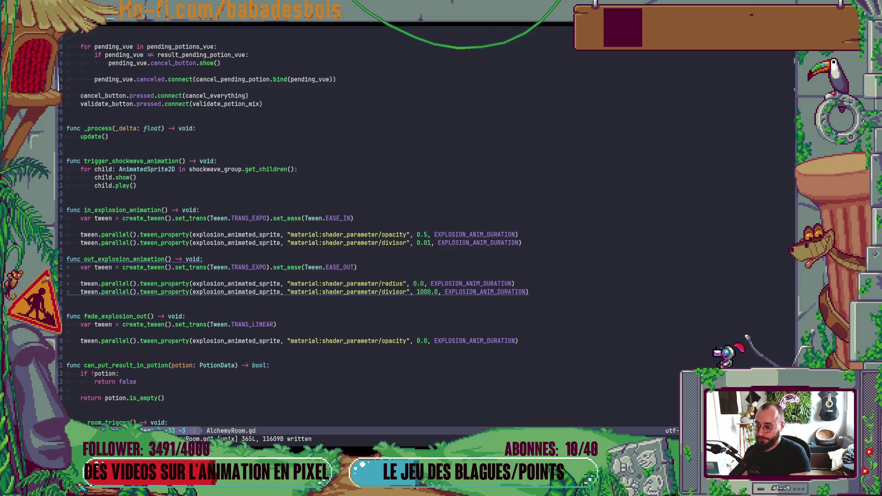
key(i)
key(BackSpace)
key(Escape)
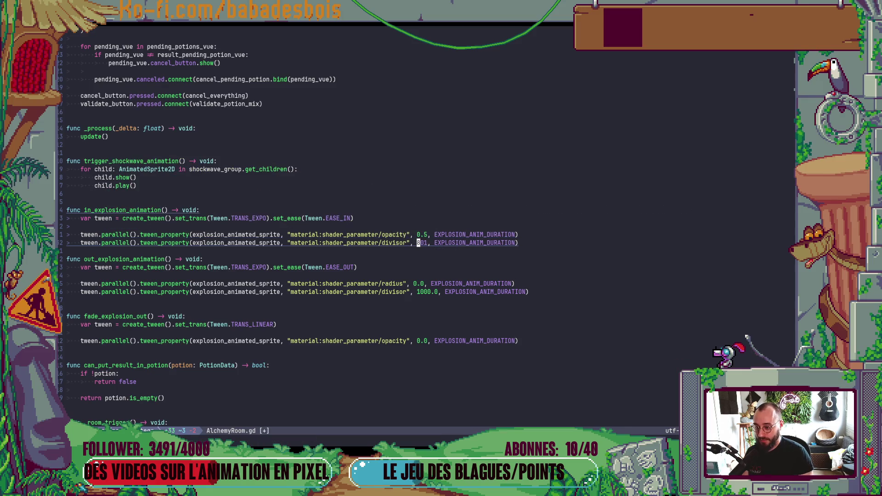
text(i8)
key(Escape)
key(l)
key(l)
key(l)
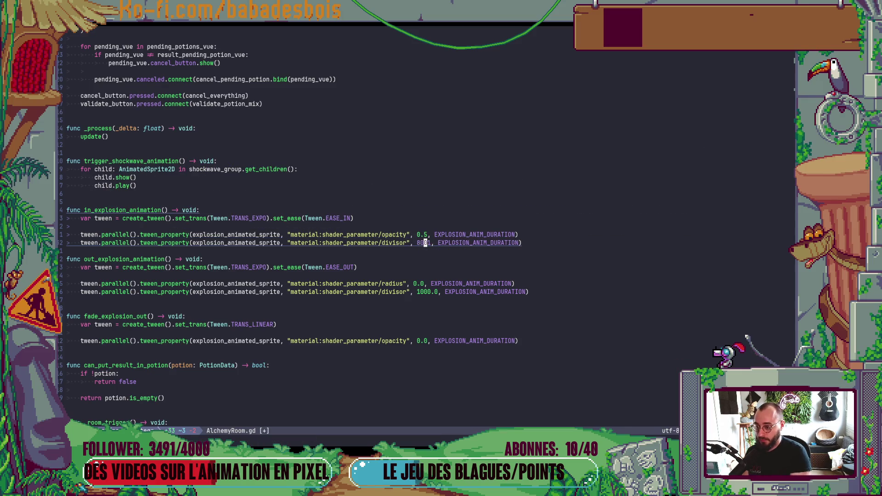
key(h)
key(h)
text(R.00)
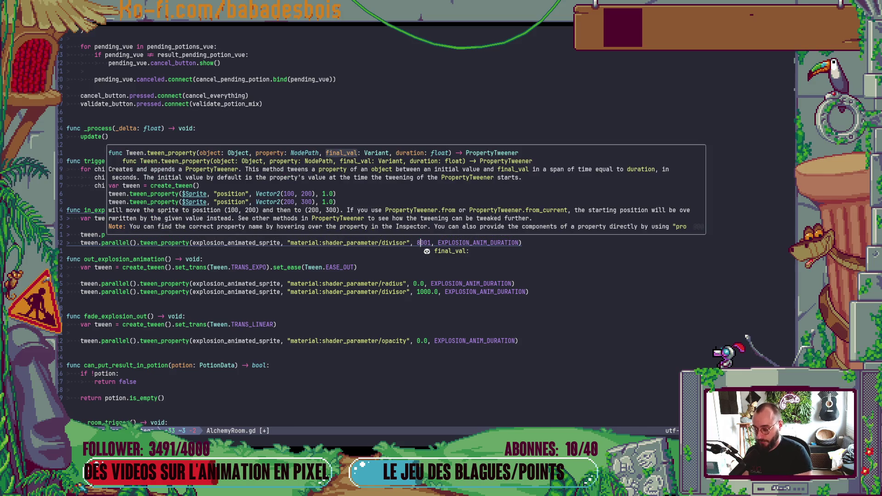
key(Escape)
text(:w)
key(Return)
key(alt+Tab)
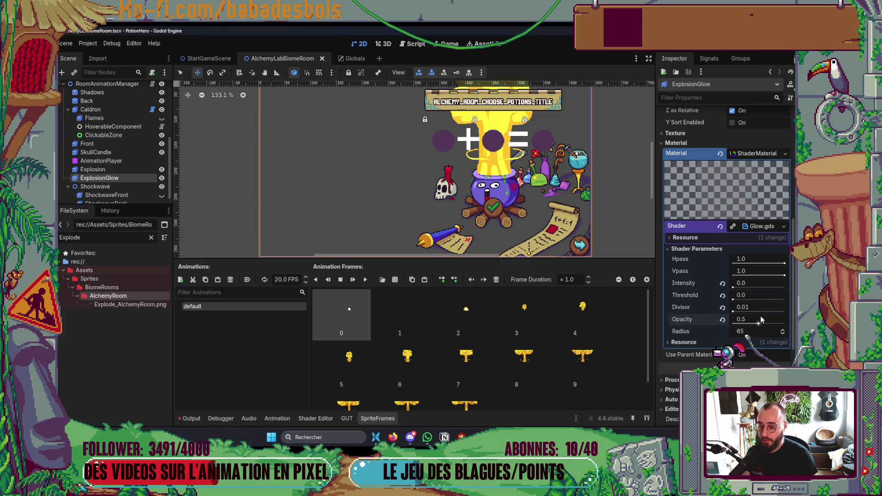
Lower ExplosionGlow's shader opacity from 0.5 to 0.0 and save the scene.
drag(762, 324, 732, 325)
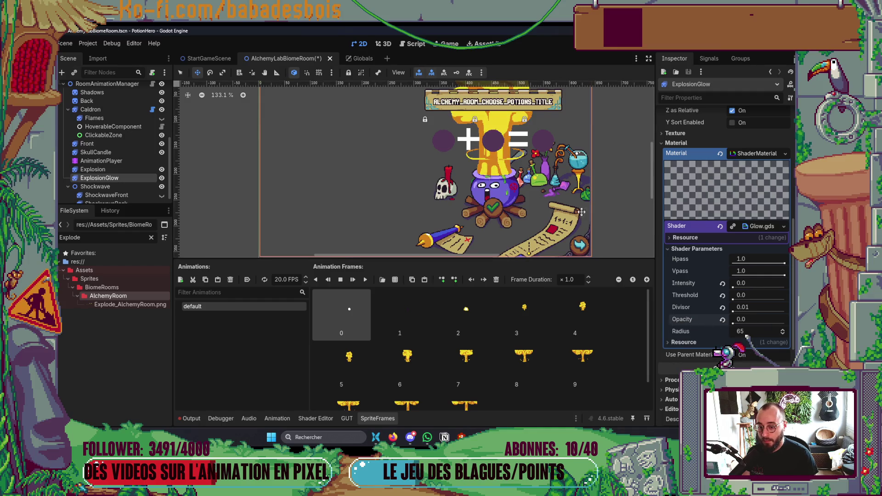
key(ctrl+s)
click(370, 423)
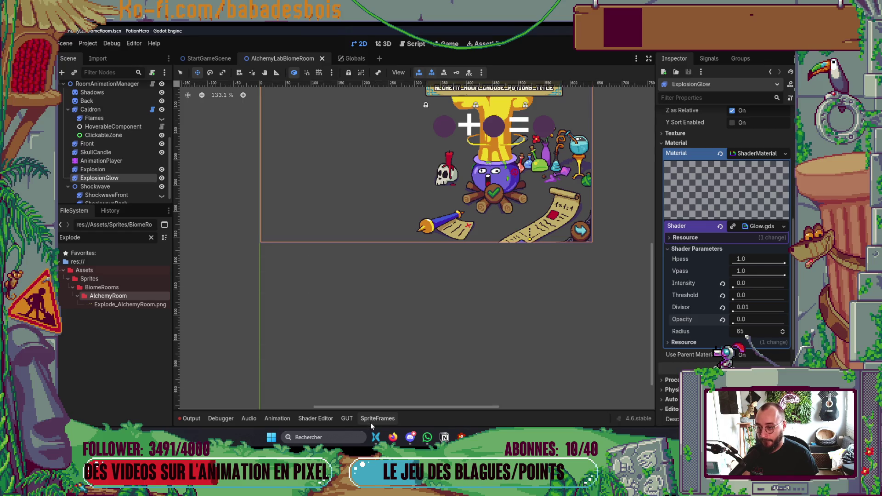
Set the Frame of both Explosion and ExplosionGlow sprites to 0.
ctrl+click(117, 169)
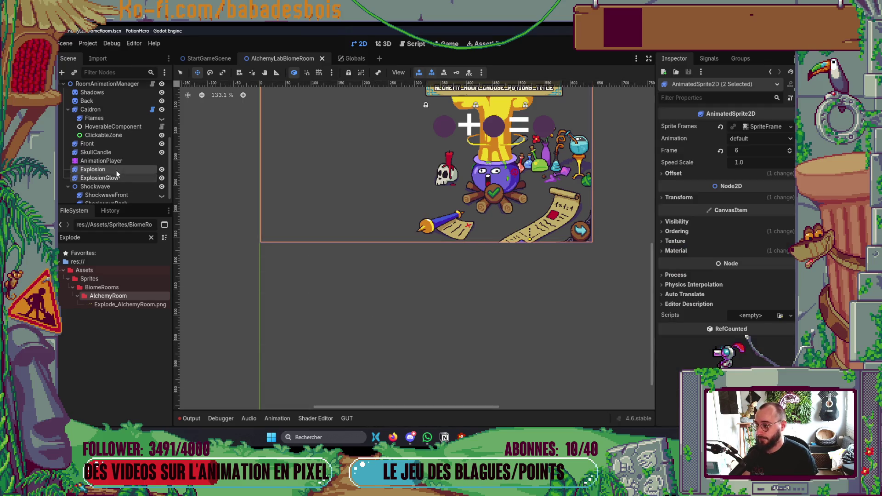
click(749, 152)
text(0)
key(Return)
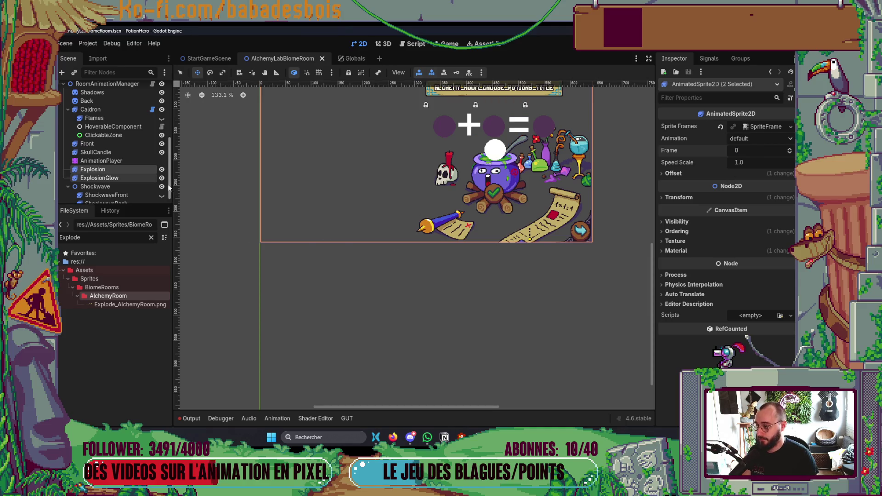
click(146, 180)
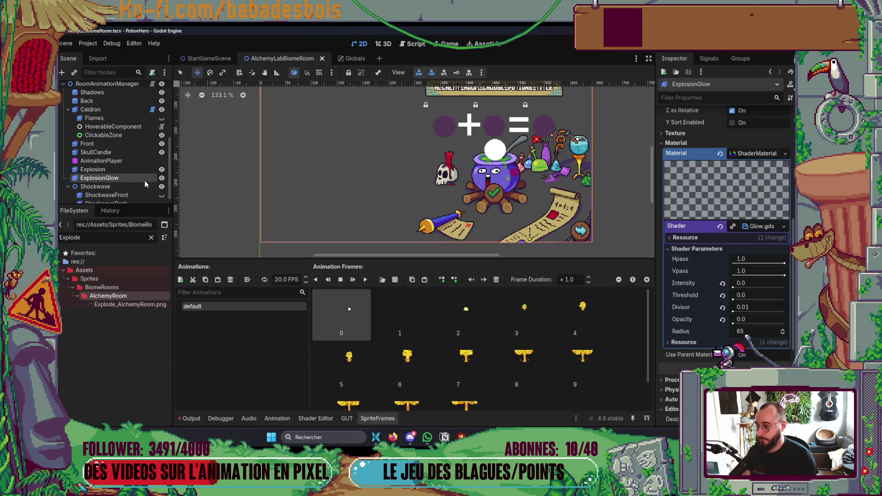
click(149, 171)
key(alt+Tab)
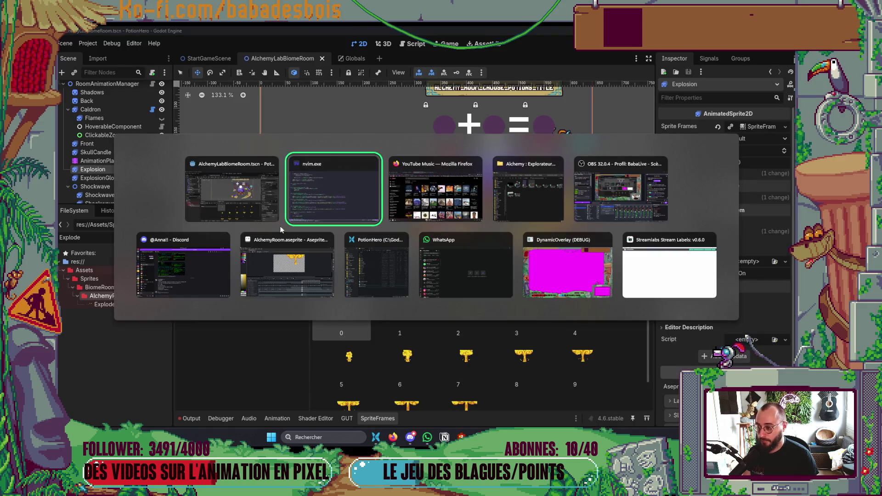
Duplicate the explosion sprite declaration line in AlchemyRoom.gd.
scroll(356, 217, up, 12)
scroll(312, 208, up, 20)
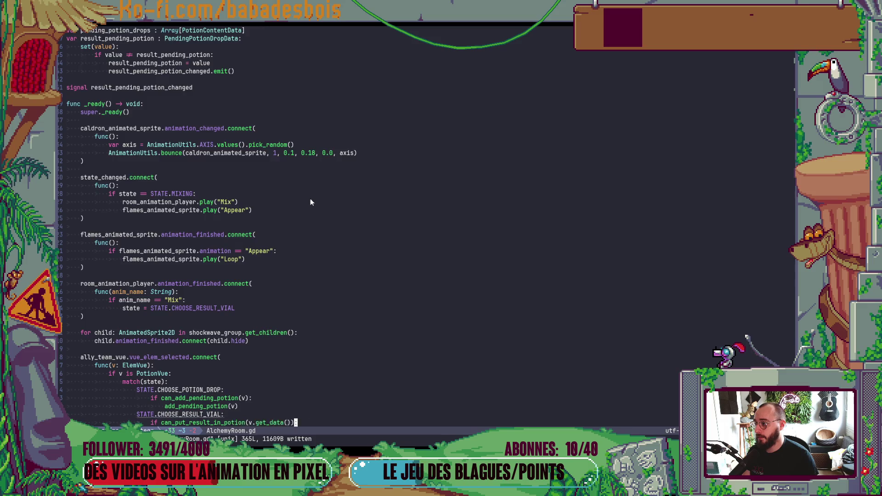
click(262, 218)
key(y)
key(y)
key(p)
key(w)
key(w)
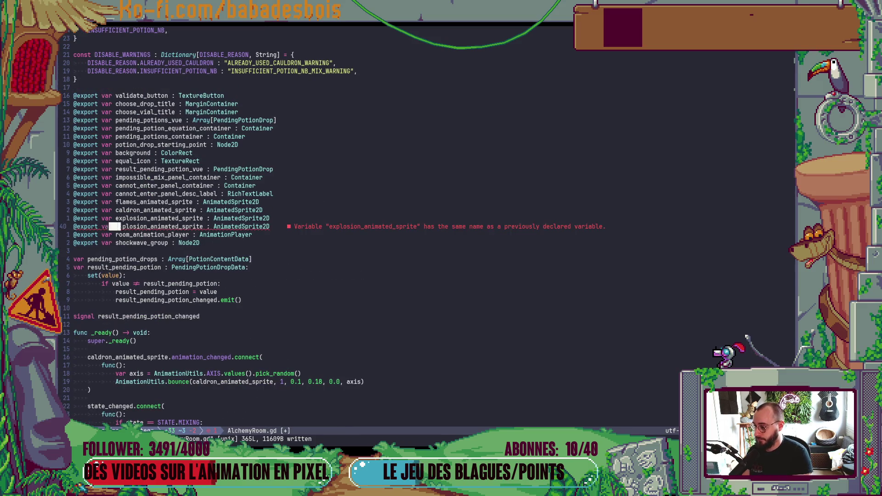
key(l)
key(l)
key(l)
key(l)
key(l)
key(l)
Rename the two declarations to explosion and explosion_glow, and save.
key(k)
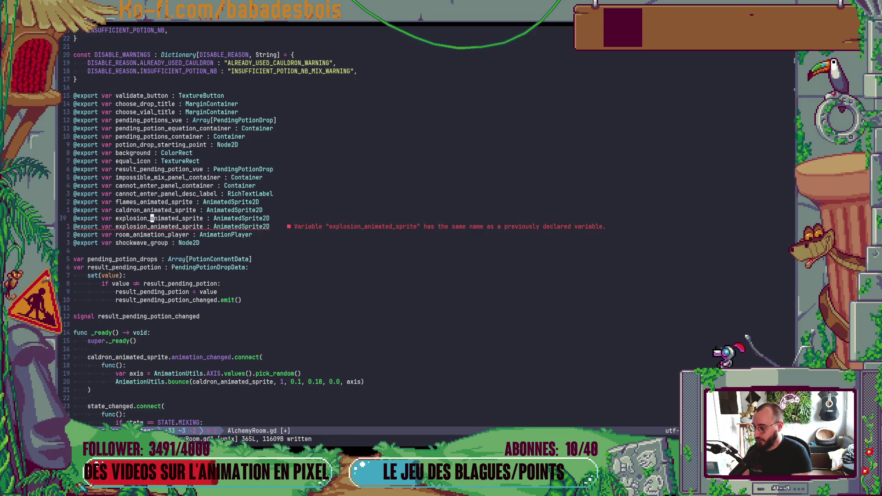
key(d)
key(e)
key(j)
key(k)
key(shift+x)
key(j)
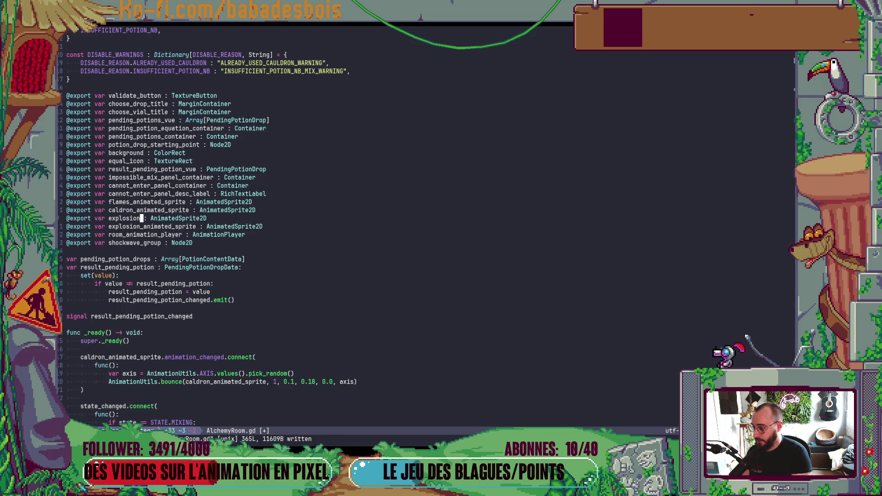
text(ce)
text(glow)
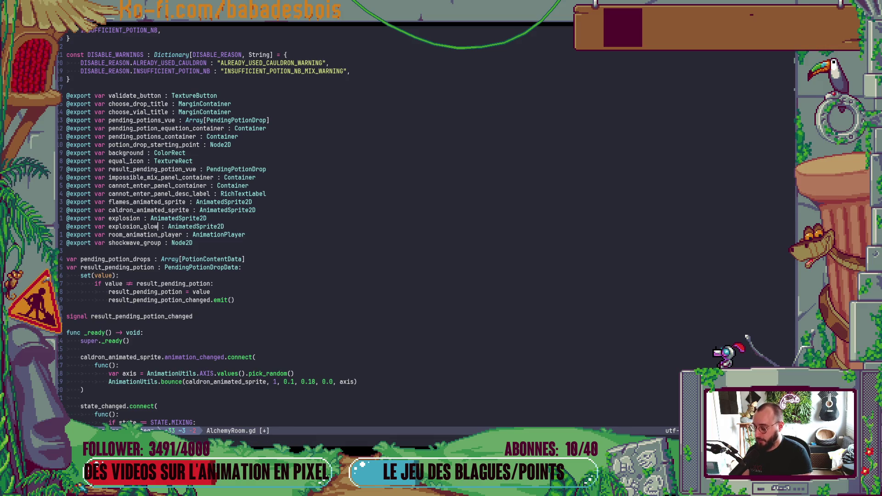
key(Escape)
text(:w)
key(Return)
key(ctrl+d)
Change the divisor tween target from explosion_animated_sprite to explosion and save.
key(ctrl+d)
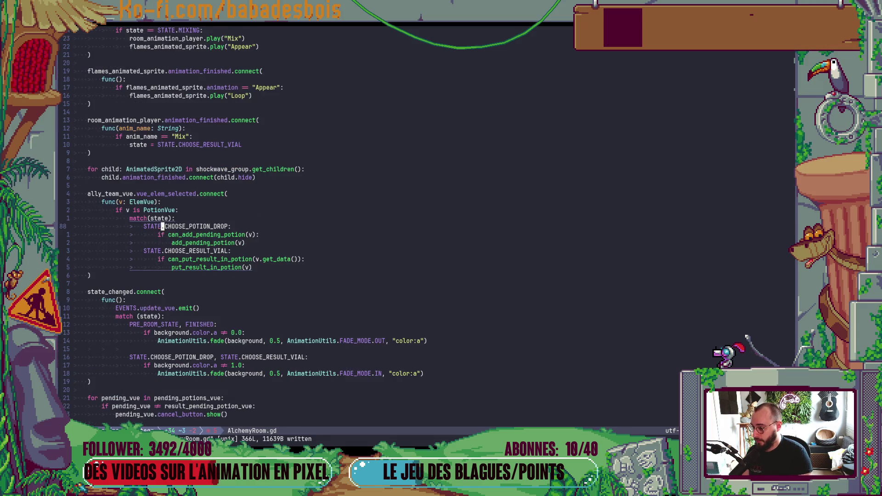
key(ctrl+d)
key(j)
key(j)
key(j)
click(162, 390)
scroll(269, 219, down, 3)
click(232, 324)
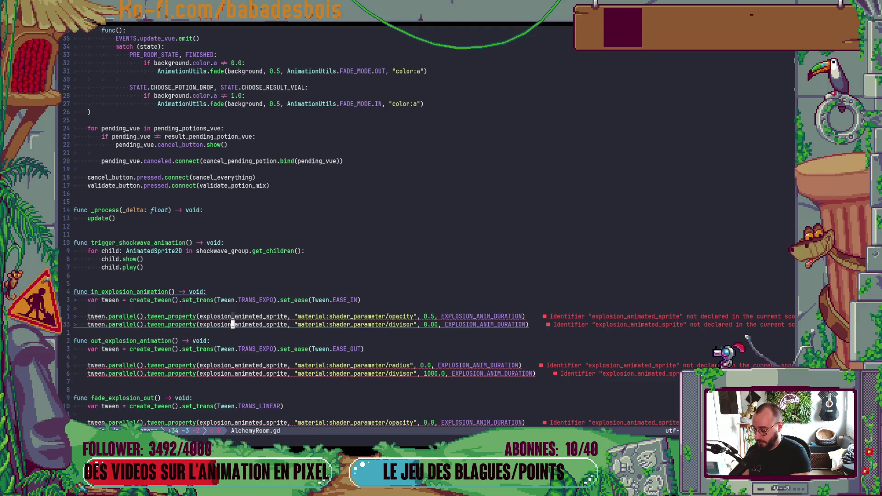
key(x)
key(e)
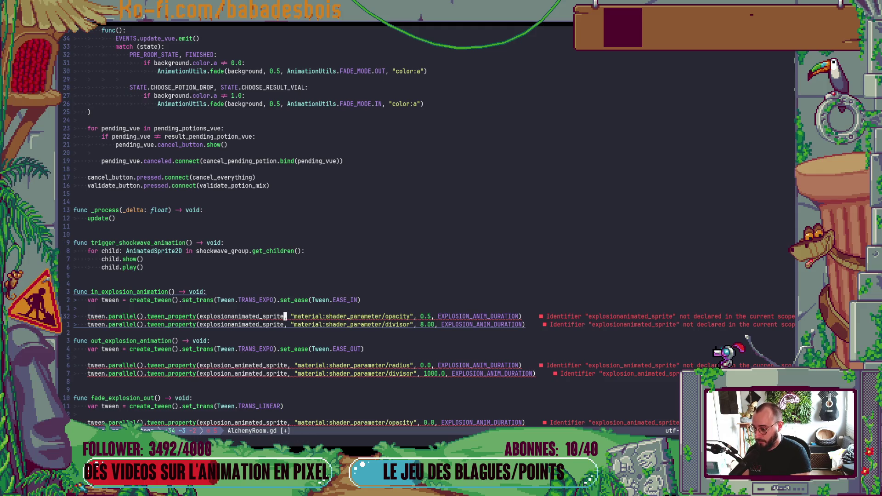
key(h)
key(h)
key(h)
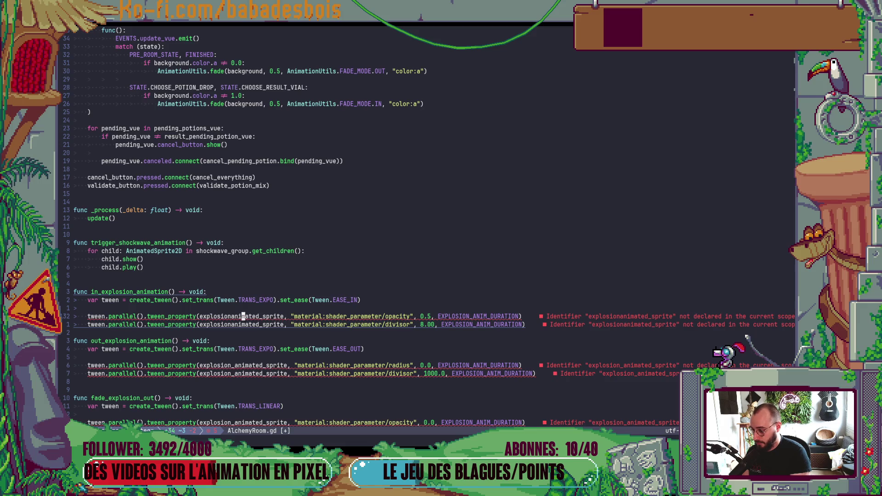
text(ed:w)
key(Return)
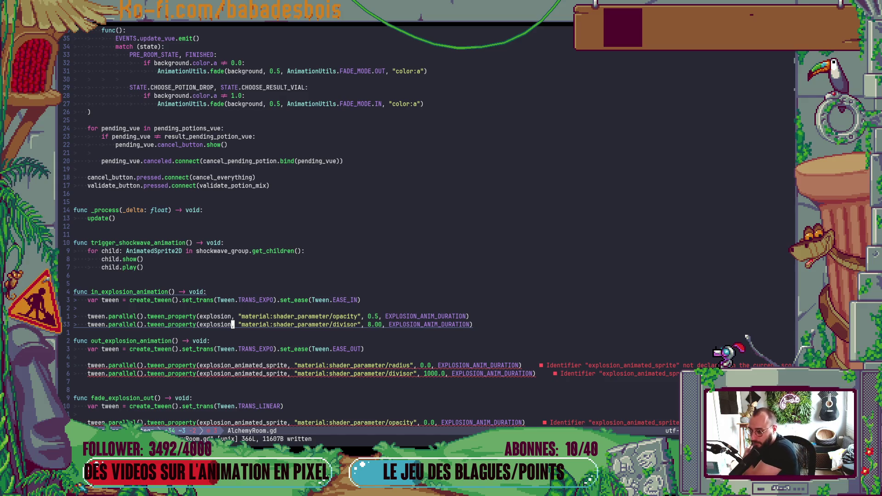
Retarget the radius tween to explosion as well and save.
key(j)
key(j)
key(j)
key(.)
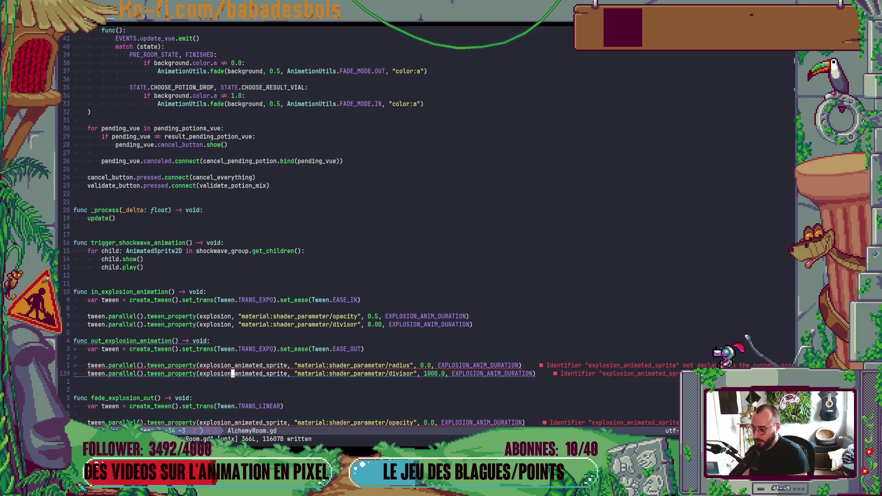
text(j.:w)
key(Return)
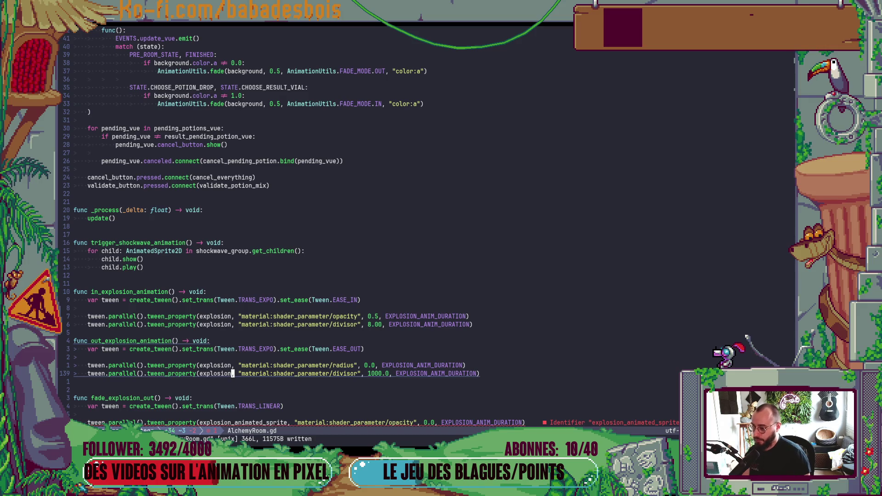
scroll(255, 333, down, 5)
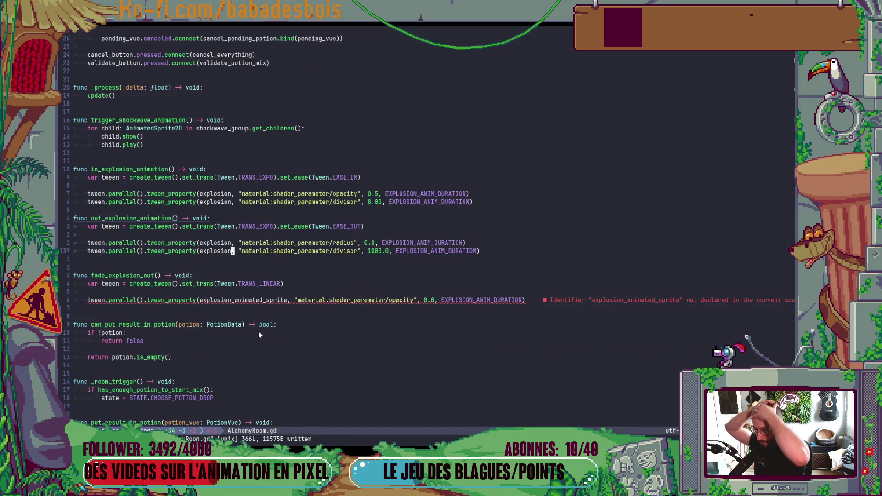
Retarget the opacity and divisor tweens in in_explosion_animation to explosion_glow and save.
key(6)
key(j)
key(d)
key(e)
key(k)
key(k)
key(k)
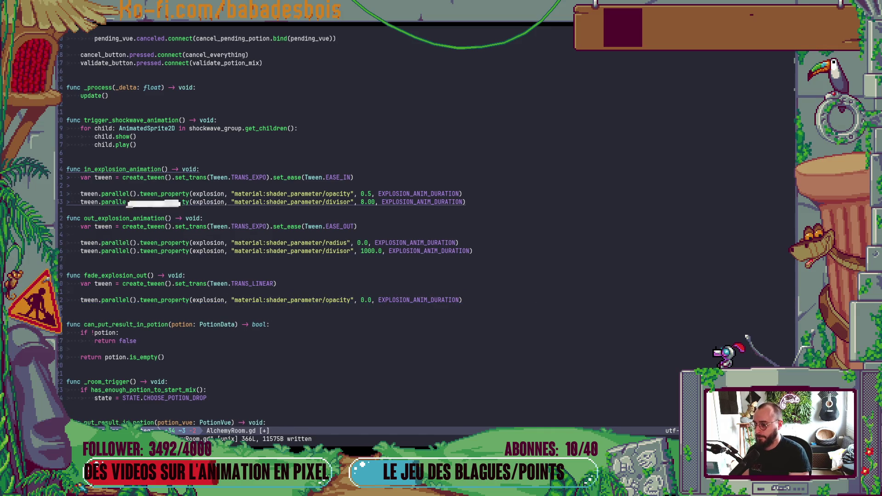
text(ion_glow)
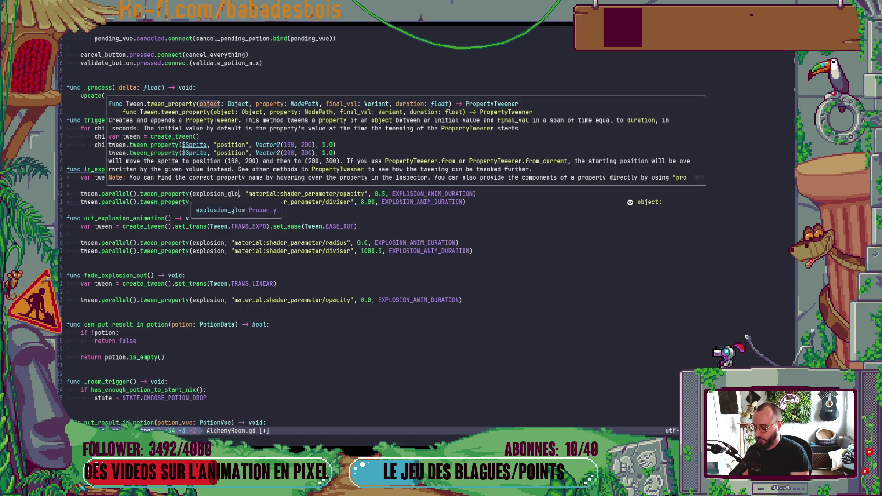
key(Escape)
key(j)
key(h)
key(h)
key(h)
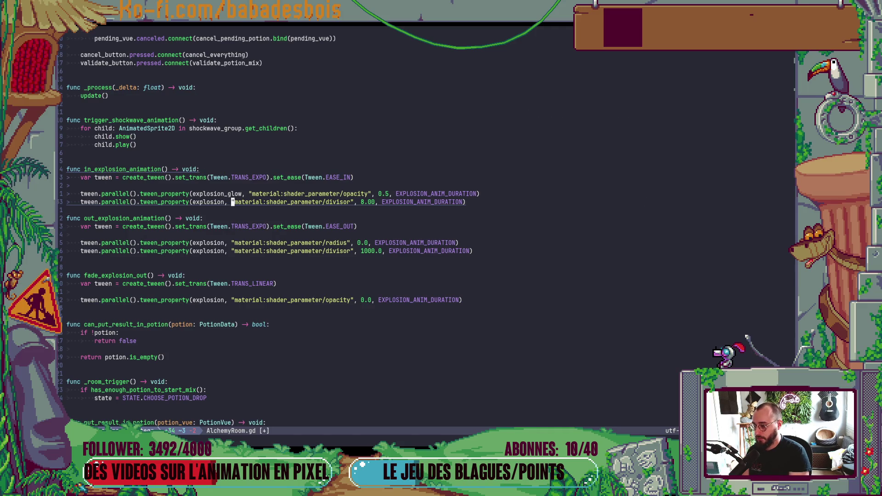
text(a_glow)
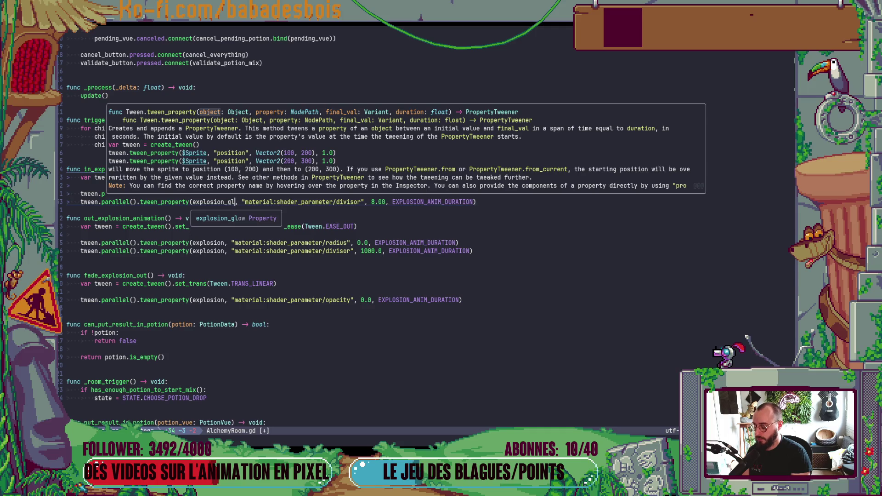
key(Escape)
text(:w)
key(Return)
key(j)
Duplicate the opacity tween line above itself.
key(k)
key(k)
key(y)
key(y)
key(P)
key(w)
key(w)
key(b)
key(l)
key(l)
key(l)
key(l)
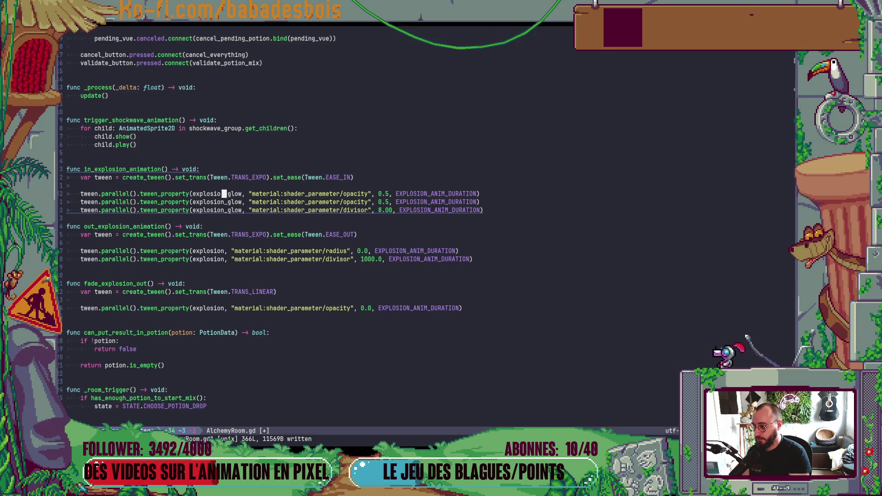
Point the top opacity copy back at explosion with value 1.0, and save.
key(d)
key(w)
key(f)
key(5)
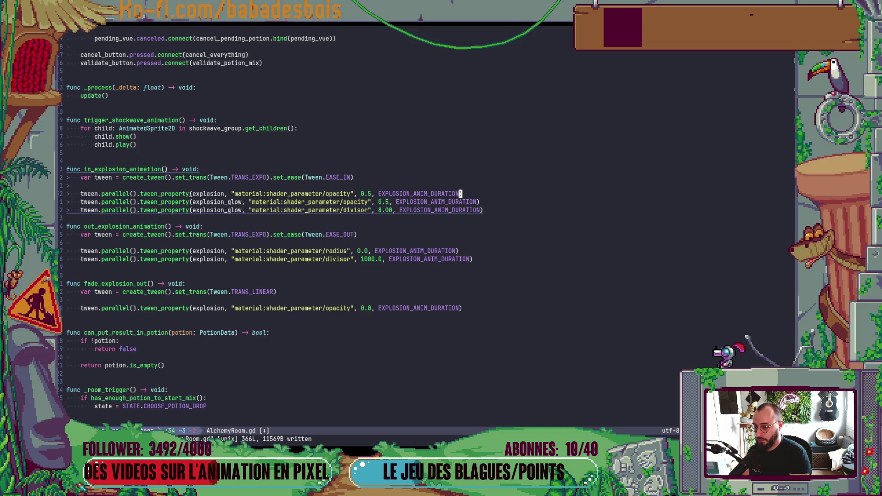
key(B)
key(c)
key(t)
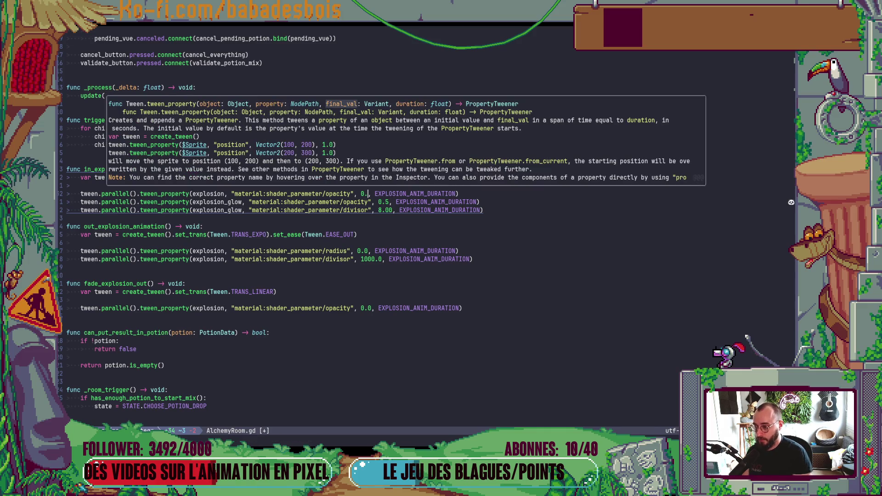
text(1.0)
key(Escape)
text(:w)
key(Return)
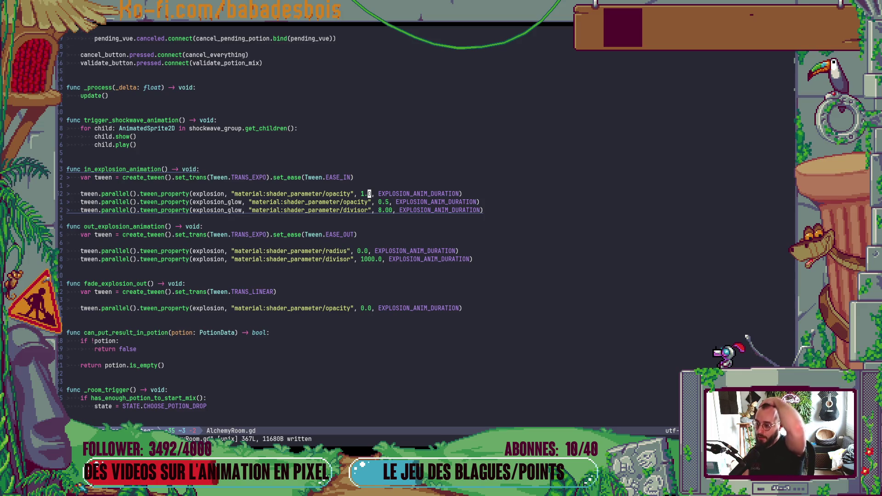
key(alt+Tab)
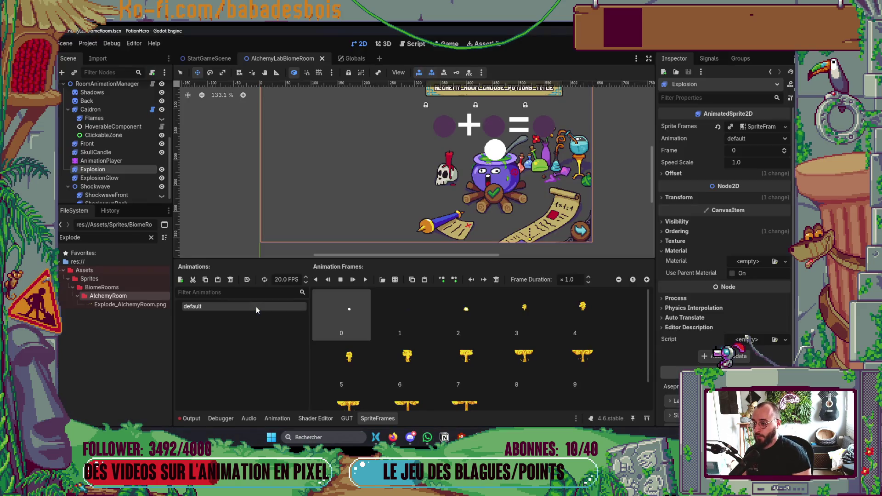
Enter 1000 as ExplosionGlow's shader Divisor in the Inspector.
click(99, 177)
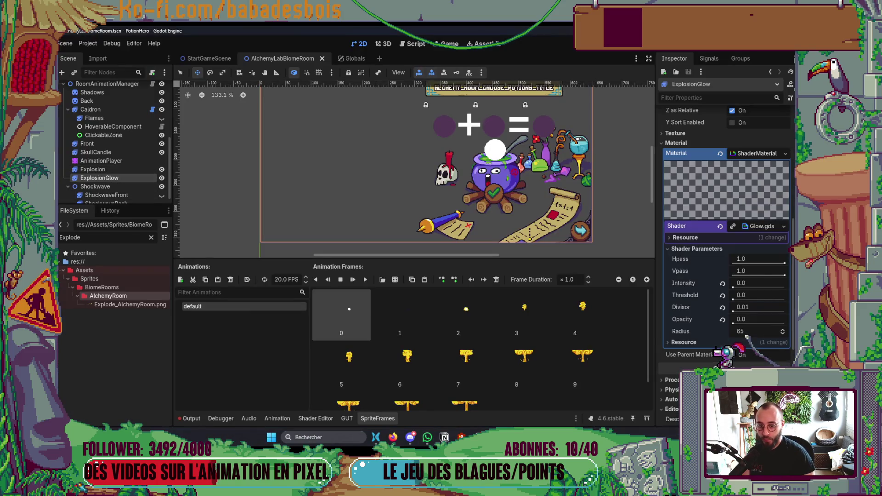
click(751, 308)
text(10)
key(Return)
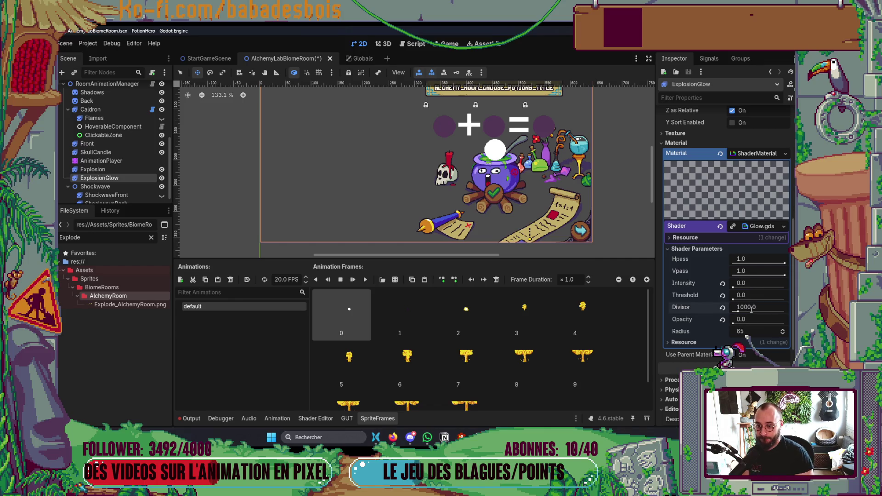
key(alt+Tab)
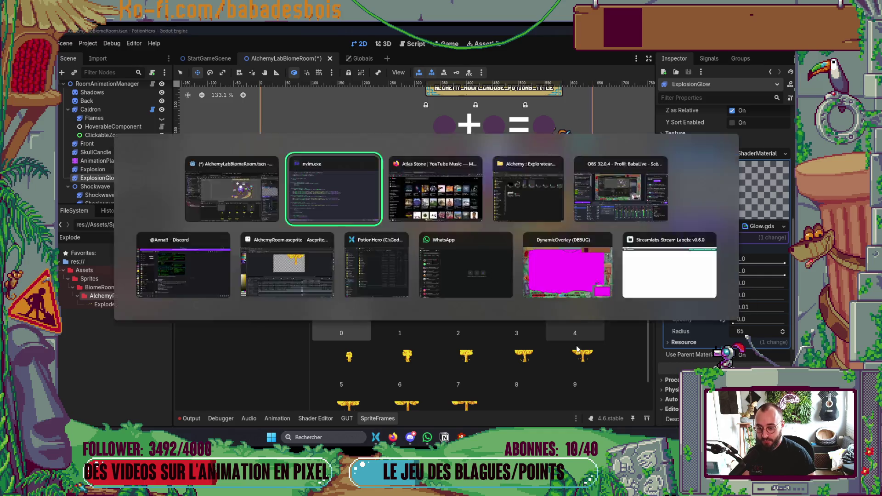
Start an explosion_glow.set_shader_parameter() call on the blank line with the "divisor" parameter name.
click(68, 186)
key(Tab)
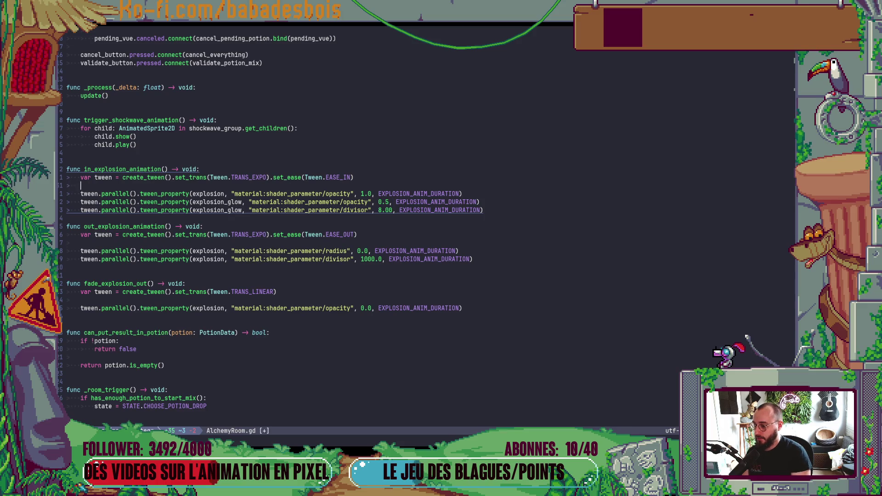
text(explosion_glow.se)
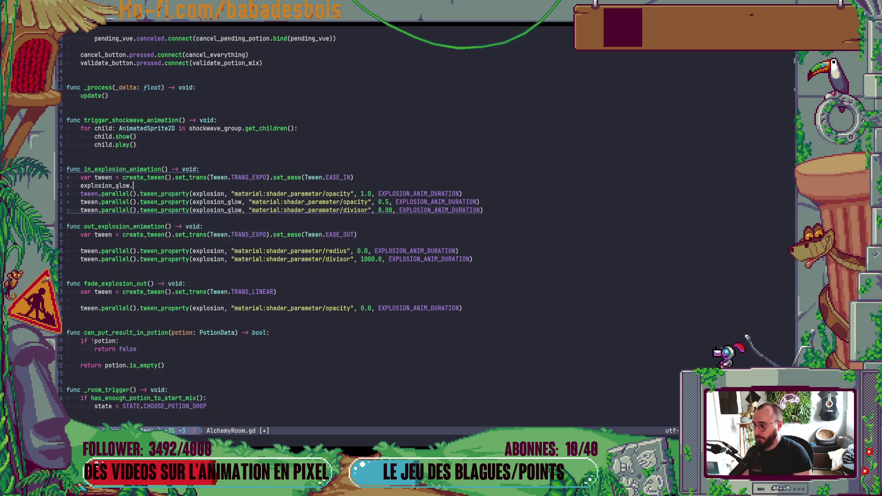
text(t_shader_)
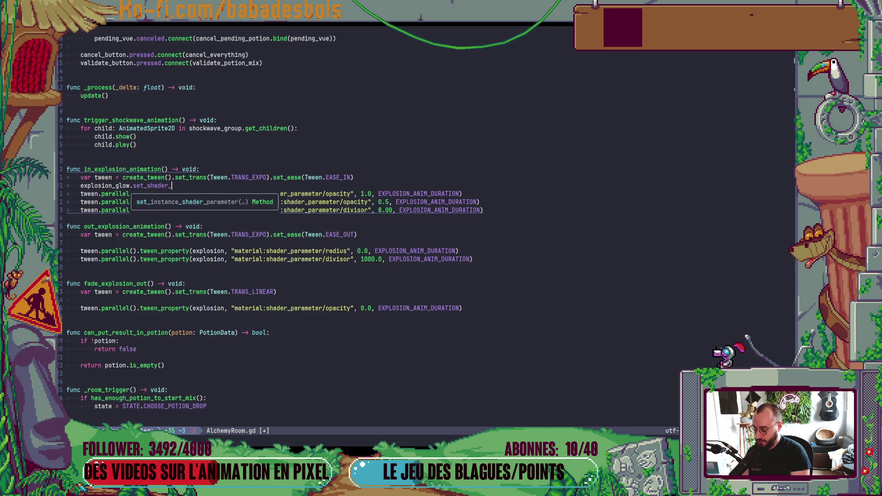
text(parameter())
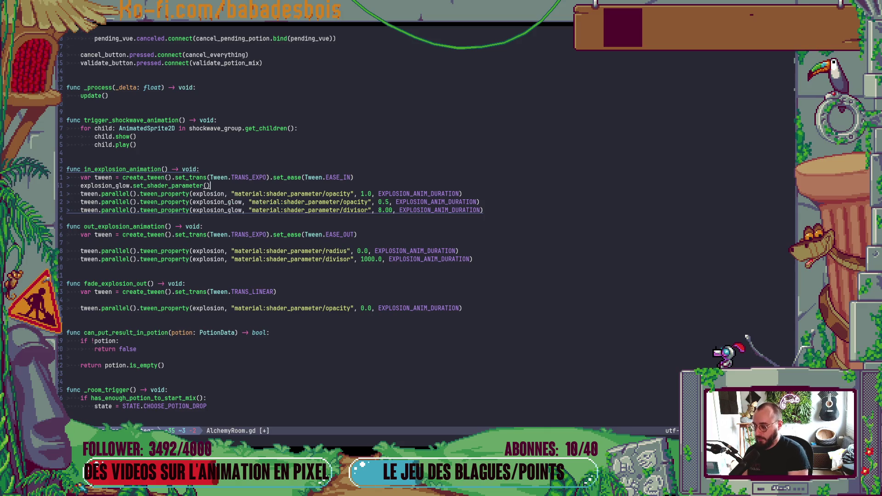
key(Left)
text(")
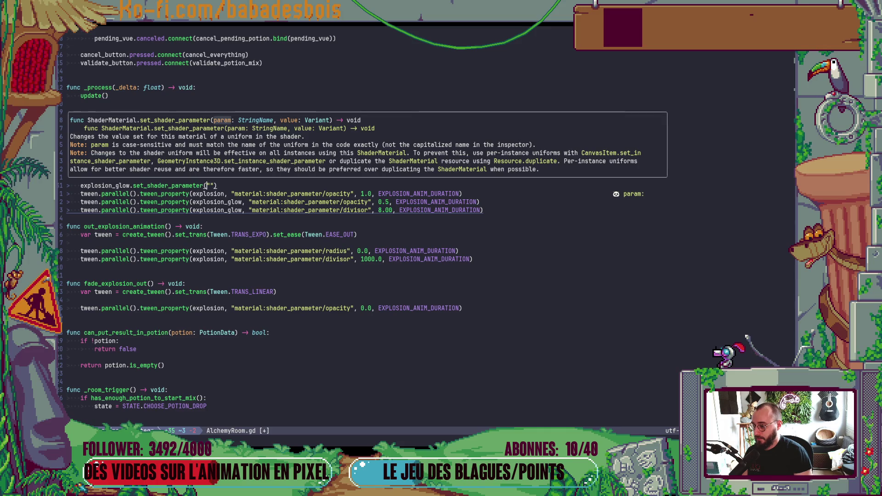
text(explosion_glowm,)
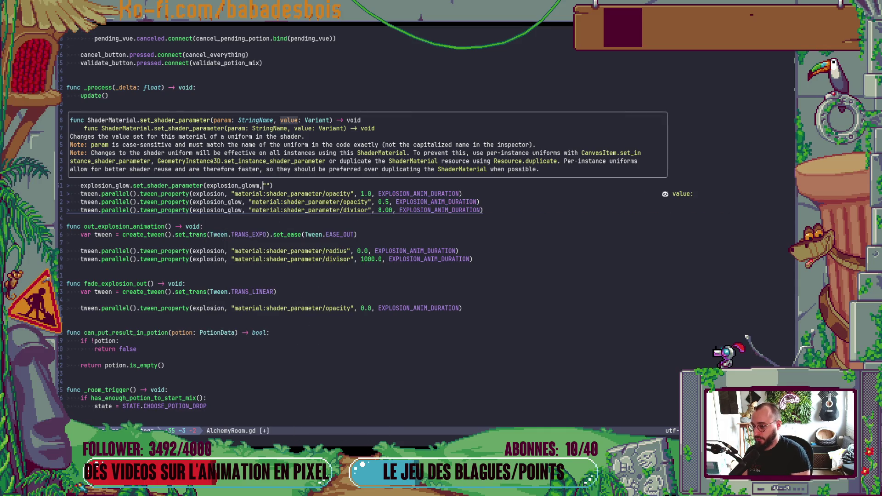
key(BackSpace)
key(BackSpace)
text(,)
key(Right)
text(material:)
key(BackSpace)
key(BackSpace)
key(BackSpace)
key(BackSpace)
text(o)
key(BackSpace)
text(diviso)
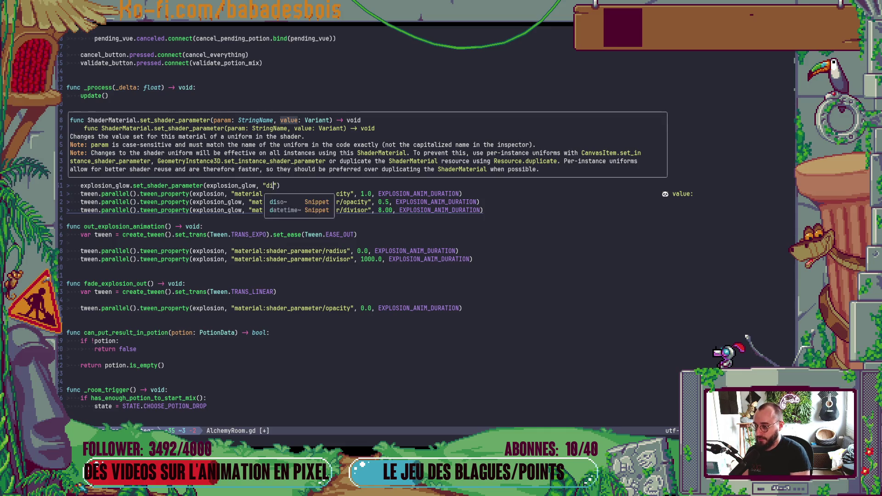
text(r")
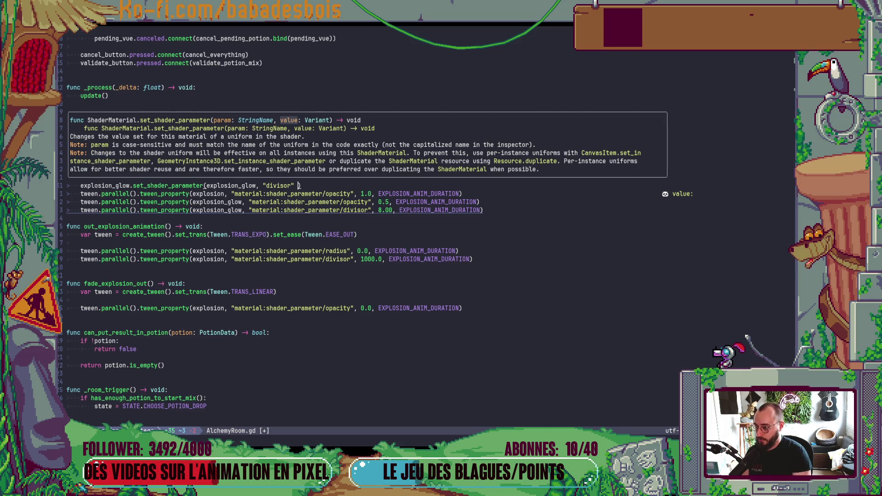
Complete it as set_shader_parameter("divisor", 1000.0), save, and run the game with F5.
key(BackSpace)
key(Escape)
key(b)
key(b)
key(b)
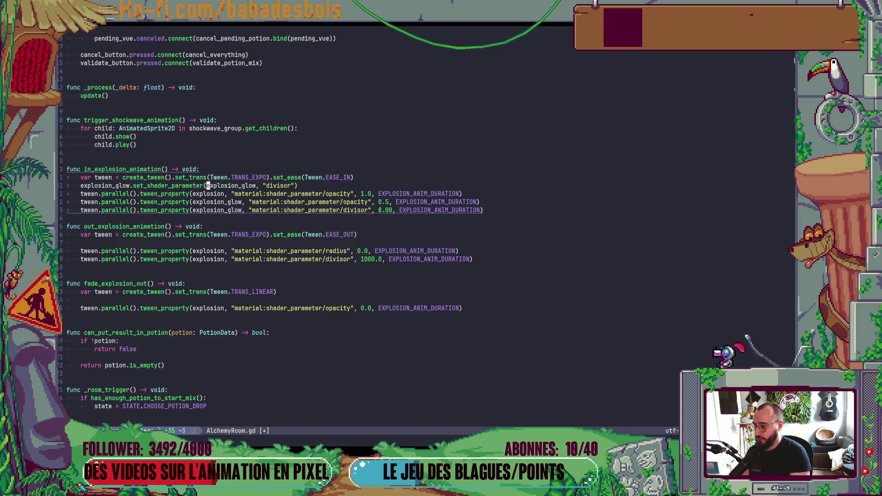
key(d)
key(W)
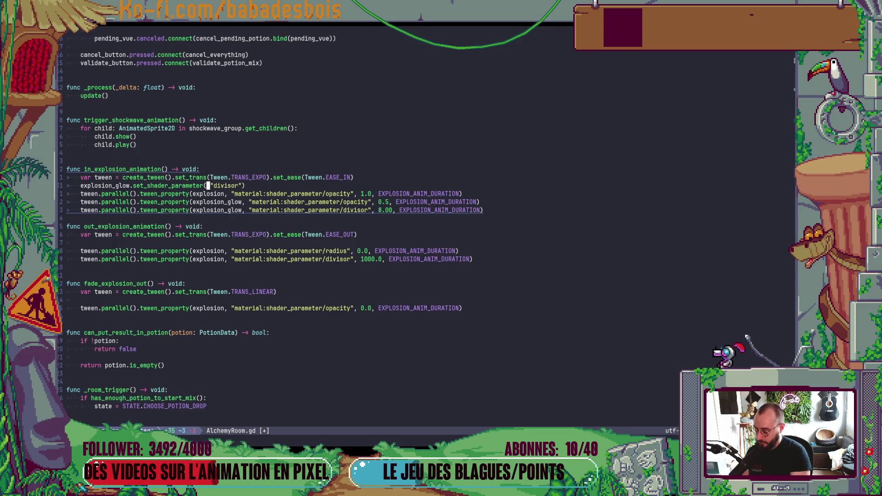
key(f)
key(parenright)
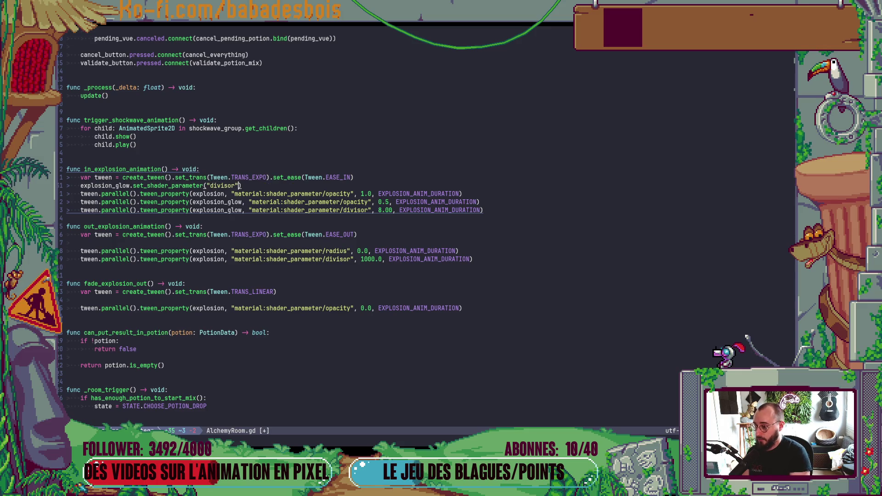
text(i, 100.0)
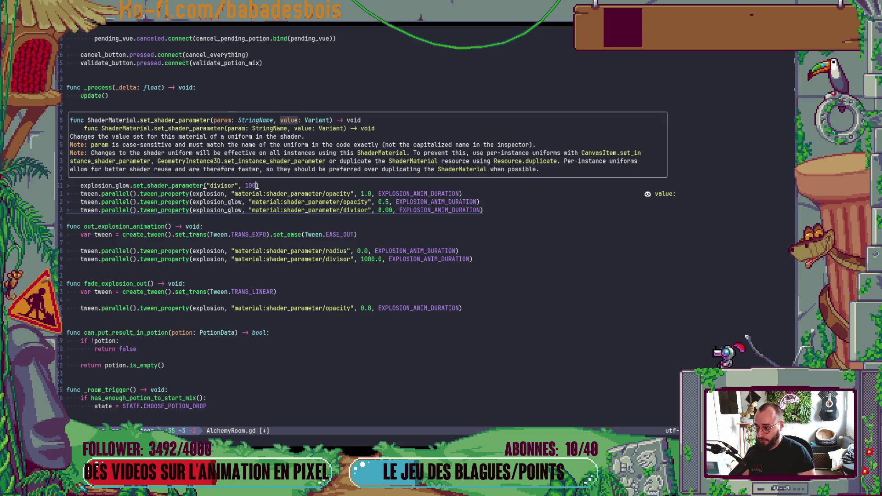
text(0)
key(Escape)
text(:w)
key(Return)
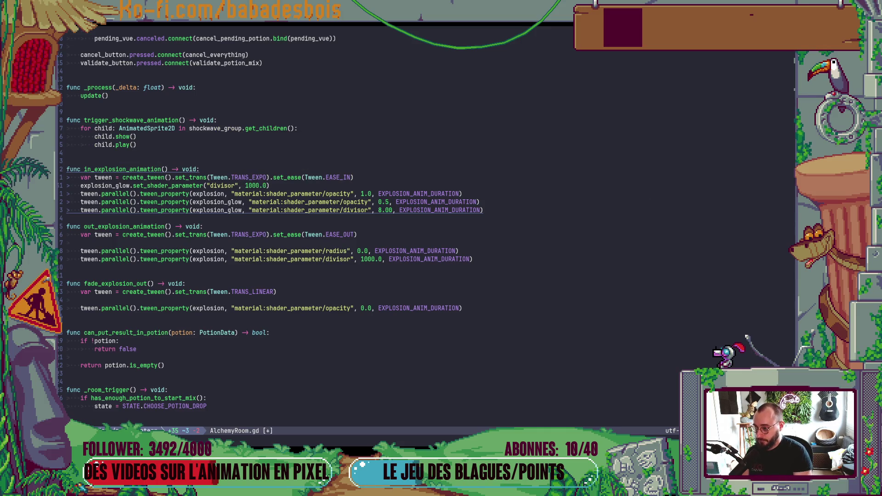
key(alt+Tab)
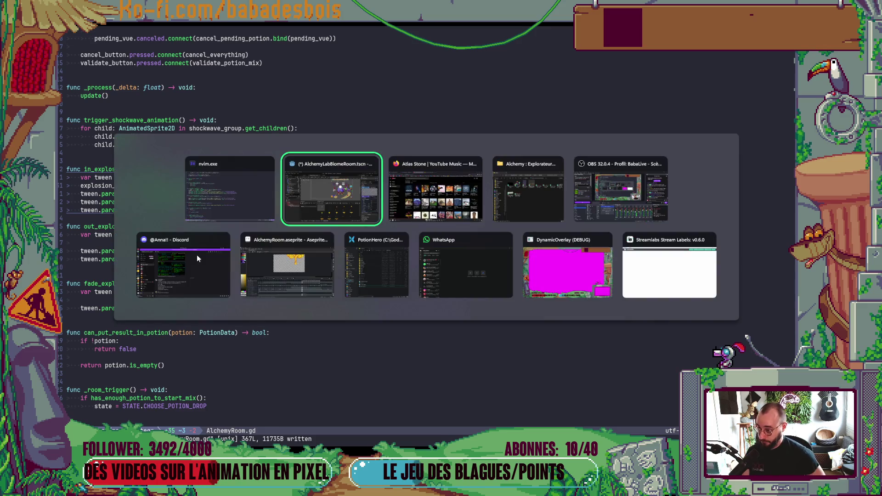
key(F5)
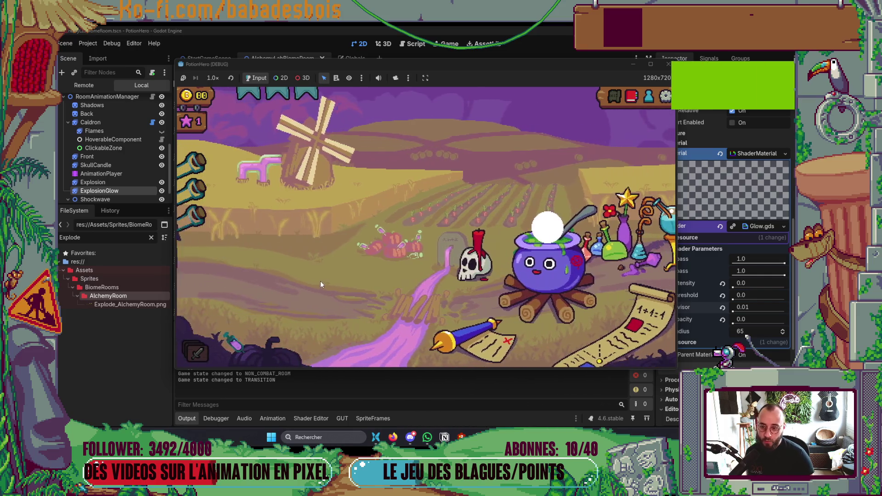
Stop the running game, select Explosion, and return to the explosion opacity tween line in AlchemyRoom.gd.
click(667, 65)
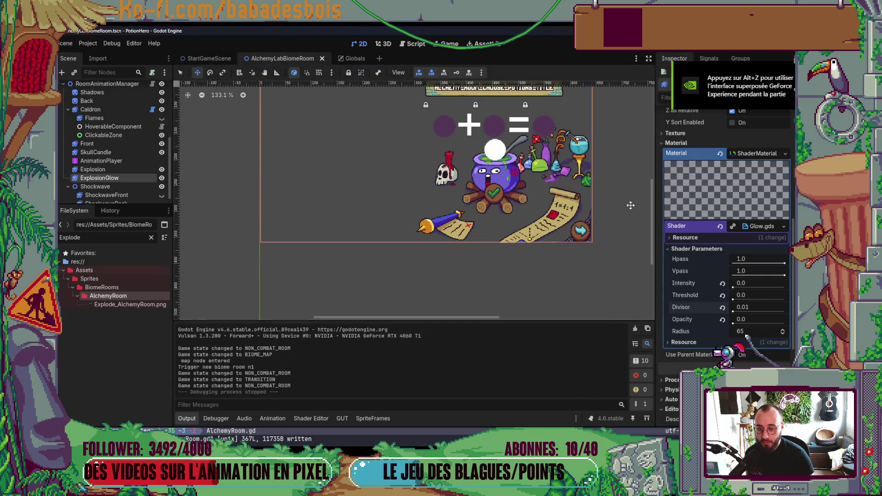
click(145, 169)
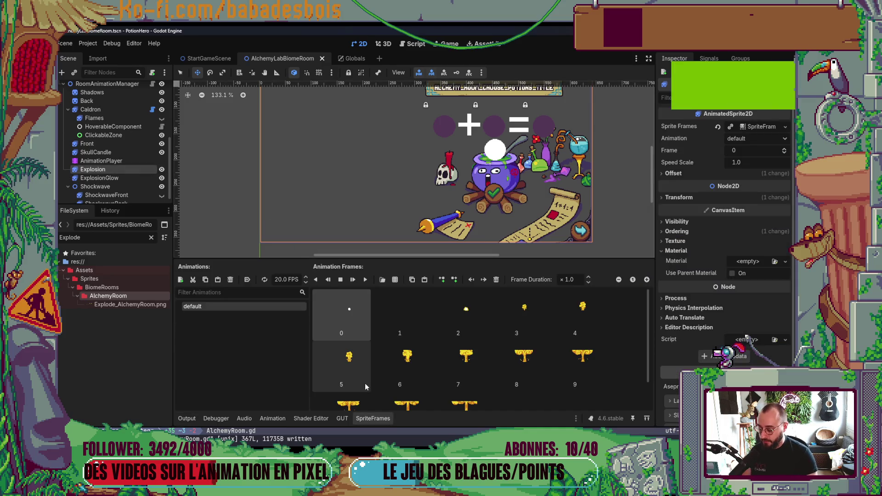
key(alt+Tab)
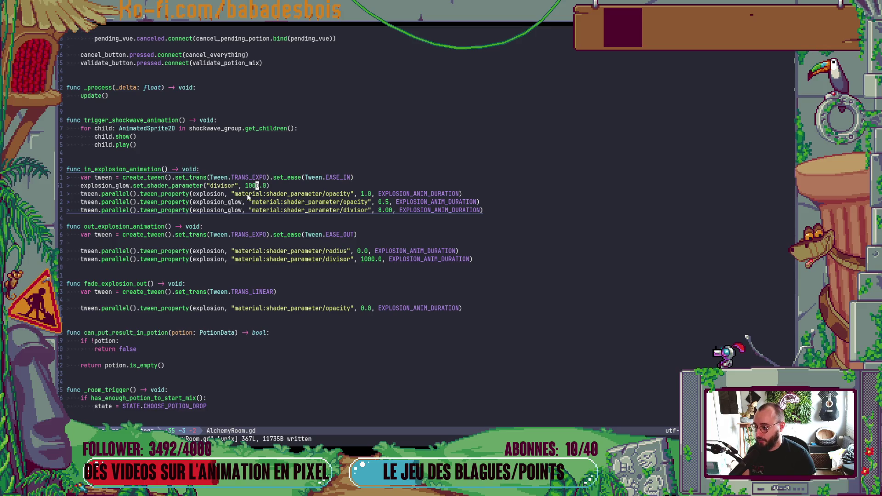
click(237, 193)
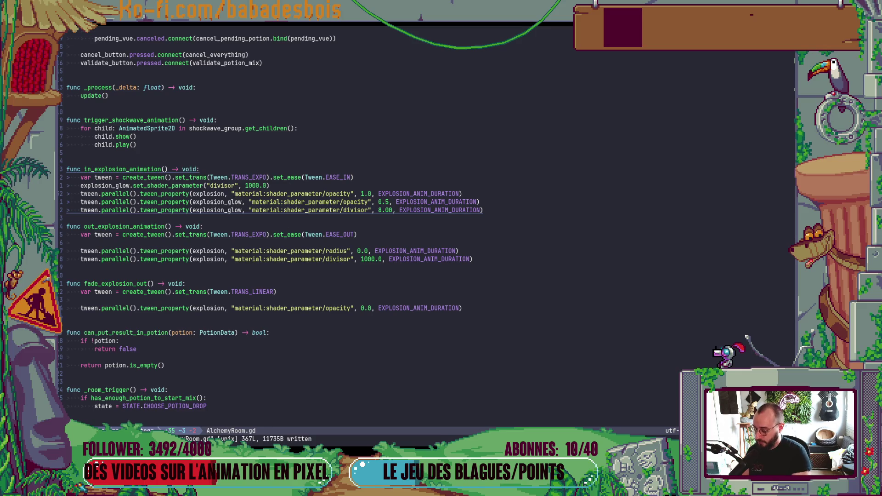
Change the tween's property path from the shader opacity parameter to 'modulate:a'.
key(c)
key(i)
key(quotedbl)
text(modulate)
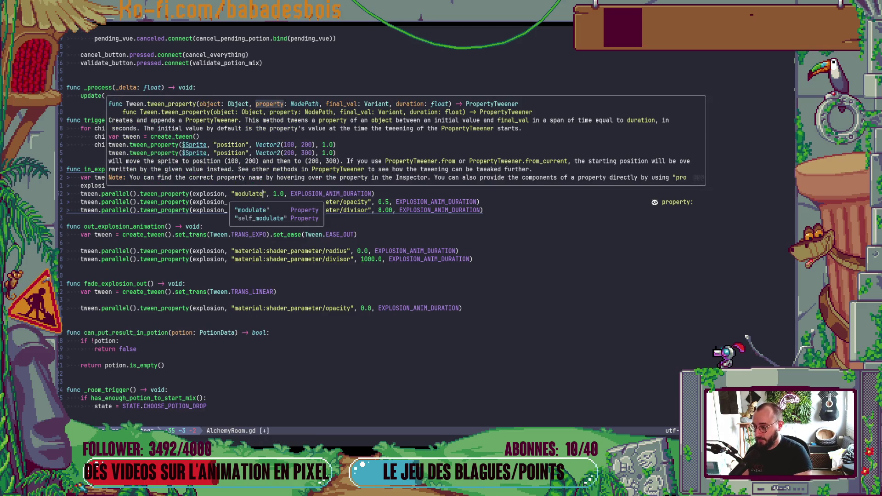
text(:a)
key(Escape)
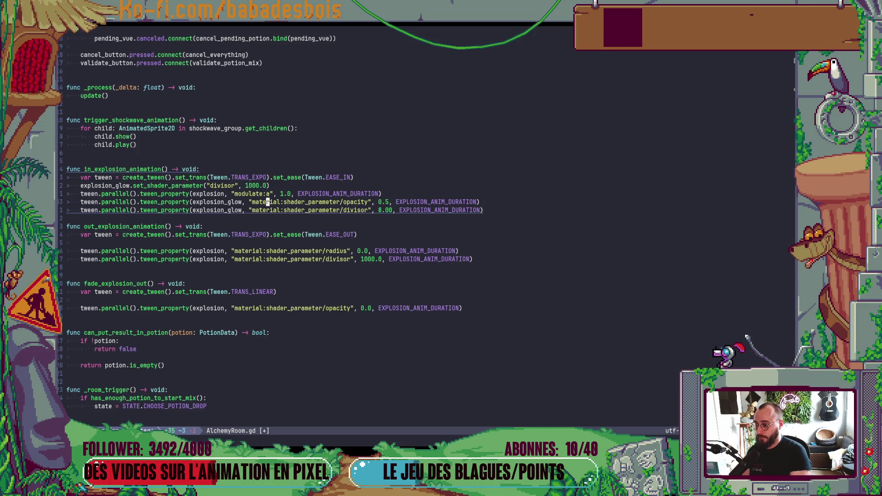
Add 'explosion.modulate.a = 0' above the tween, save the script, and return to Godot.
text(ko)
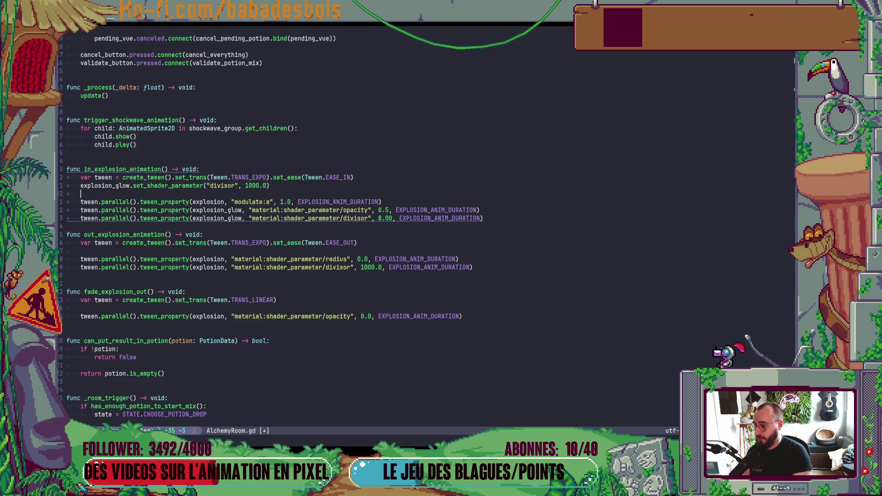
text(explosion.mo)
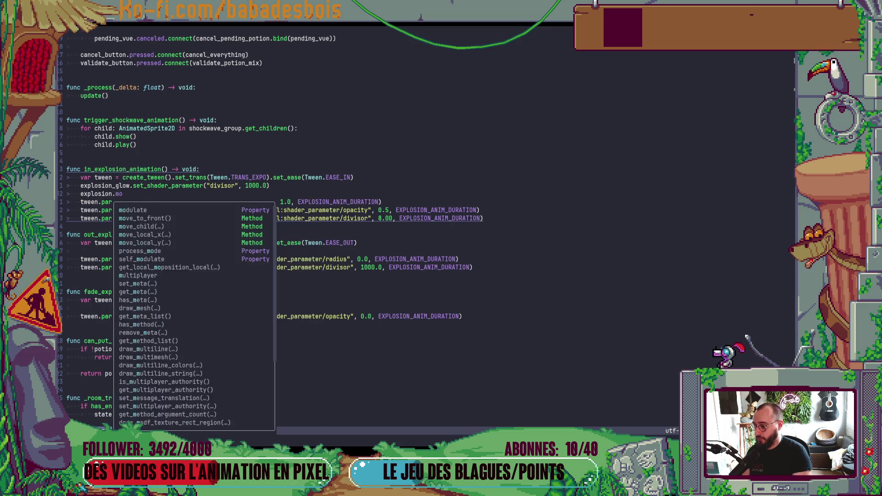
text(dulate.a = 0)
key(Escape)
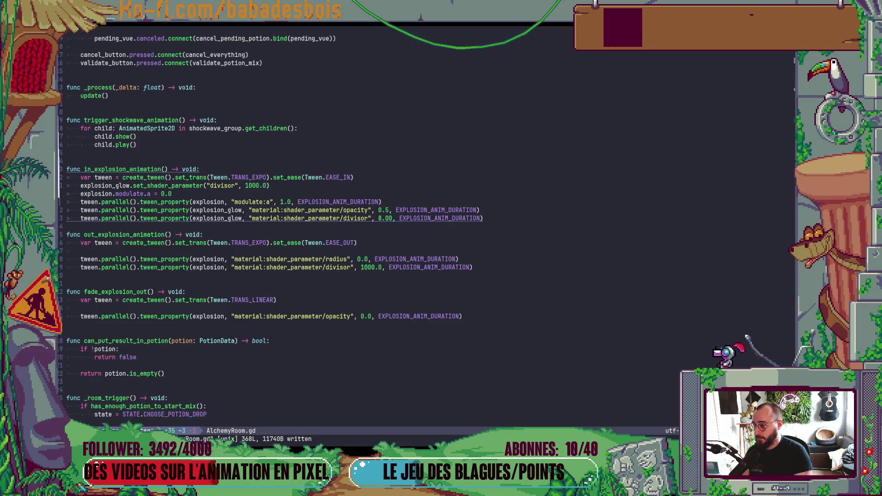
key(alt+Tab)
key(alt+Tab)
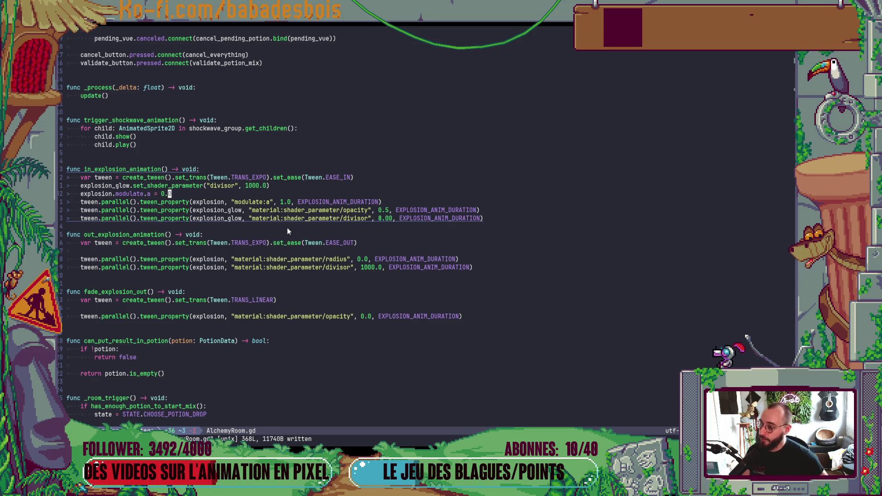
key(alt+Tab)
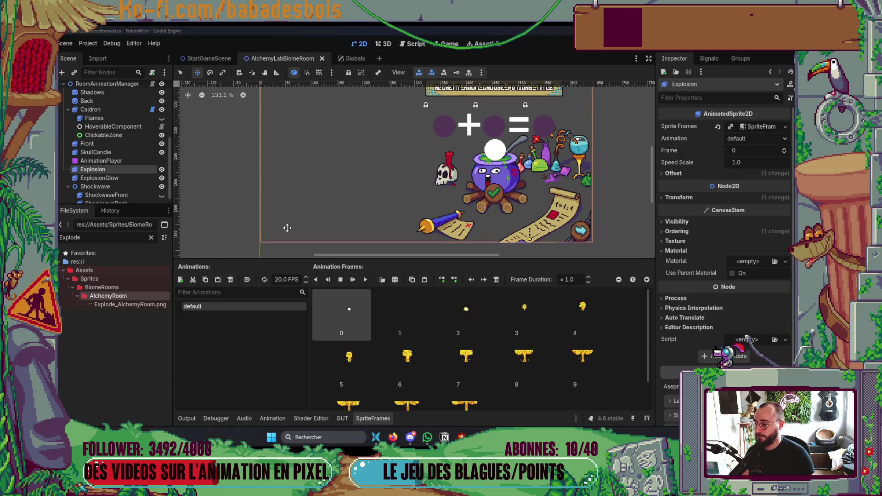
Set the Explosion sprite's Modulate alpha to 0 in the Visibility section.
key(alt+Tab)
key(alt+Tab)
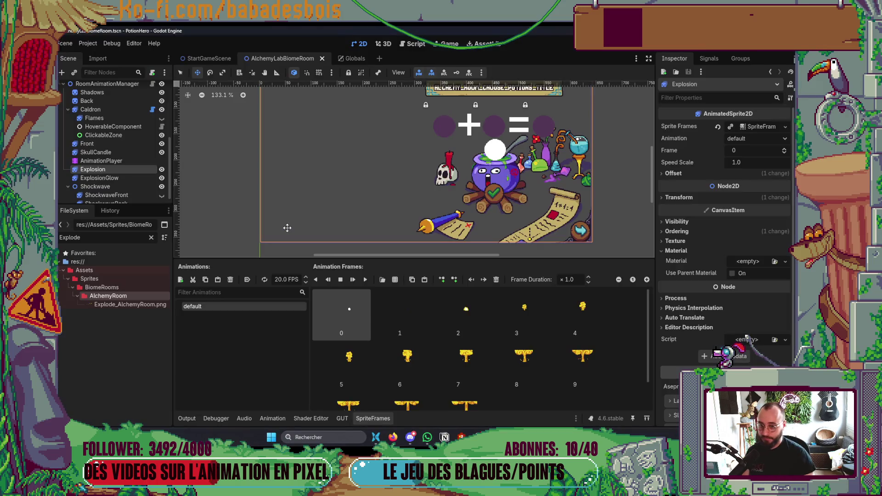
click(693, 222)
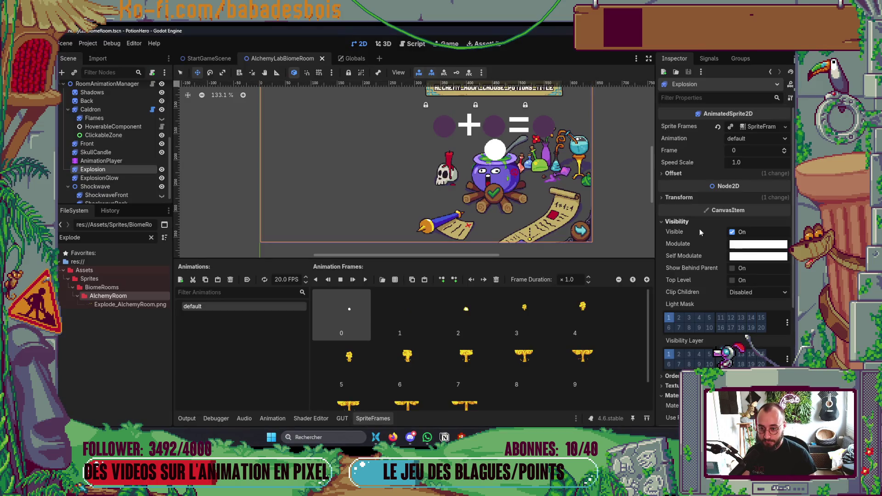
click(739, 256)
drag(748, 218, 260, 232)
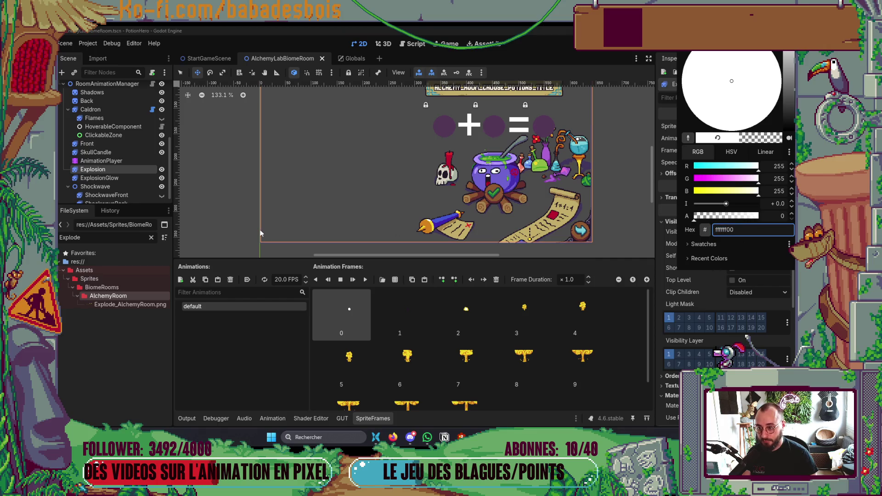
click(205, 217)
Run the game, travel to the alchemy room and mix two allies at the cauldron.
key(F5)
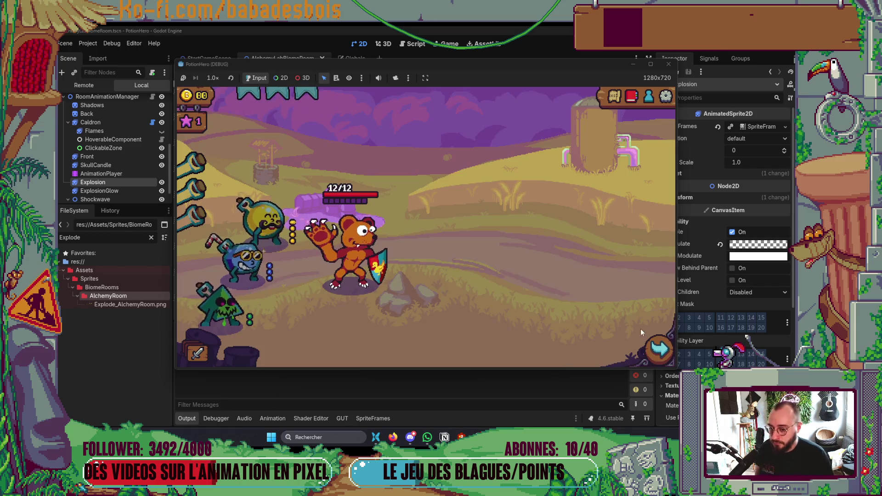
click(654, 345)
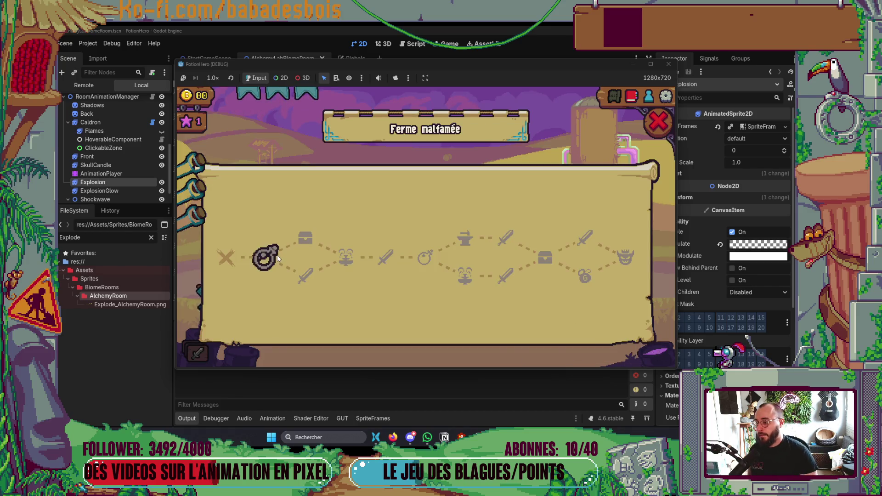
click(278, 255)
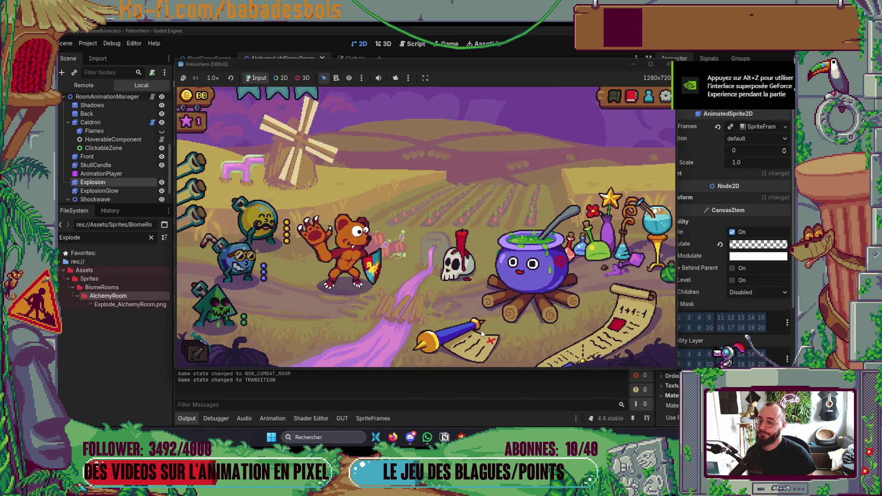
click(496, 337)
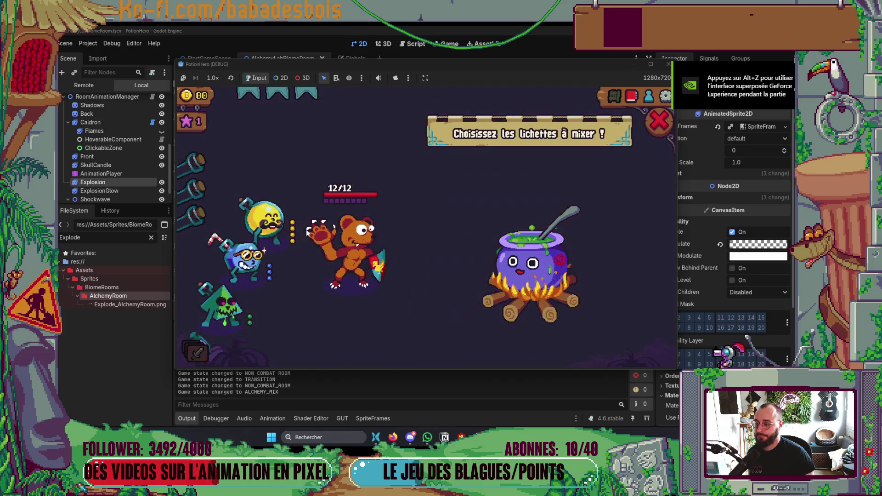
click(247, 262)
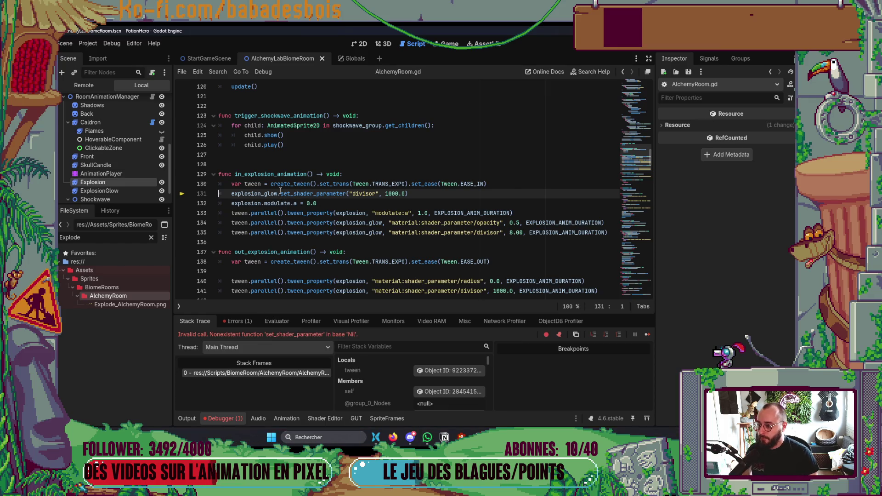
Change line 131 to explosion_glow.material.set_shader_parameter and stop the running game.
text(.mat)
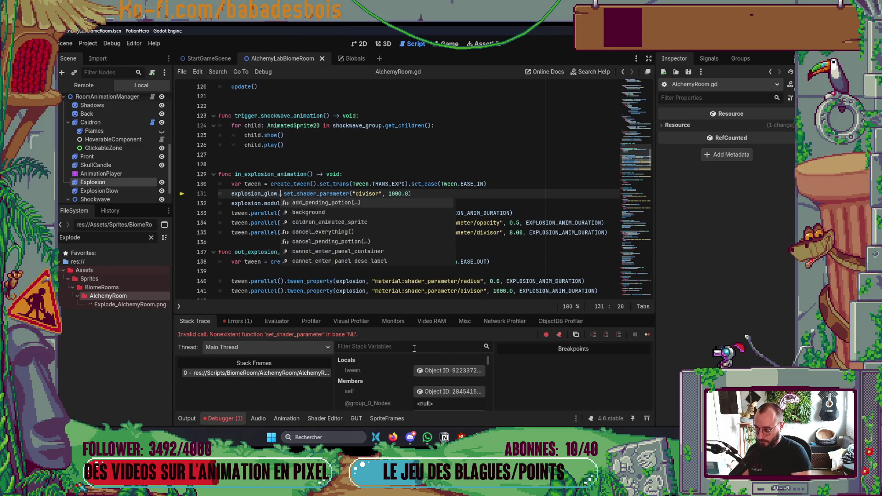
key(Return)
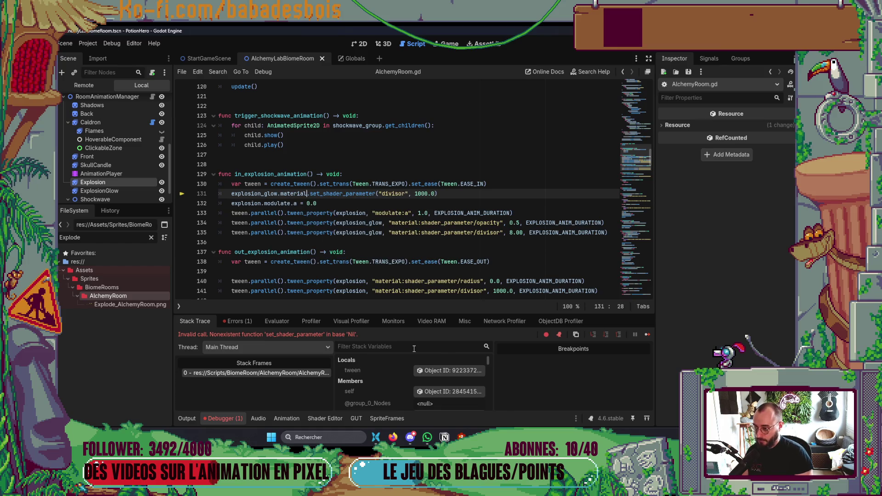
click(442, 179)
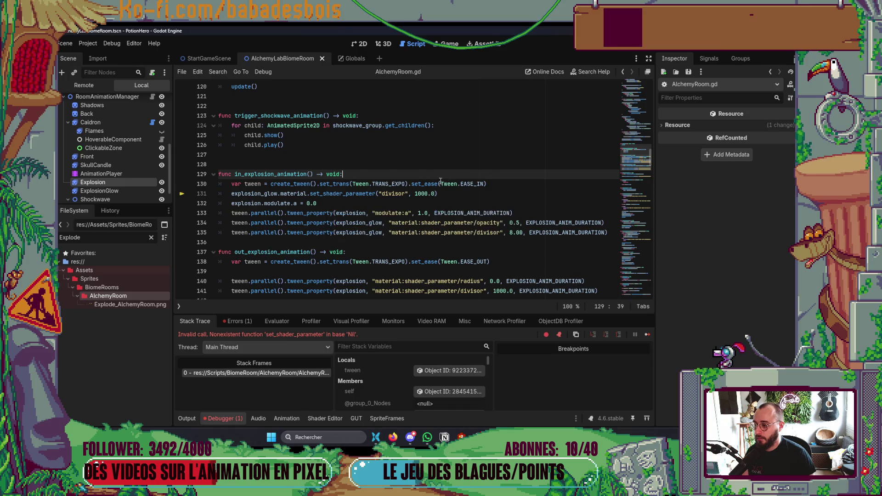
click(129, 98)
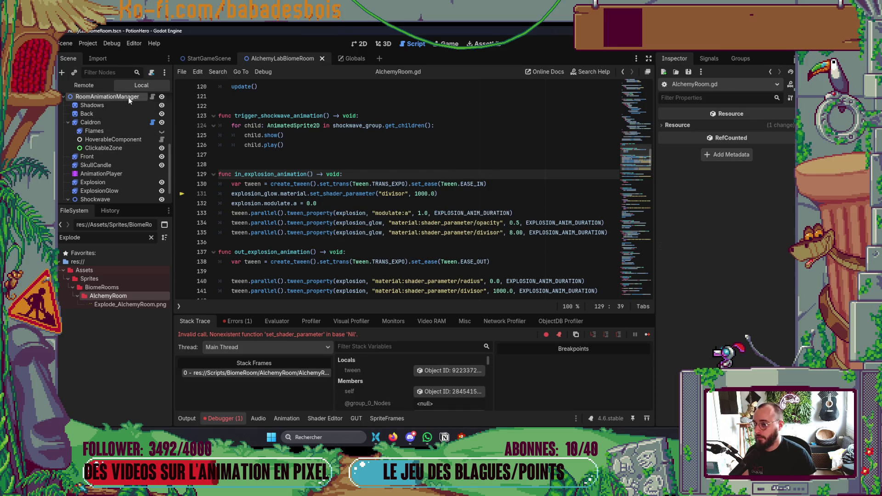
click(690, 51)
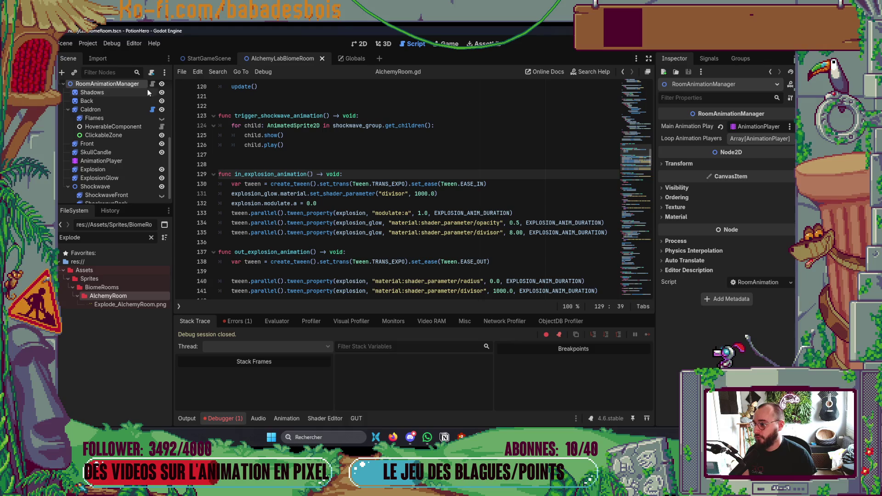
Assign the Explosion and ExplosionGlow nodes to the root's Explosion properties and relaunch the game.
double_click(140, 83)
scroll(111, 148, up, 5)
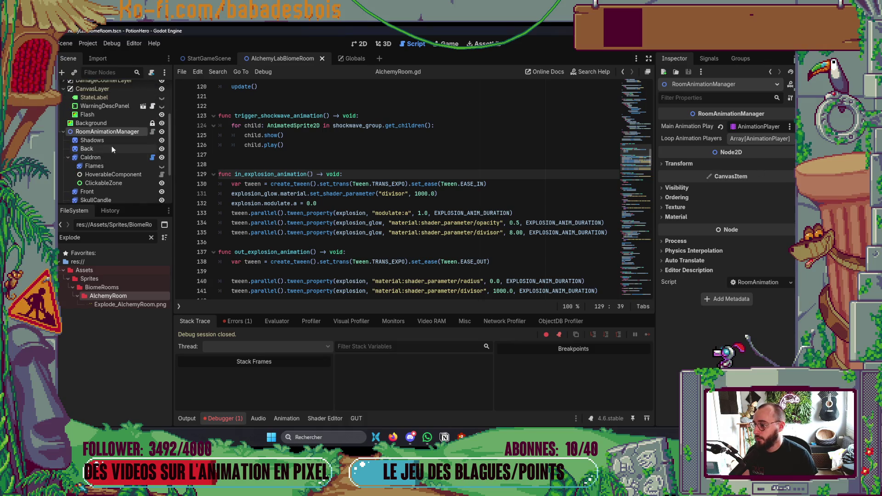
click(127, 89)
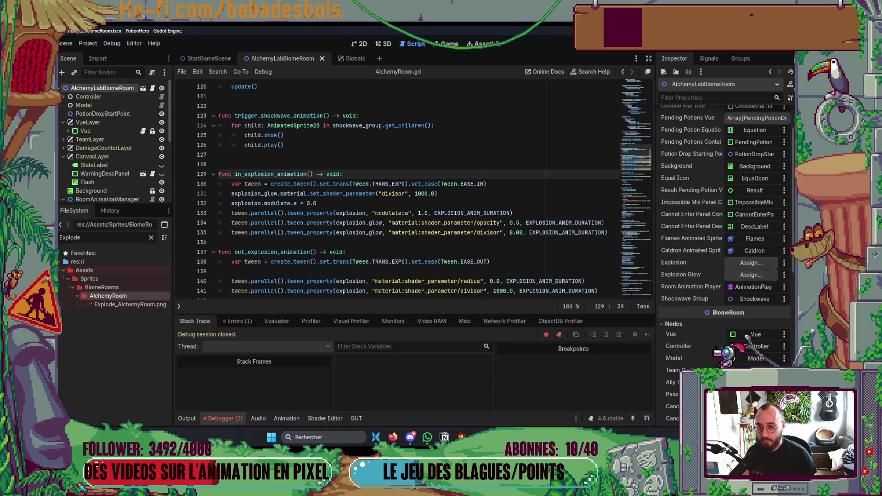
click(749, 263)
double_click(441, 192)
click(749, 274)
double_click(414, 202)
key(F5)
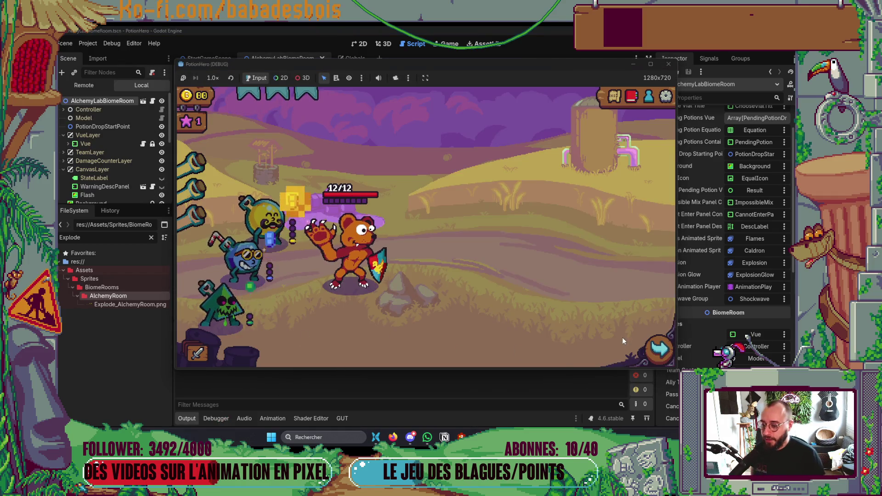
Travel to the alchemy room and mix the yellow and blue allies to trigger the explosion.
click(662, 349)
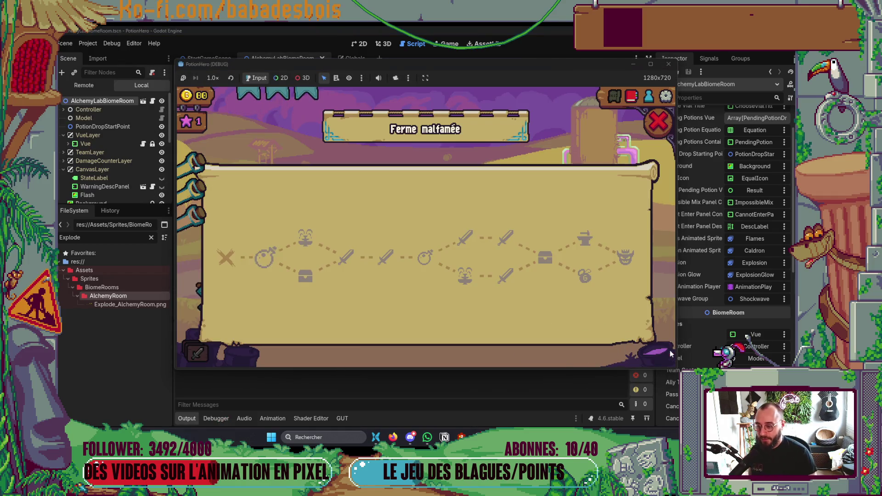
click(264, 258)
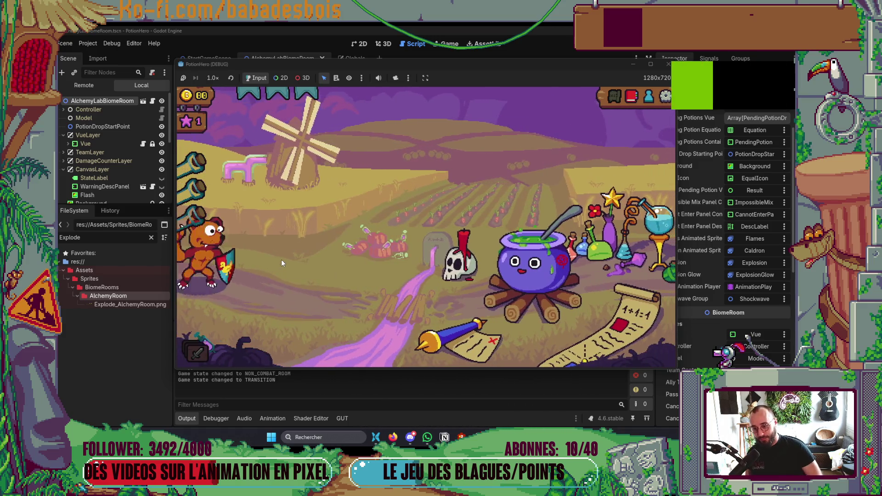
click(550, 268)
click(259, 216)
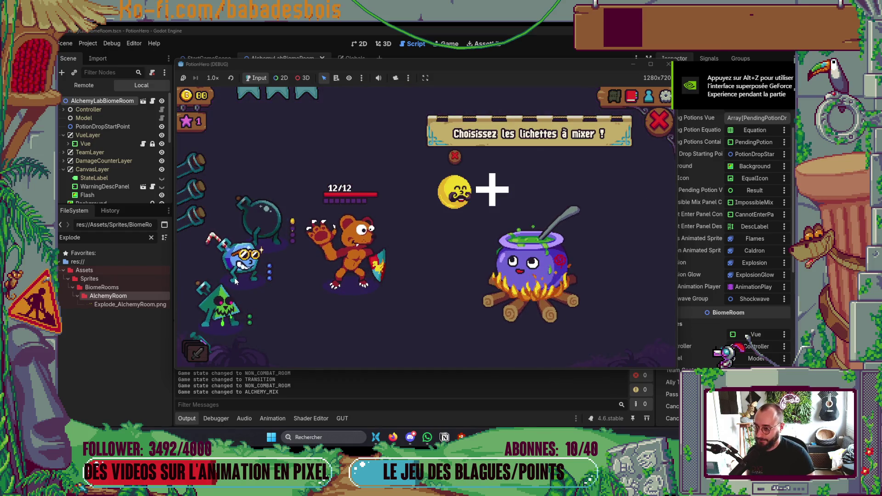
click(265, 264)
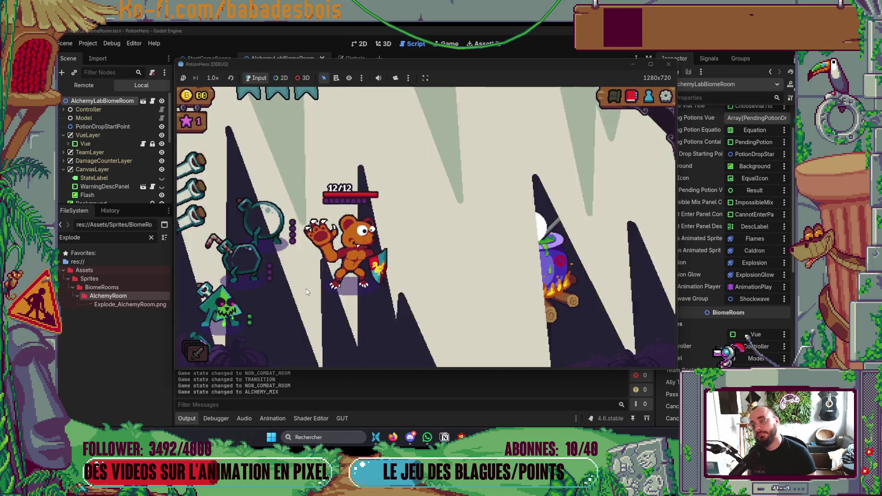
Stop the game and return to the Godot editor window.
click(668, 65)
key(alt+Tab)
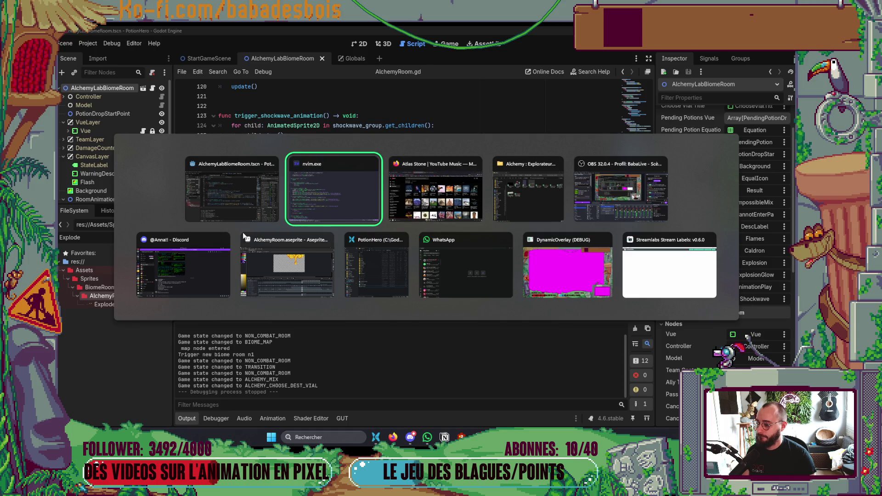
click(241, 199)
In the 2D view, raise ExplosionGlow's Opacity to about 0.4.
click(357, 43)
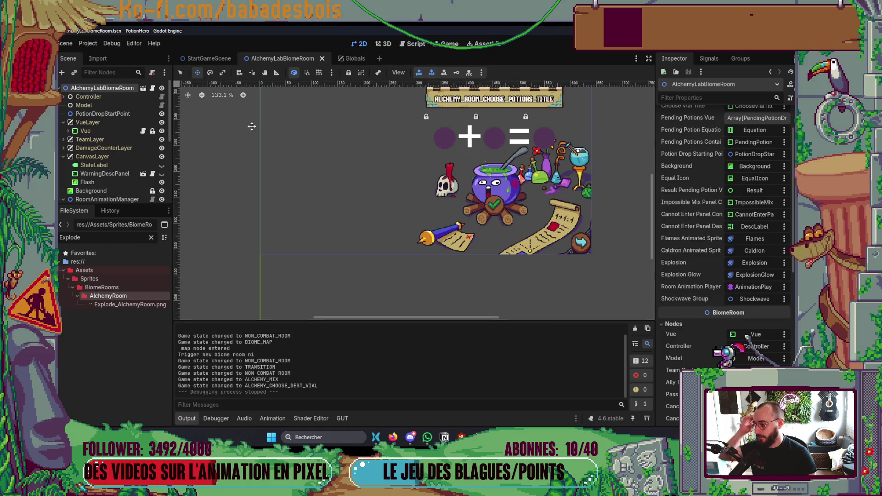
scroll(134, 170, down, 5)
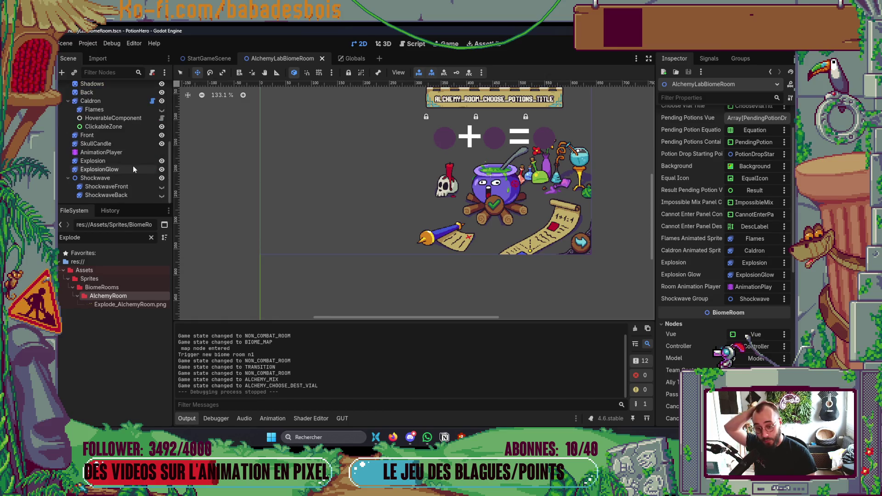
click(120, 169)
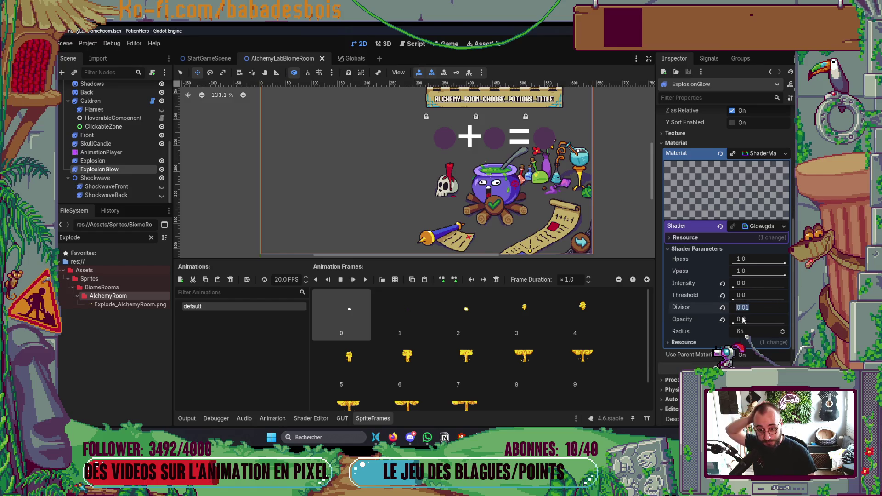
drag(743, 322, 753, 324)
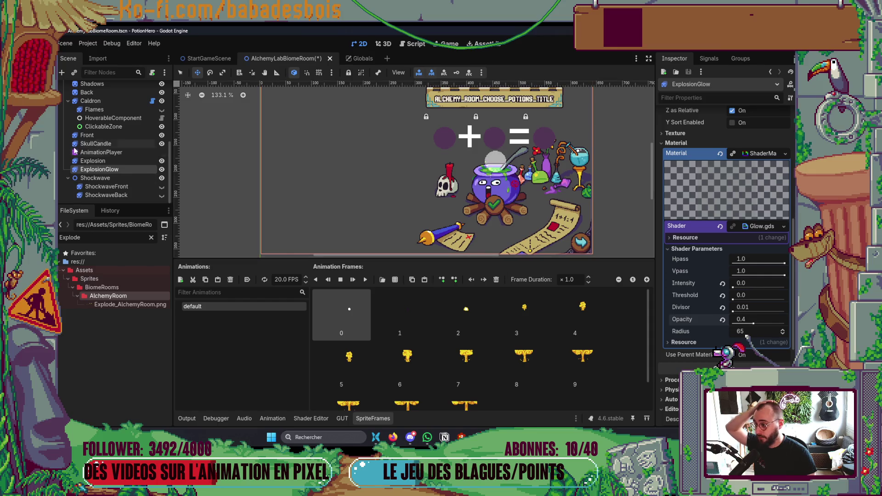
Set the Explosion sprite's Modulate to opaque white ffffff and show frame 3.
click(115, 161)
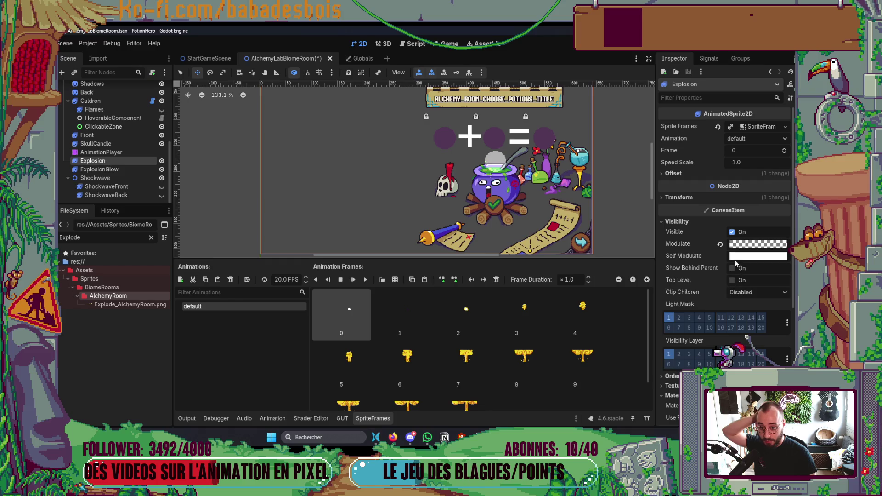
click(739, 245)
text(ffffff)
key(Return)
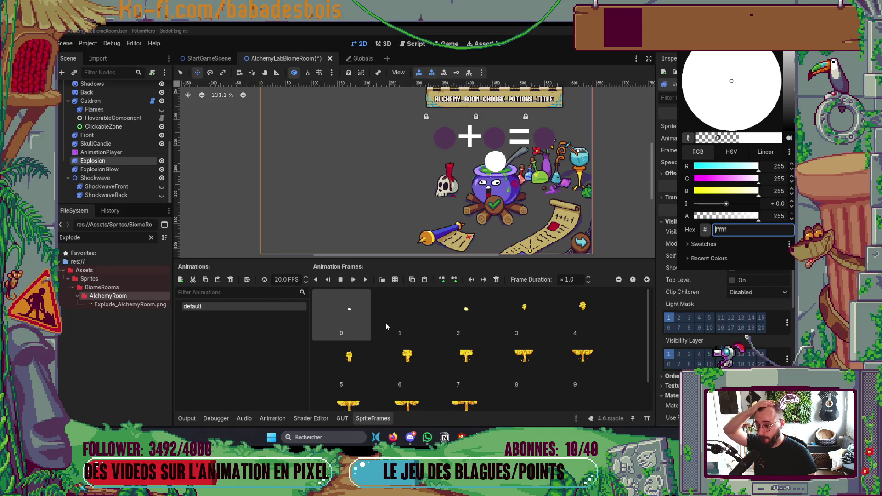
click(541, 313)
click(522, 315)
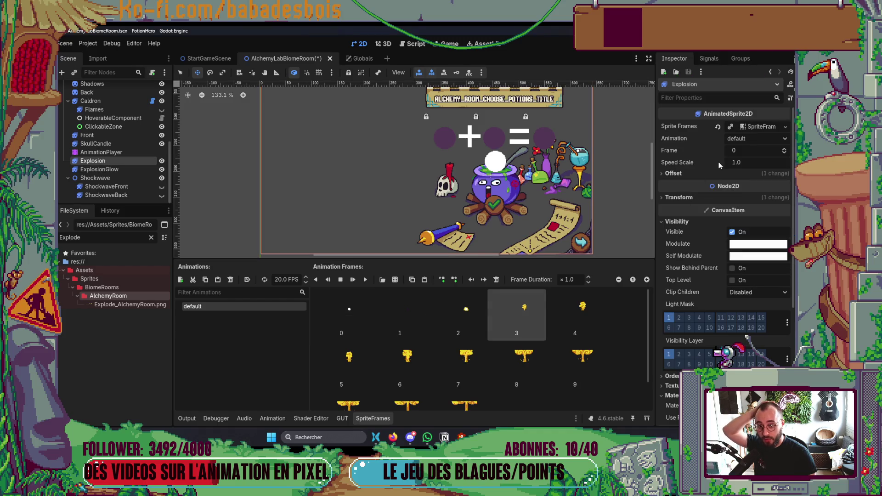
scroll(784, 151, up, 3)
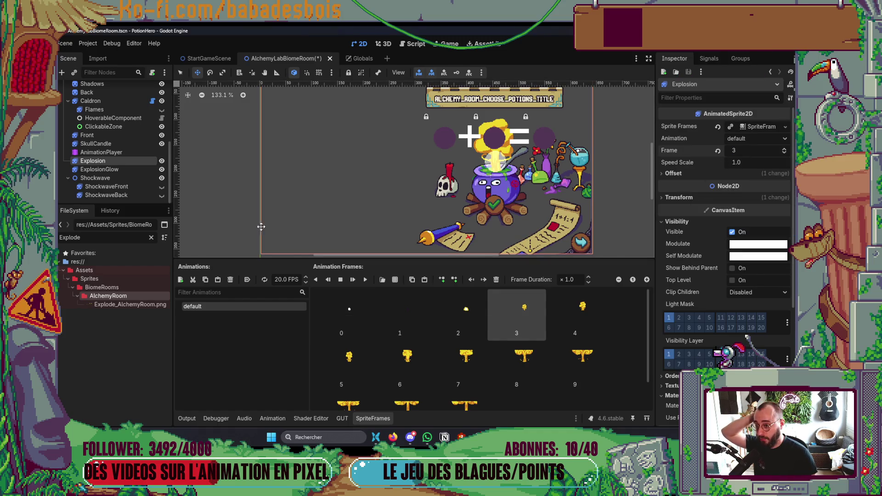
Set ExplosionGlow's Frame to 3 as well.
click(131, 170)
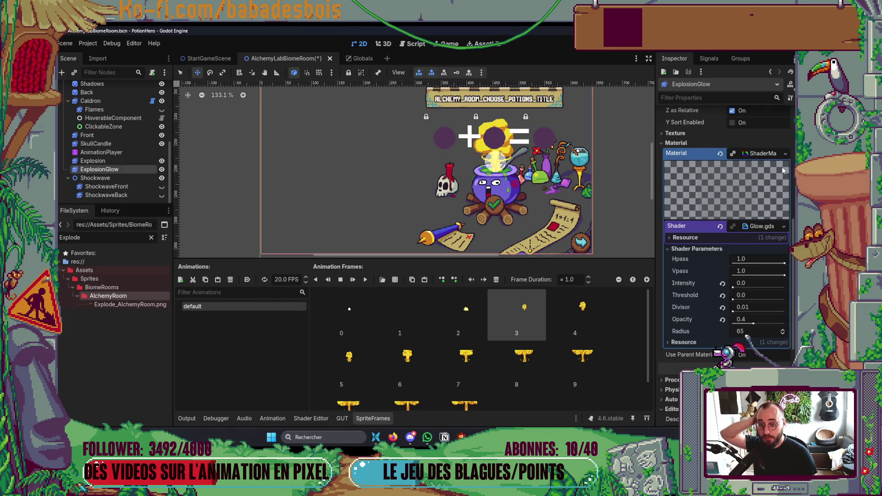
scroll(755, 165, up, 8)
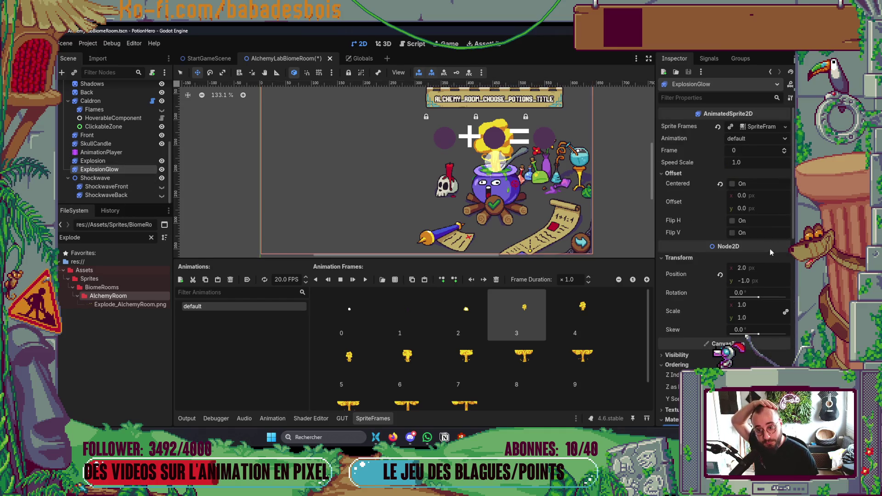
click(749, 152)
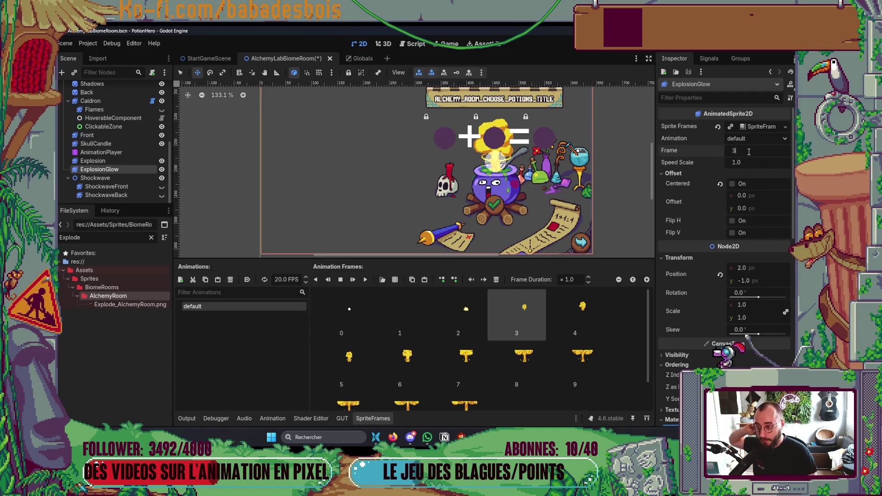
key(Return)
scroll(540, 182, up, 3)
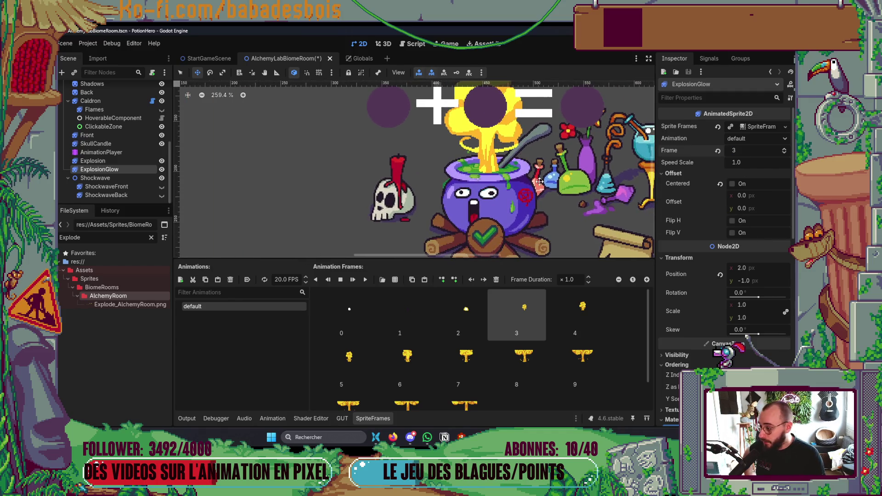
Expand ExplosionGlow's shader material and set its Intensity to 1.0.
scroll(735, 275, down, 3)
click(749, 311)
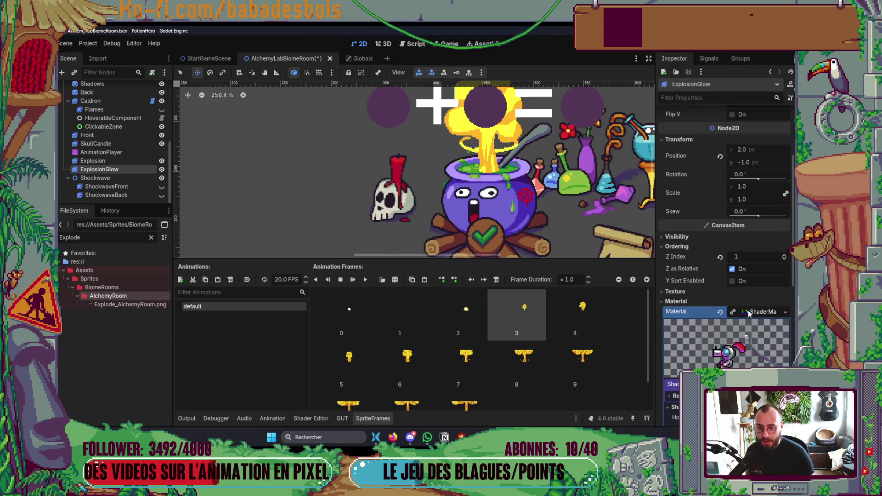
scroll(754, 302, down, 5)
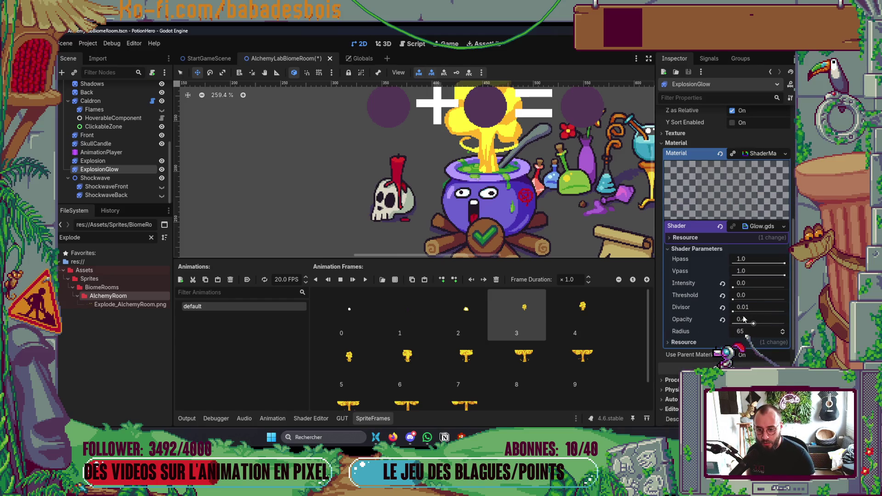
drag(740, 312, 763, 321)
click(753, 305)
click(733, 288)
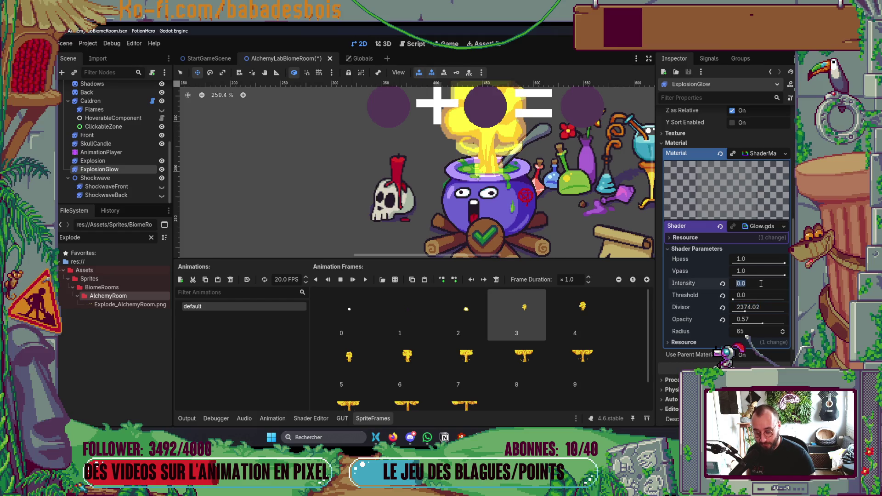
text(1)
key(Return)
Set the glow Divisor to 8 after trying 10, and its Opacity to 0.5.
click(755, 309)
text(10)
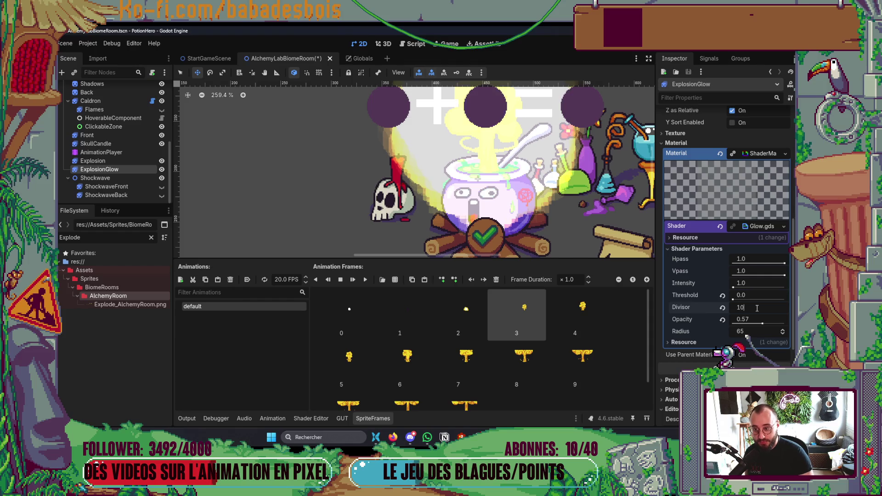
key(Return)
click(773, 308)
text(8)
key(Return)
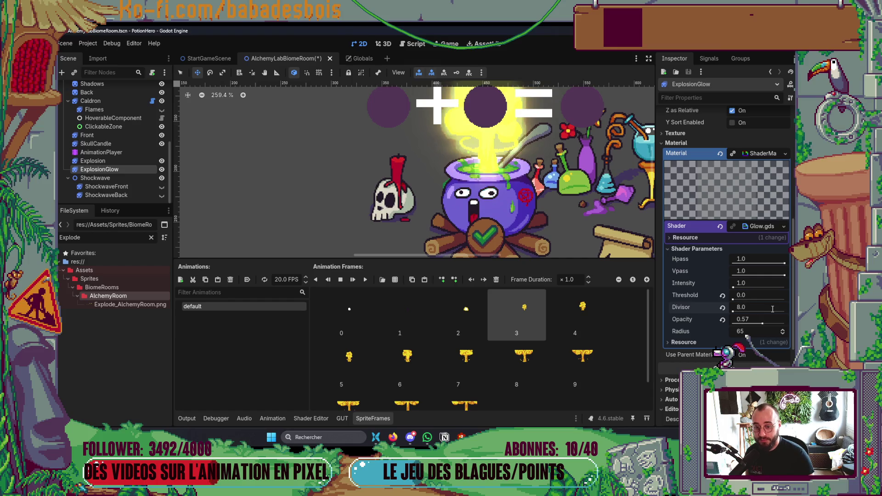
click(768, 320)
text(0.5)
key(Return)
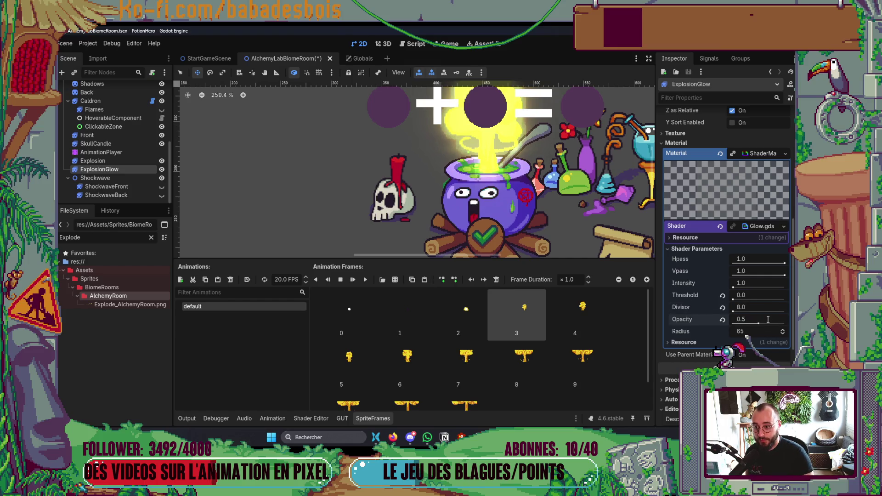
scroll(468, 195, down, 6)
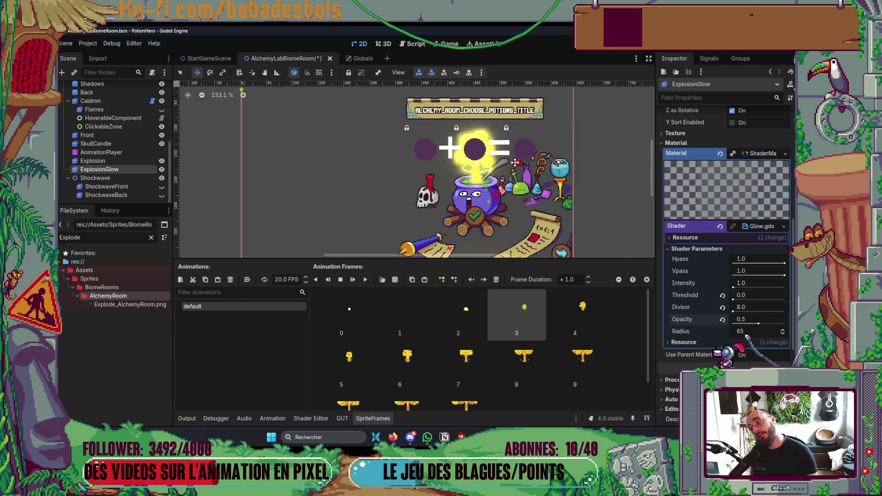
Try glow Divisor values 4, 8 and 10 while lowering the glow opacity.
click(742, 307)
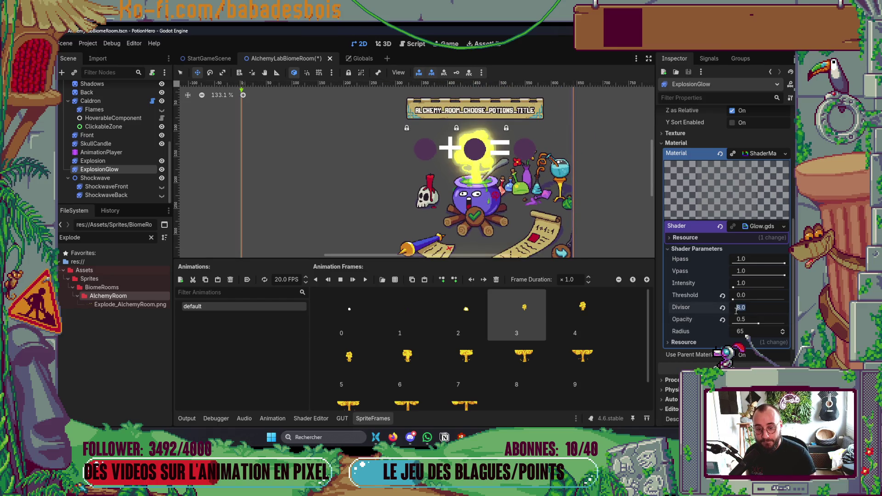
text(4)
key(Return)
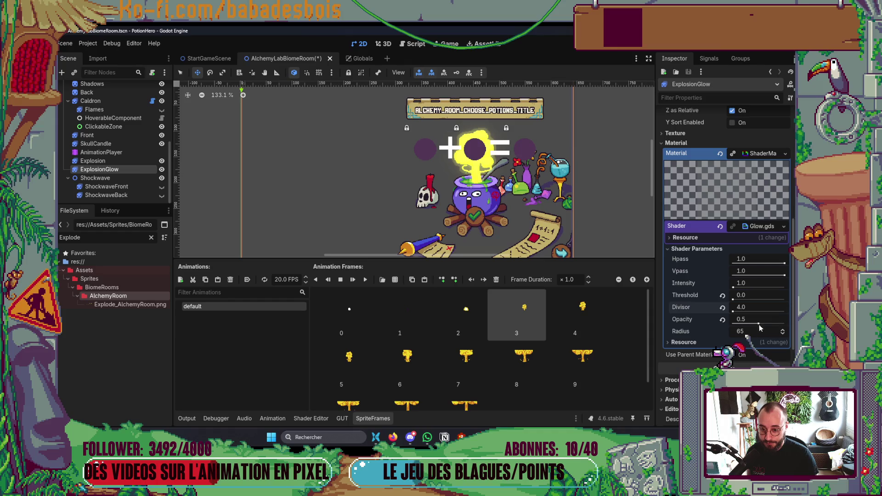
drag(758, 324, 746, 327)
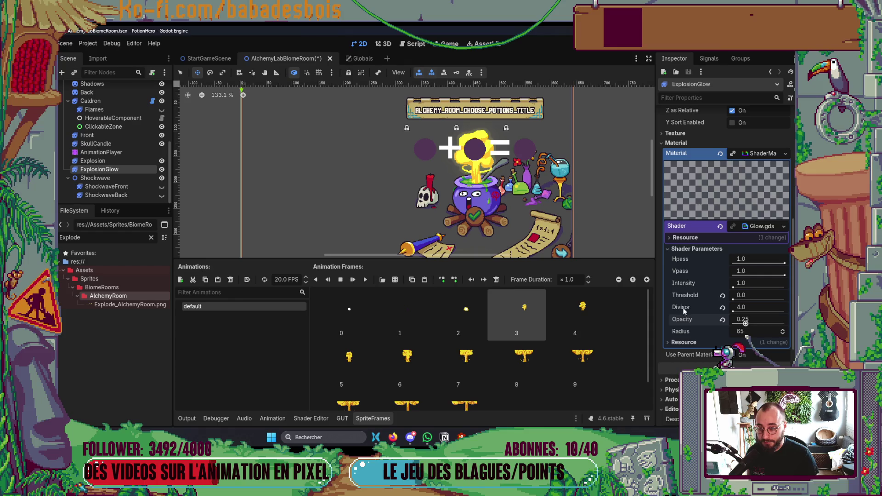
scroll(510, 189, up, 5)
click(745, 311)
key(Return)
scroll(524, 193, down, 6)
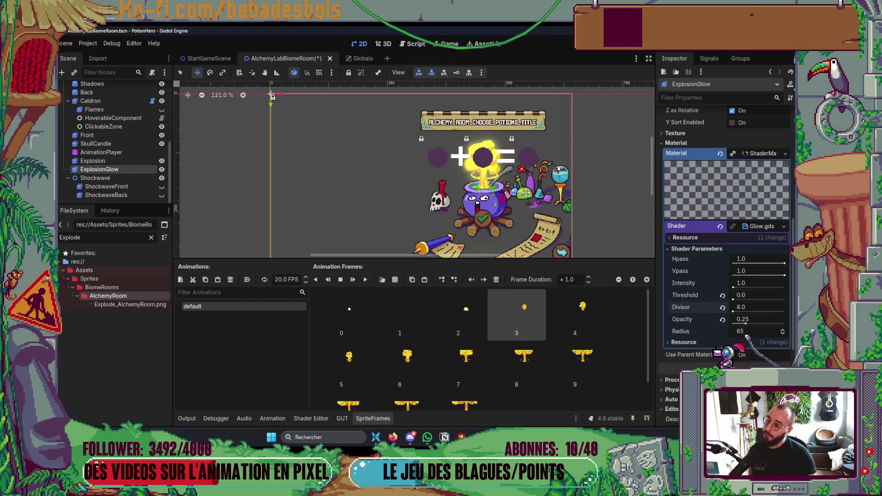
scroll(525, 193, up, 10)
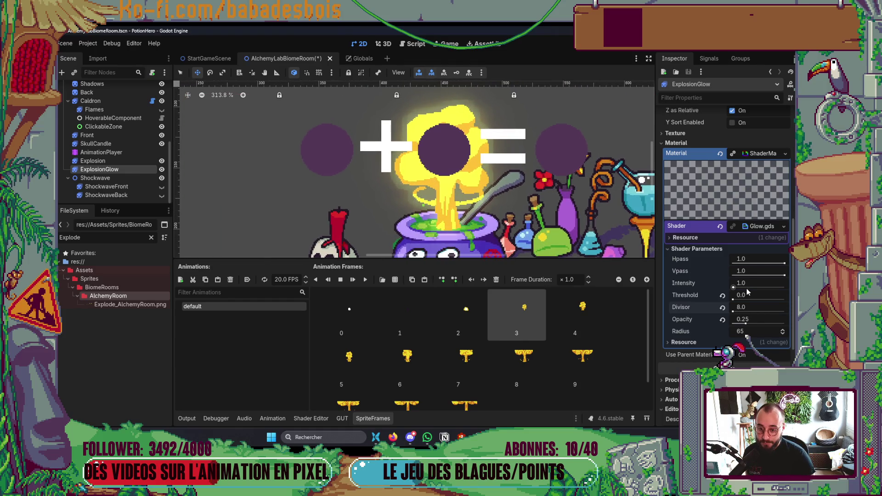
click(746, 310)
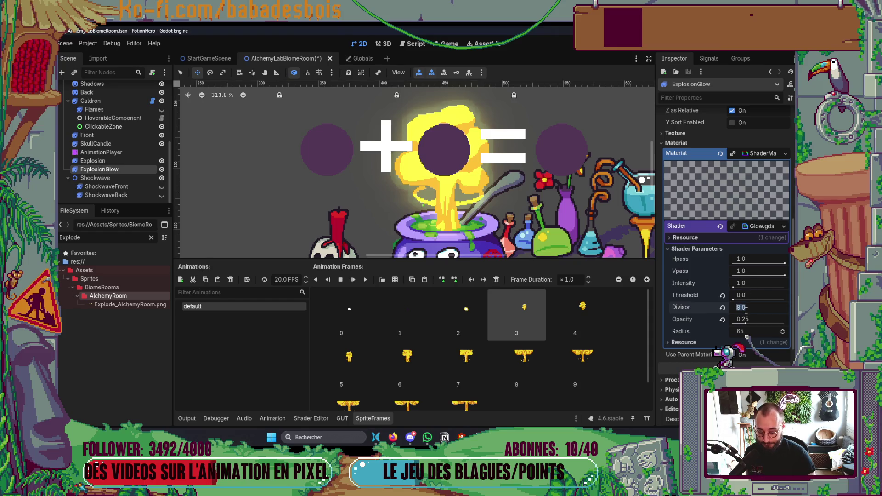
text(10)
key(Return)
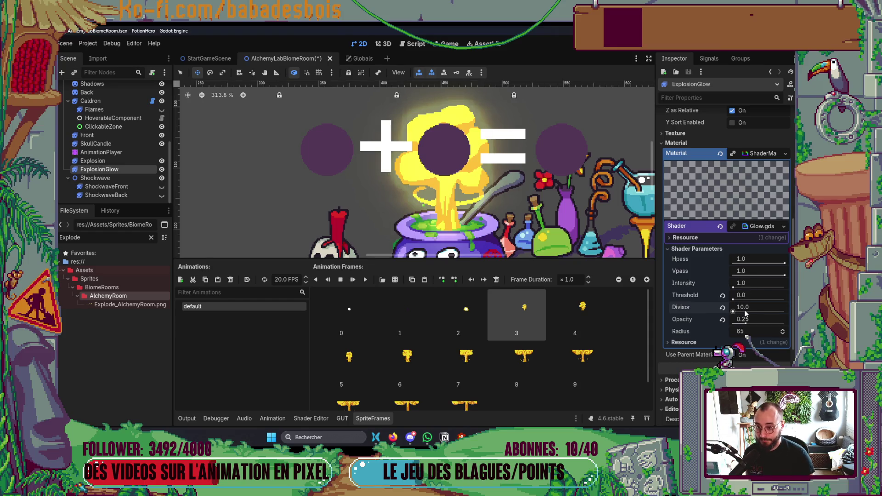
Settle the glow shader on Divisor 20 and Opacity 0.2.
click(765, 308)
text(20)
key(Return)
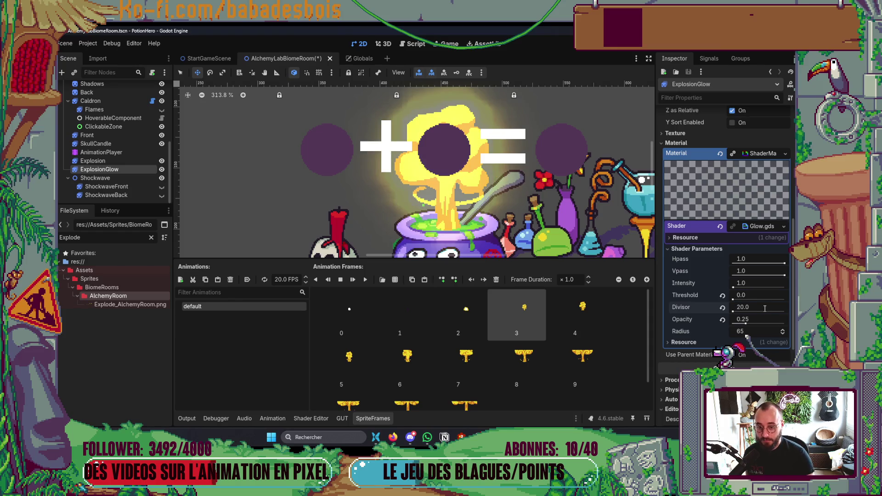
drag(747, 322, 734, 322)
click(745, 321)
text(.2)
key(Return)
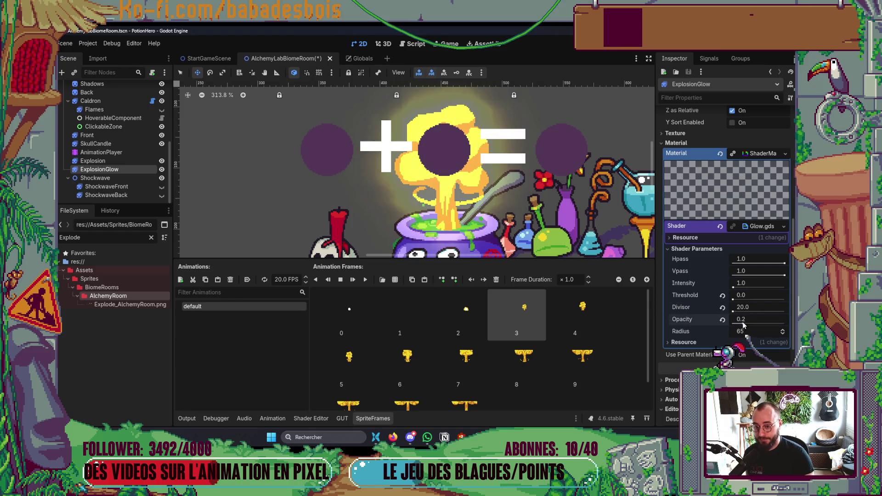
scroll(506, 160, down, 5)
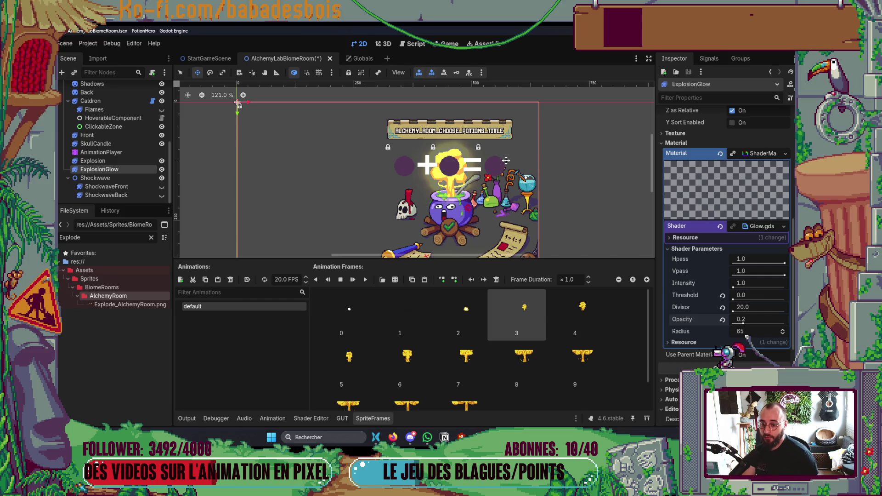
key(alt+Tab)
Change the glow divisor tween target in AlchemyRoom.gd from 8.00 to 20.0.
click(280, 187)
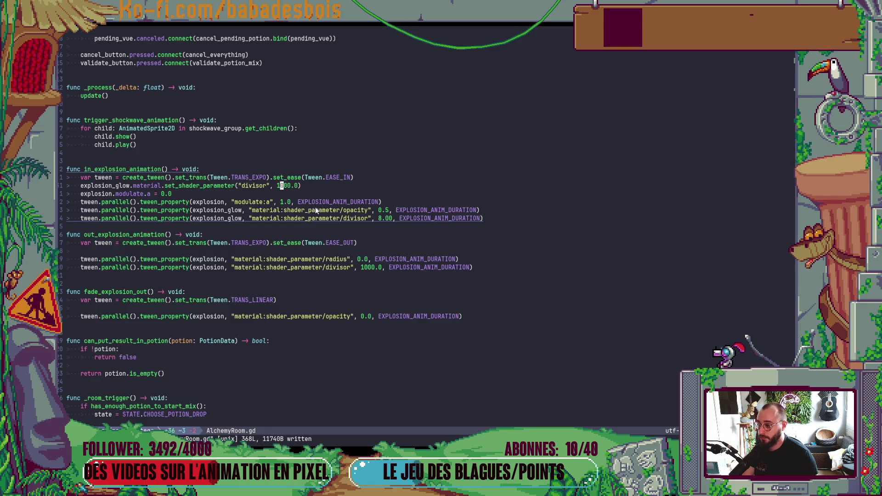
click(381, 219)
text(8)
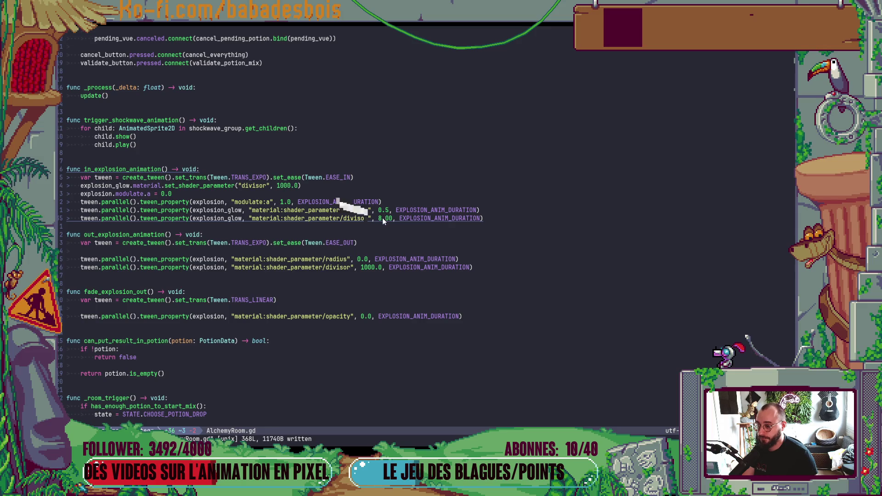
key(Escape)
key(r)
key(2)
key(a)
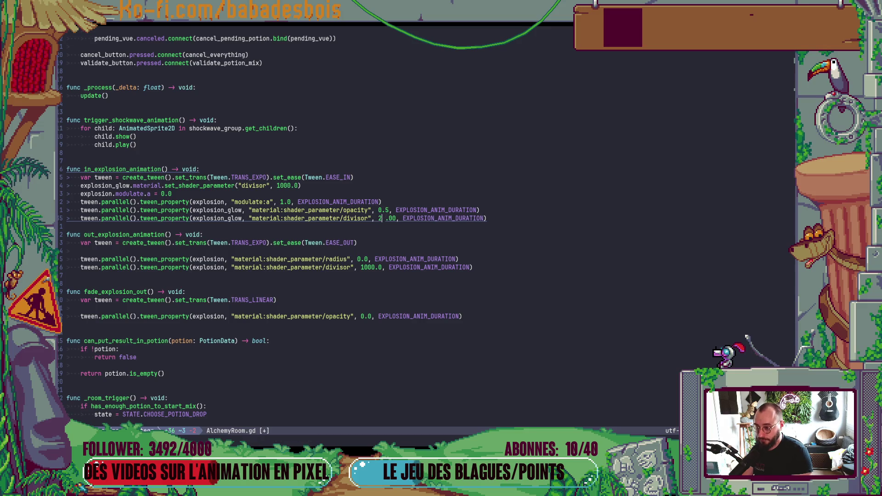
key(Escape)
key(l)
key(l)
Save AlchemyRoom.gd and switch back to Godot.
text(x:)
key(j)
key(j)
key(k)
key(k)
key(k)
key(h)
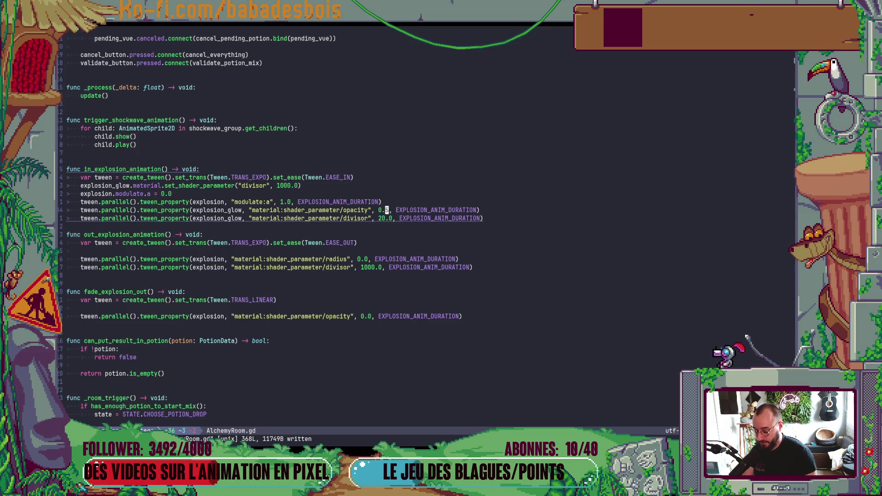
key(alt+Tab)
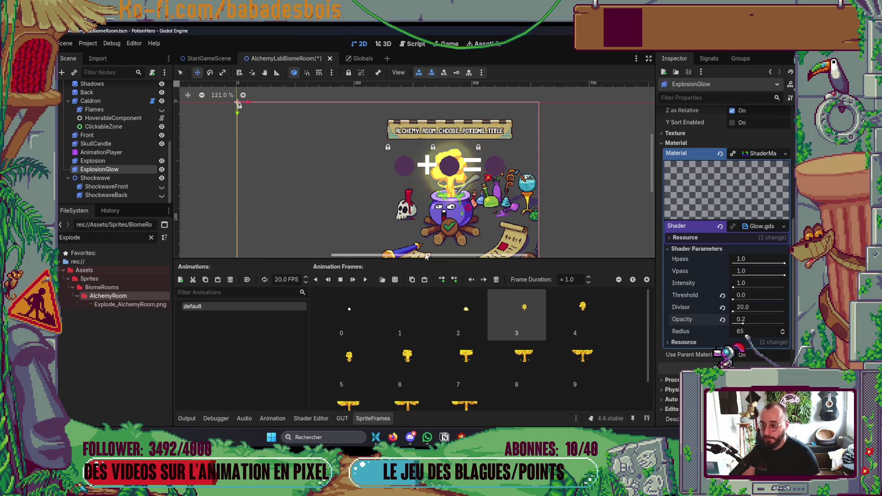
Copy ExplosionGlow's method and visibility tracks and paste them into the Mix animation.
click(116, 152)
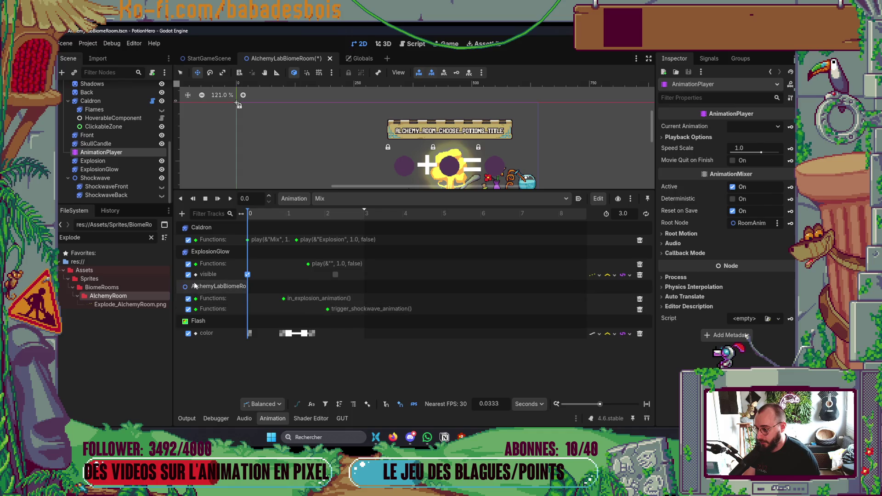
click(182, 214)
click(193, 228)
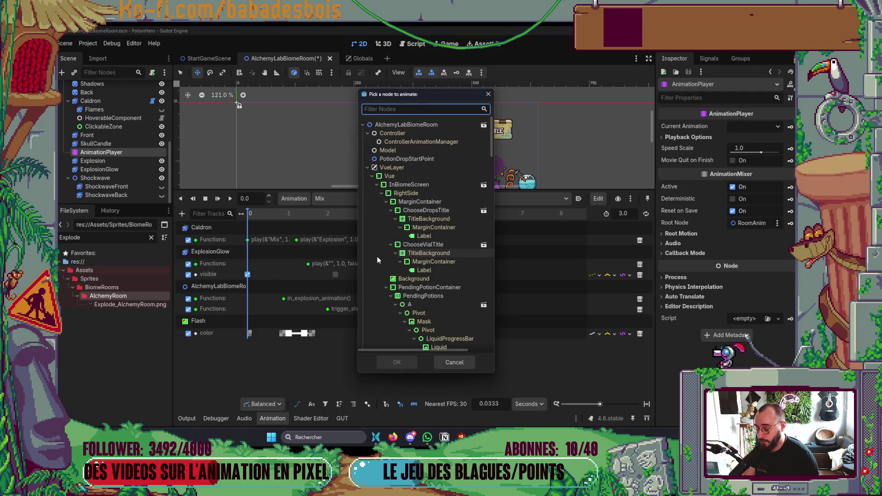
text(Explo)
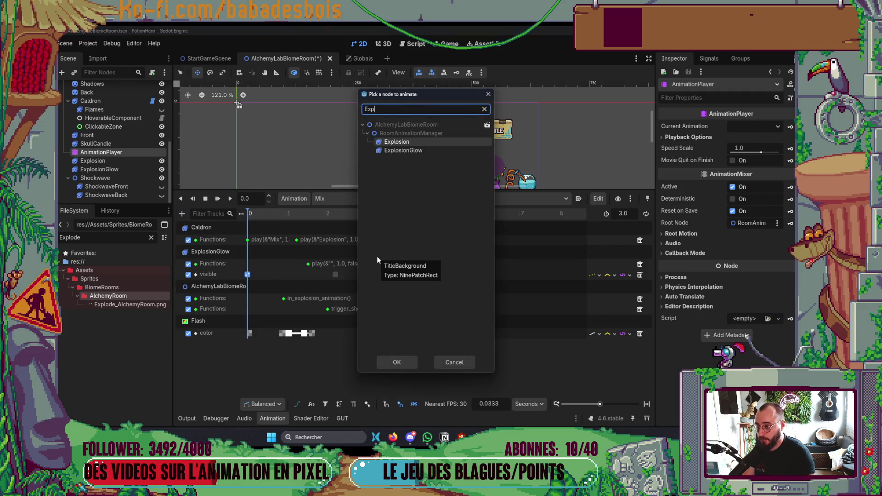
key(Escape)
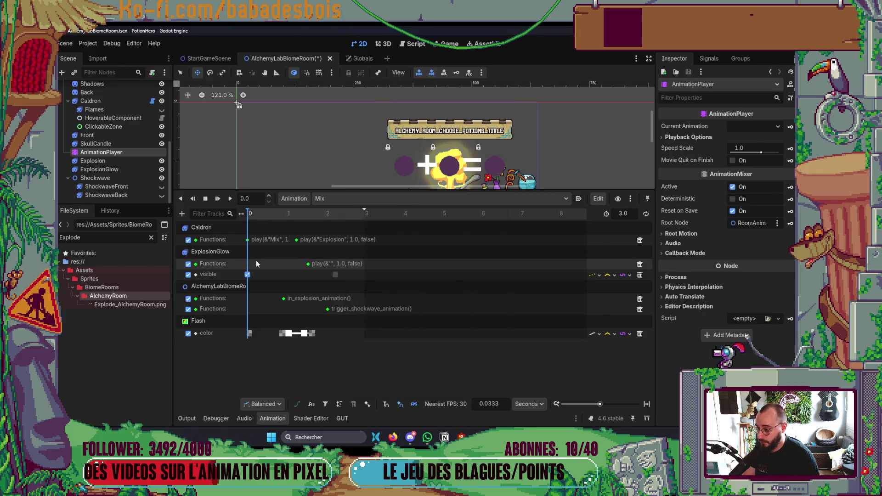
click(599, 199)
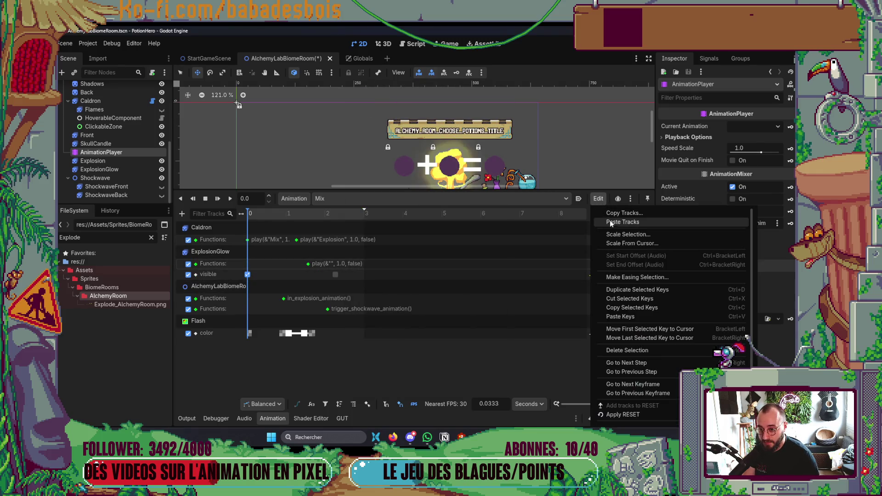
click(633, 210)
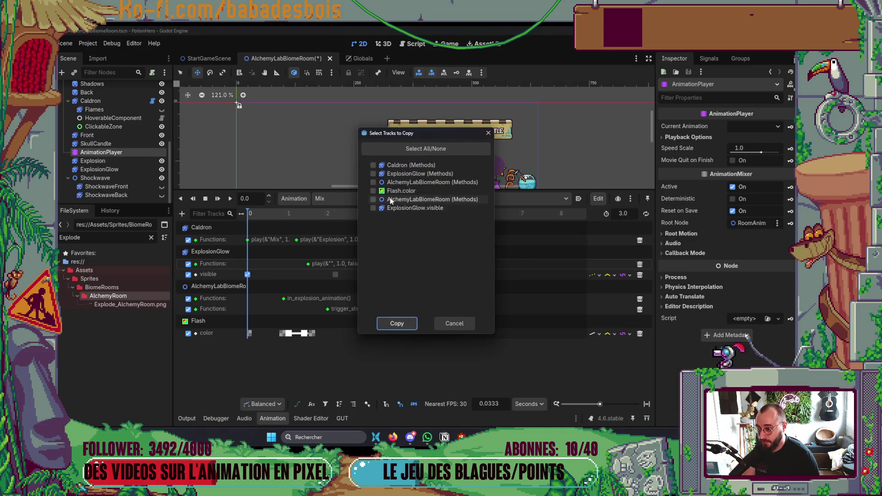
click(373, 174)
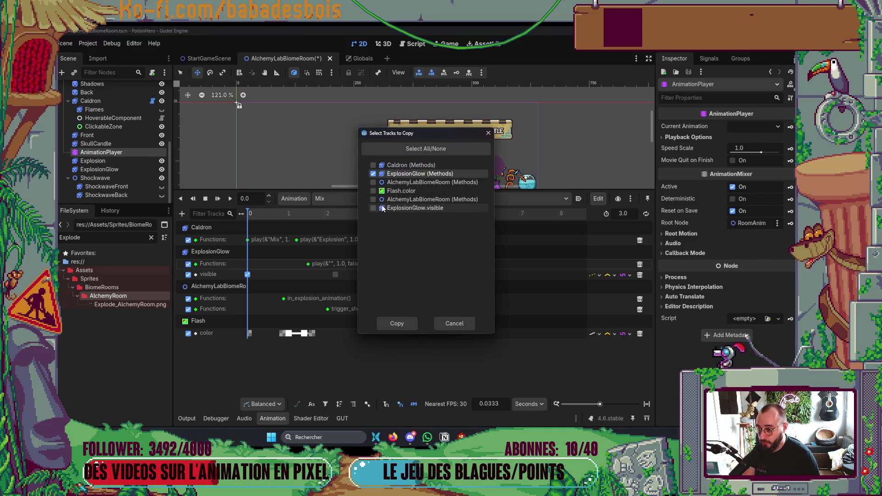
click(374, 208)
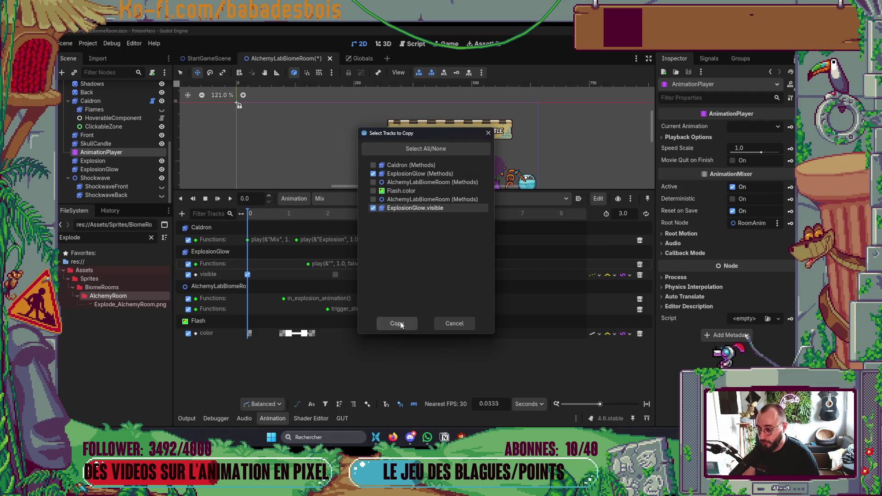
click(397, 323)
click(598, 198)
click(611, 223)
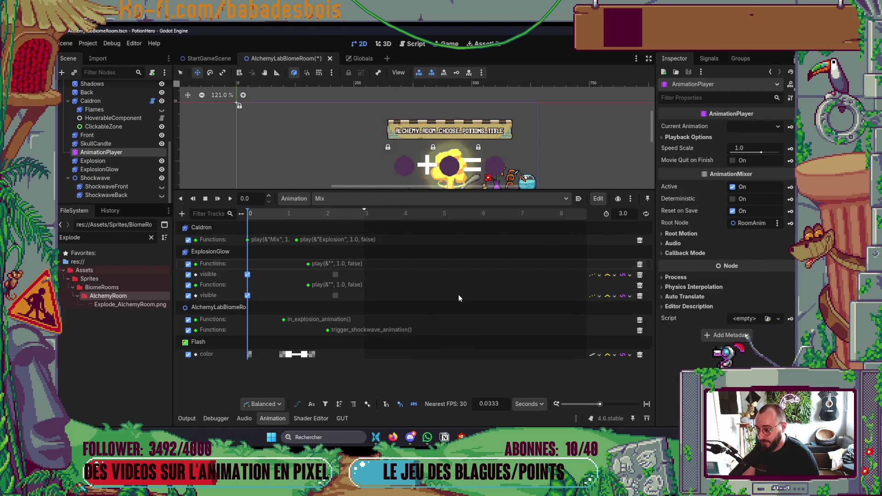
Retarget both pasted tracks from ExplosionGlow to the Explosion node.
double_click(225, 285)
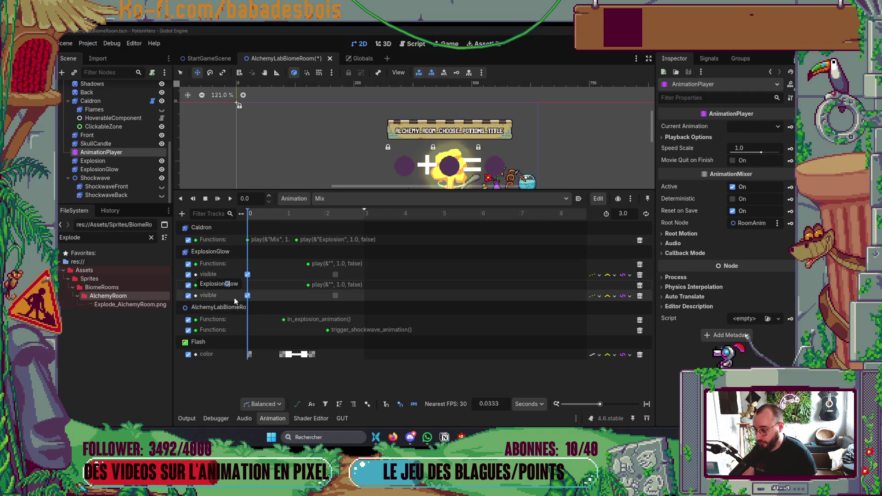
key(BackSpace)
key(Return)
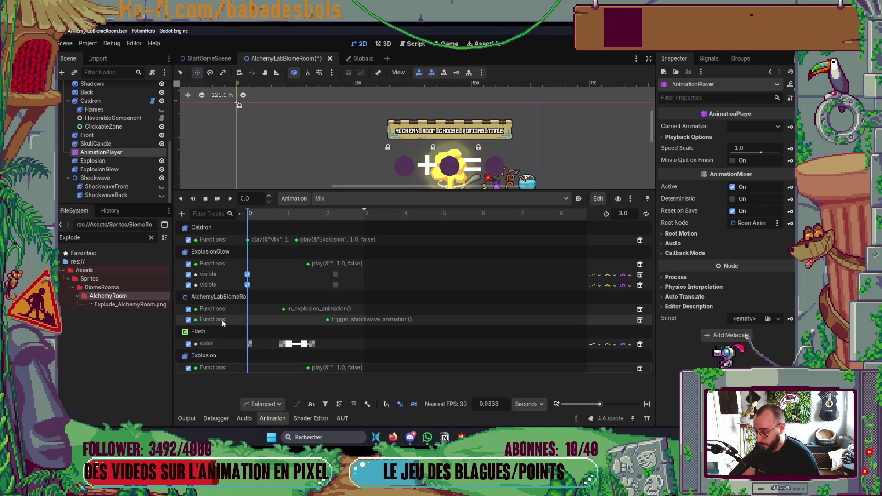
double_click(214, 286)
key(BackSpace)
key(BackSpace)
key(BackSpace)
key(Return)
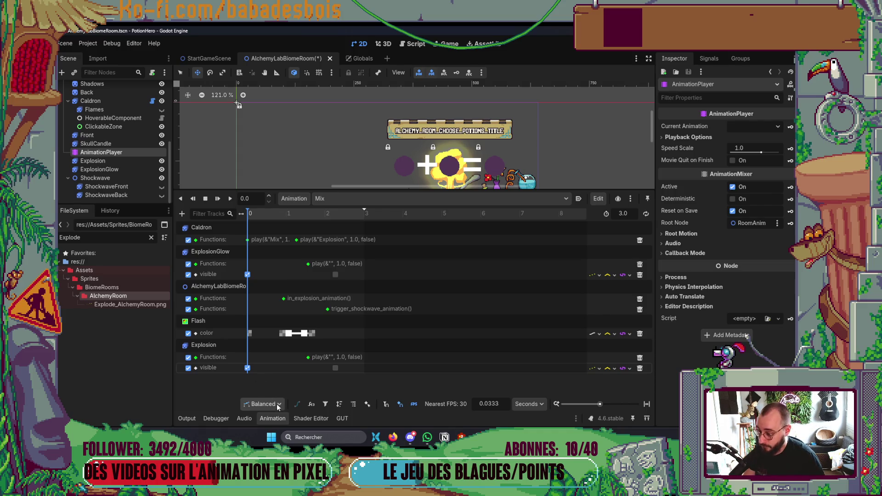
click(216, 345)
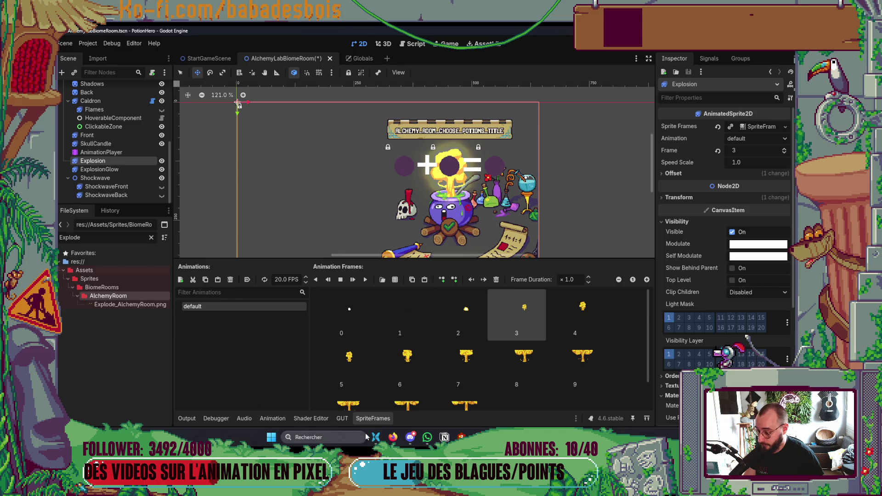
Hide the sprite frames editor and save the alchemy room scene.
click(384, 419)
key(ctrl+s)
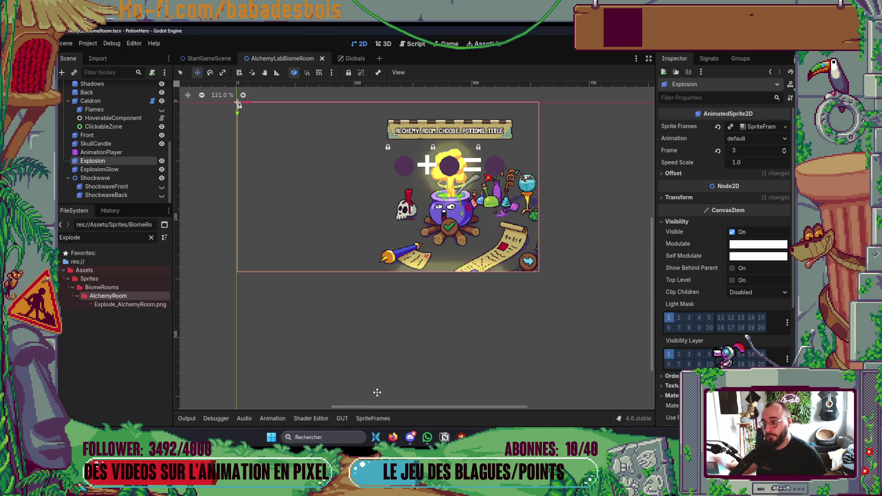
scroll(486, 254, up, 3)
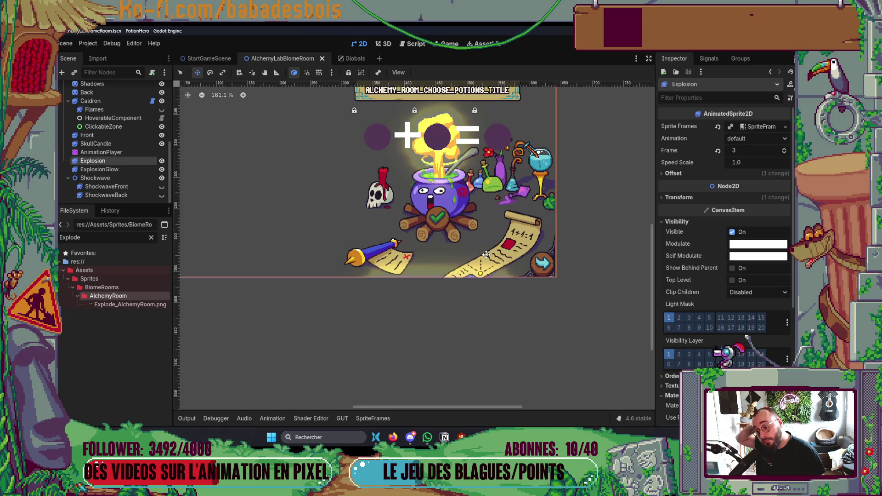
scroll(486, 254, down, 2)
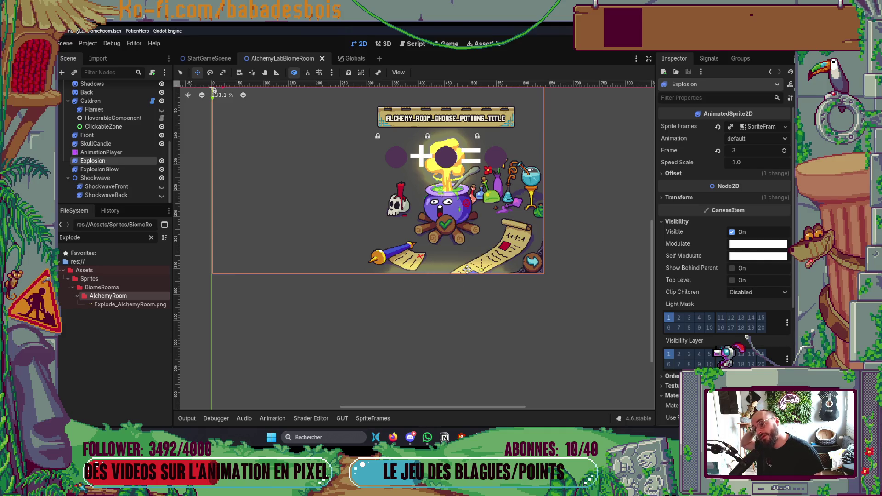
Try ExplosionGlow's glow Divisor at 10, 8 and 10, then set it back to 20.
click(119, 170)
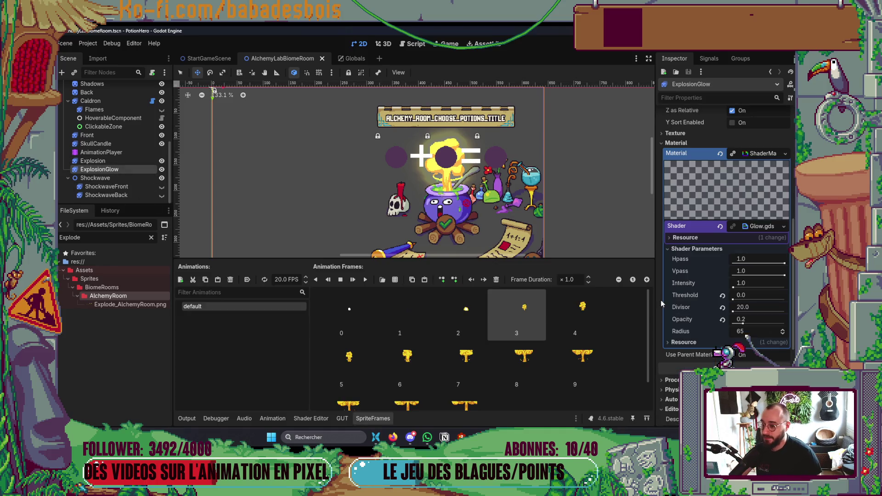
click(371, 419)
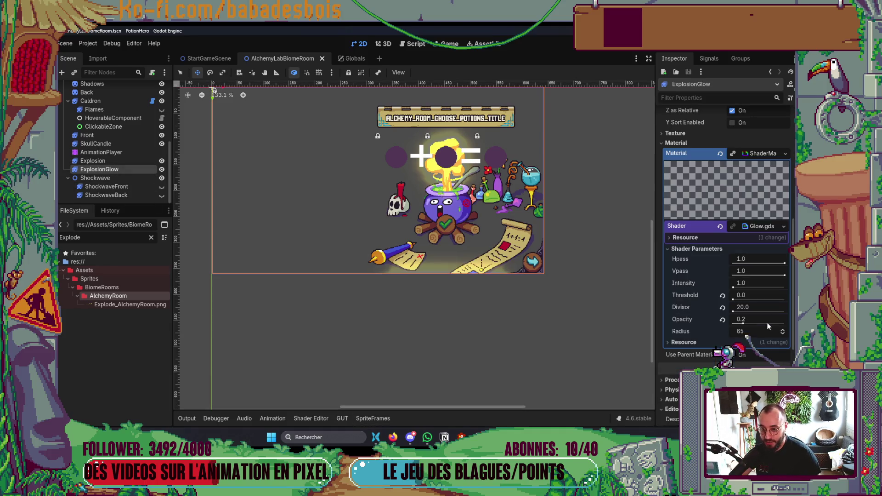
click(743, 308)
text(10)
key(Return)
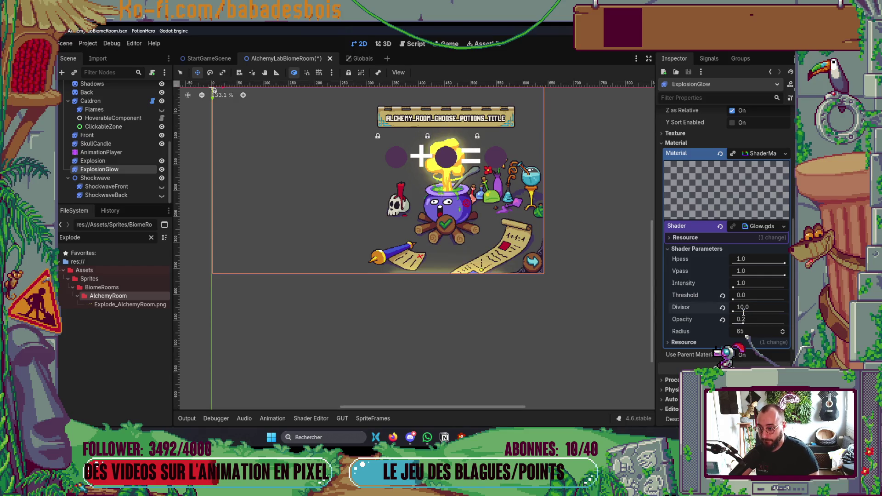
click(743, 308)
text(8)
key(Return)
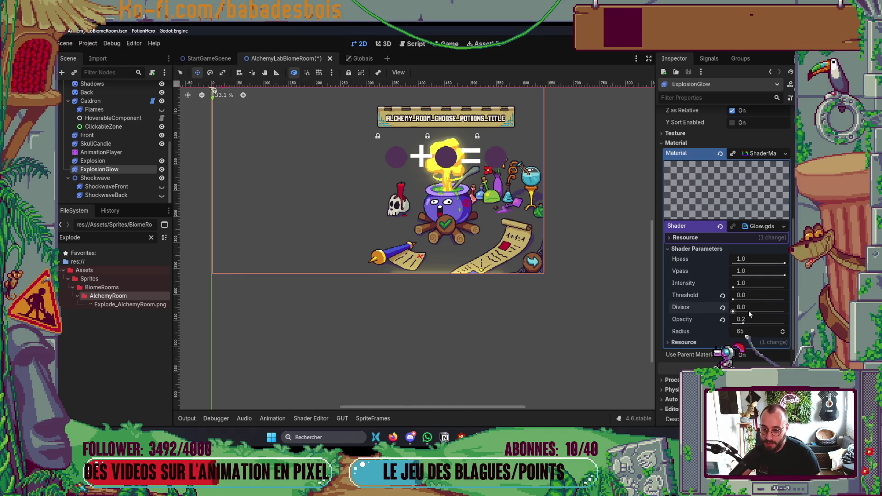
text(10)
key(Return)
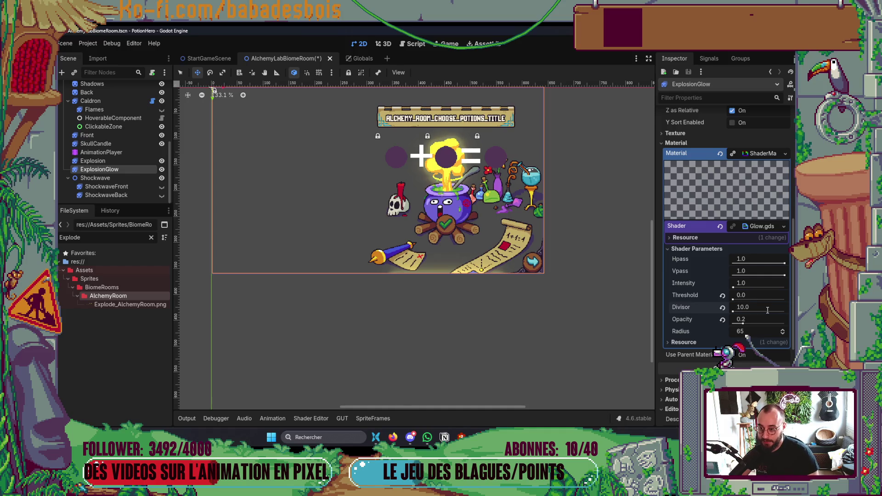
click(767, 311)
text(20)
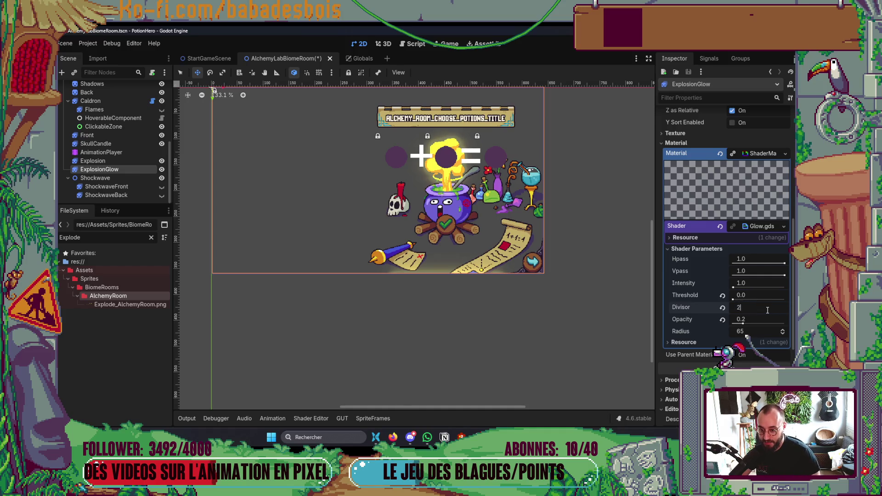
key(Return)
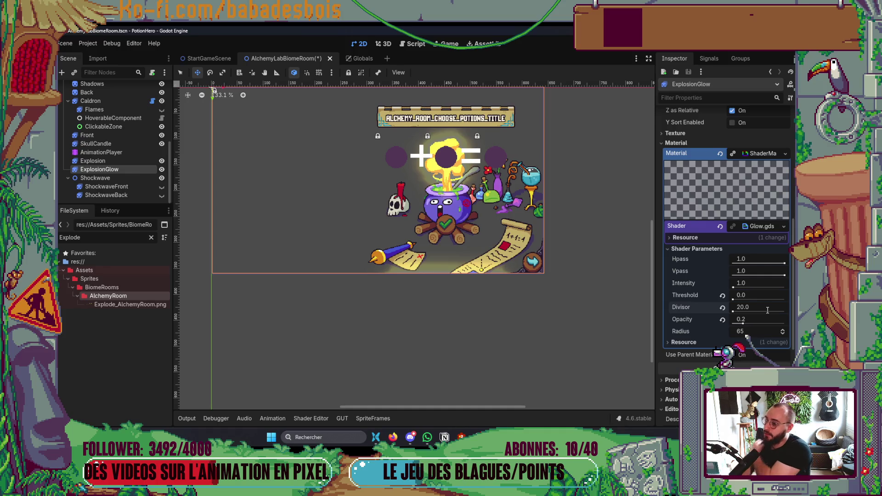
Collapse the Material and Ordering sections in the Inspector.
click(763, 154)
click(676, 148)
scroll(712, 263, up, 3)
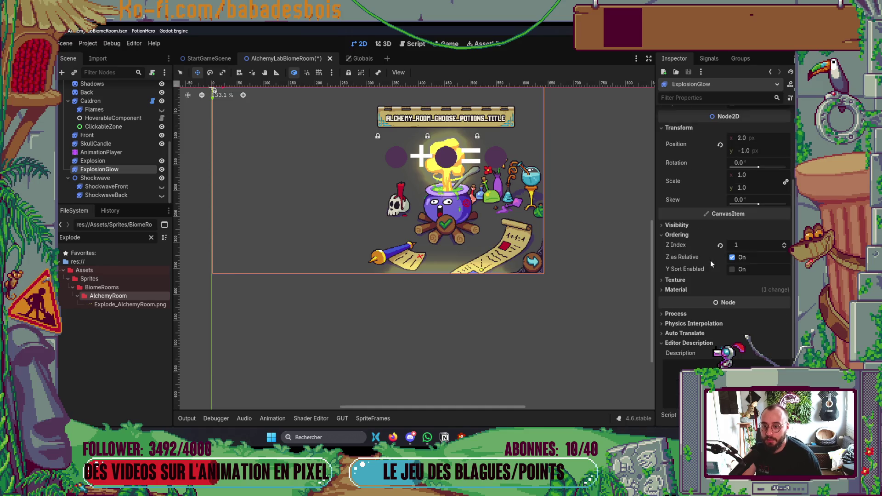
click(677, 234)
scroll(118, 190, up, 2)
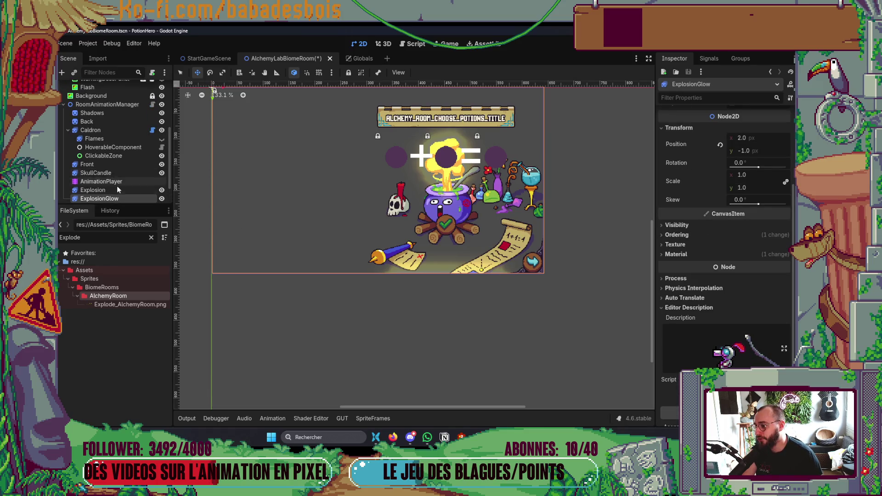
Add a Control child to RoomAnimationManager and place it right after Explosion.
right_click(119, 105)
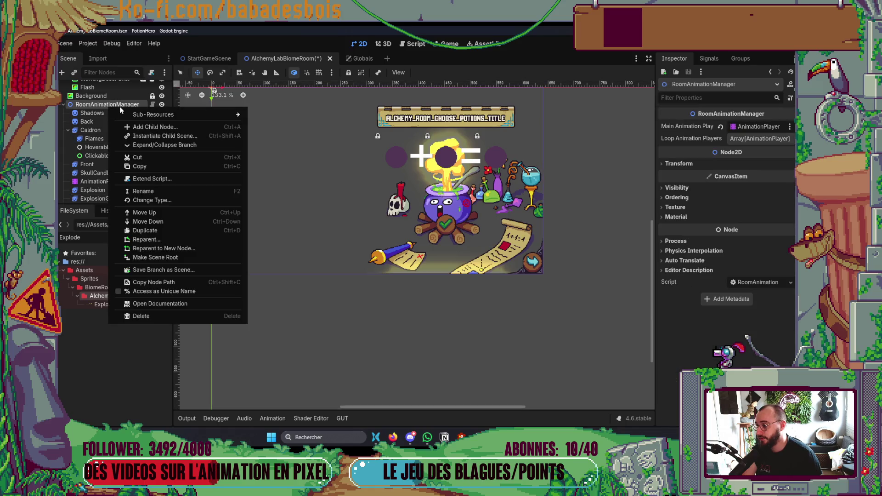
click(152, 127)
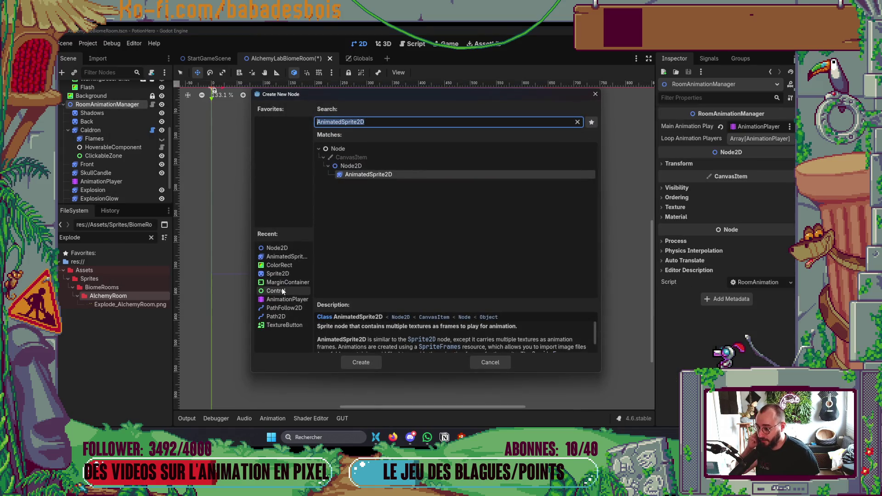
double_click(282, 290)
drag(100, 195, 110, 158)
click(114, 170)
click(114, 161)
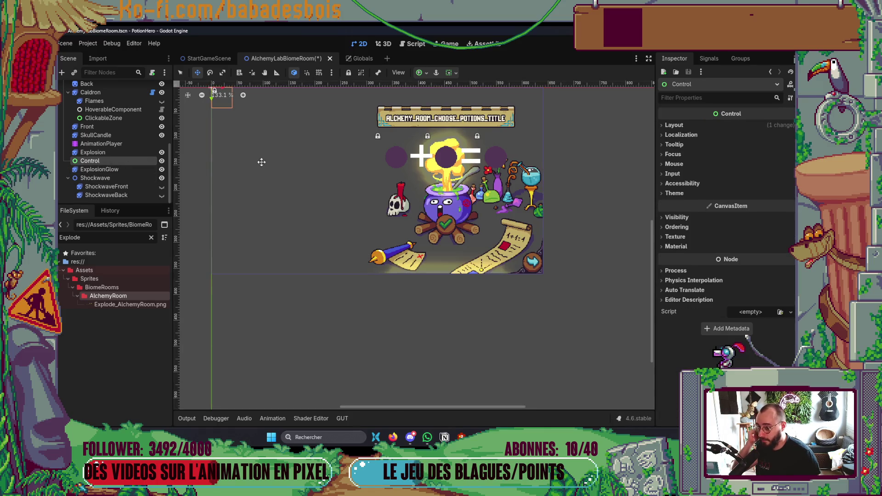
scroll(305, 158, down, 3)
Stretch the Control rectangle over the room and reparent ExplosionGlow beneath it.
click(425, 73)
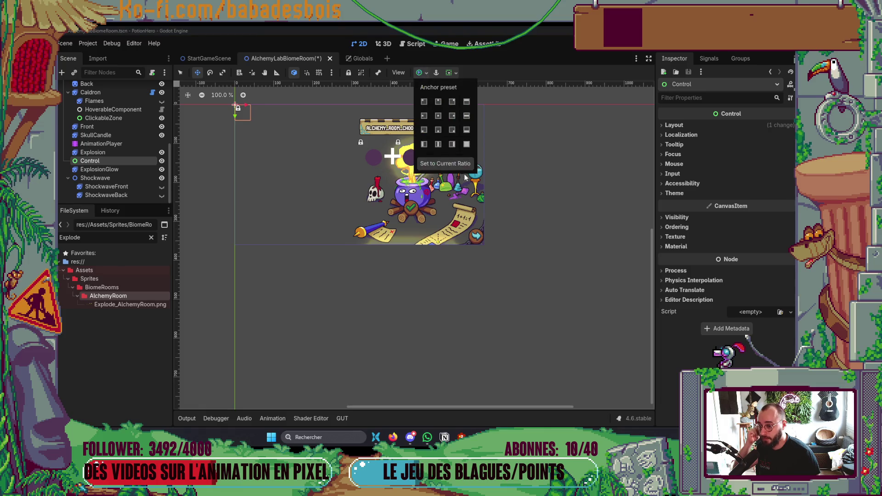
click(533, 118)
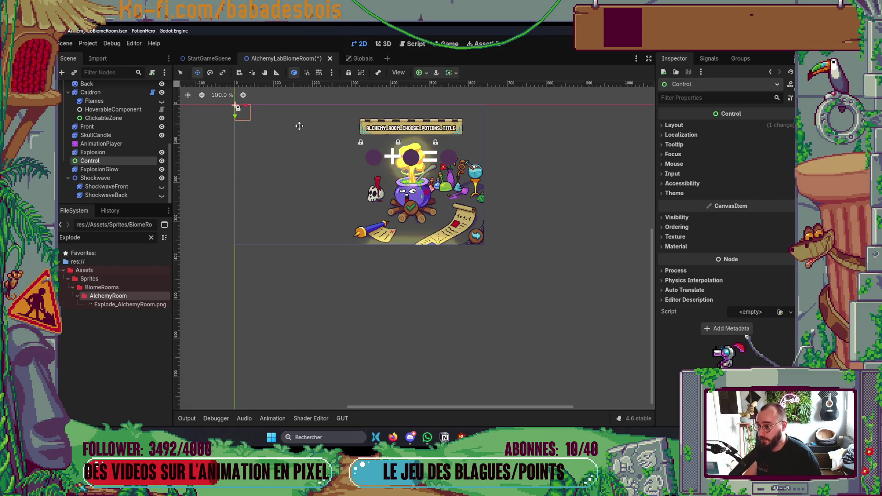
click(181, 73)
mouse_move(252, 123)
mouse_down()
mouse_move(473, 232)
mouse_move(485, 228)
mouse_up()
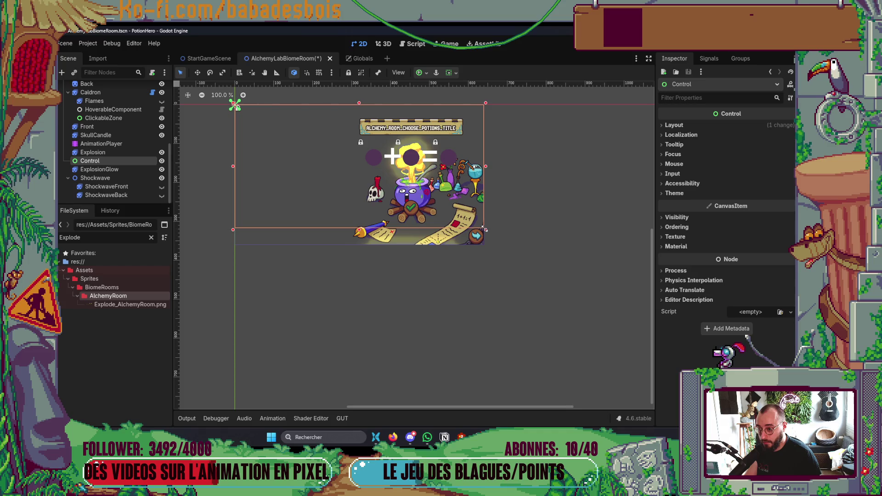
drag(359, 229, 360, 220)
scroll(477, 236, up, 3)
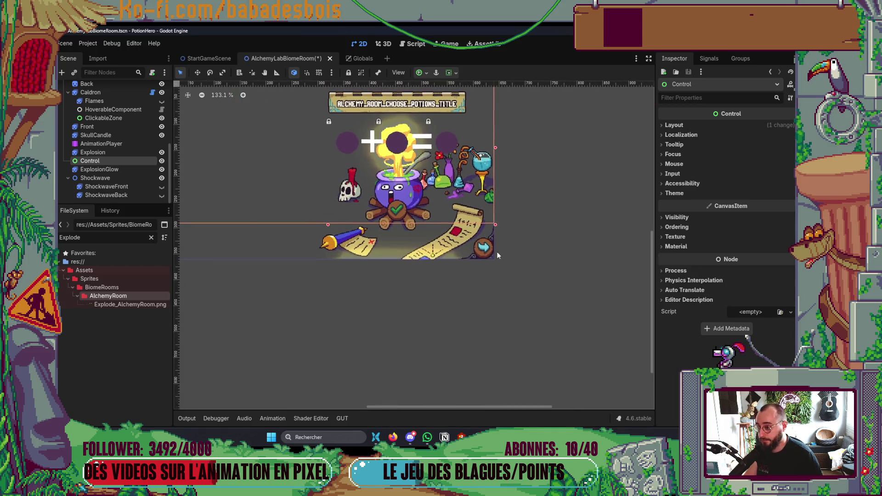
drag(105, 170, 115, 172)
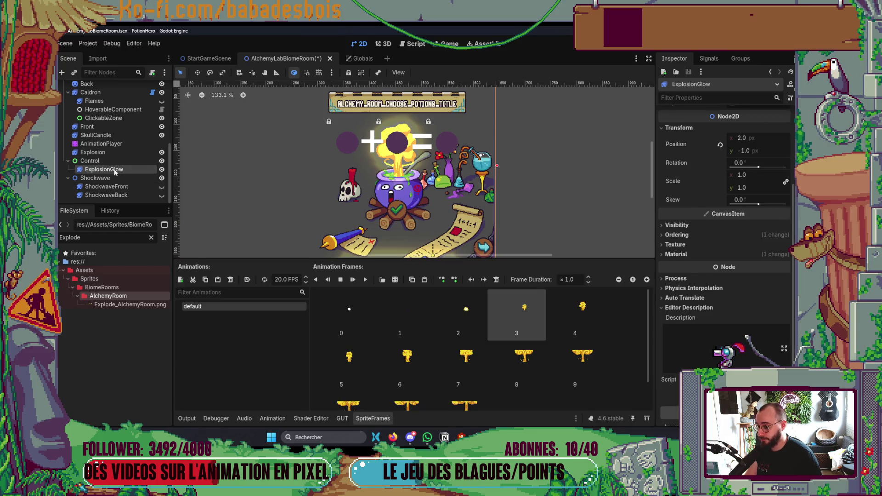
Select the Control node and expand its Visibility properties.
click(89, 160)
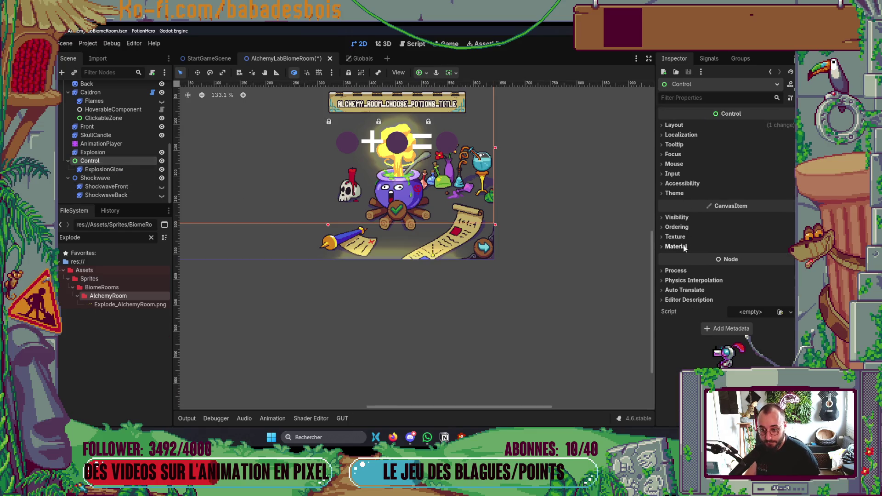
click(682, 239)
click(681, 237)
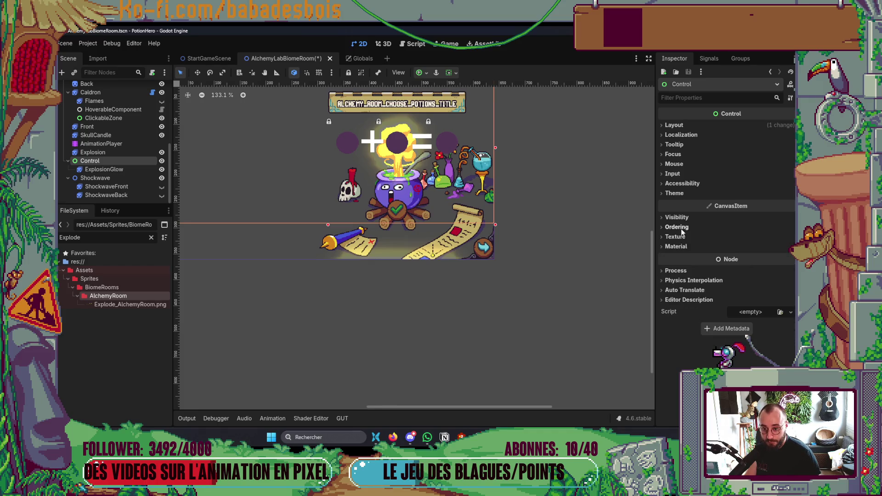
click(678, 227)
click(678, 227)
click(682, 218)
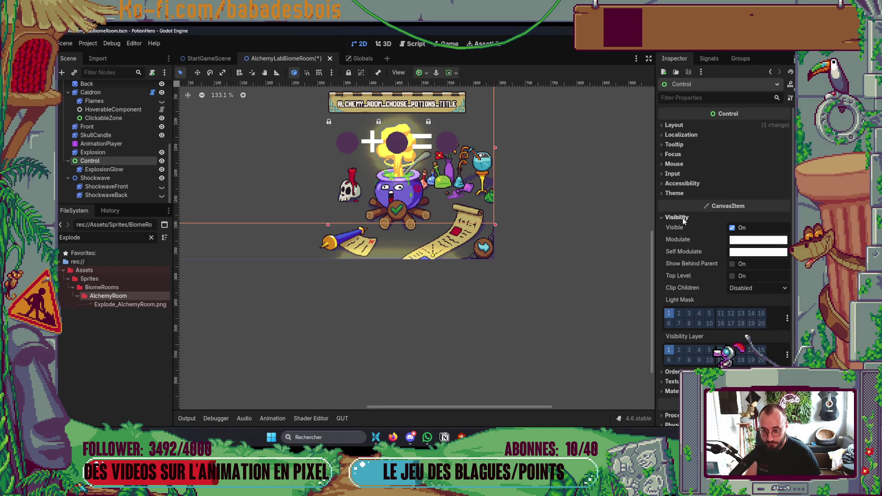
Try Control's Clip Children as Clip Only, then Clip + Draw, then back to Clip Only.
click(771, 289)
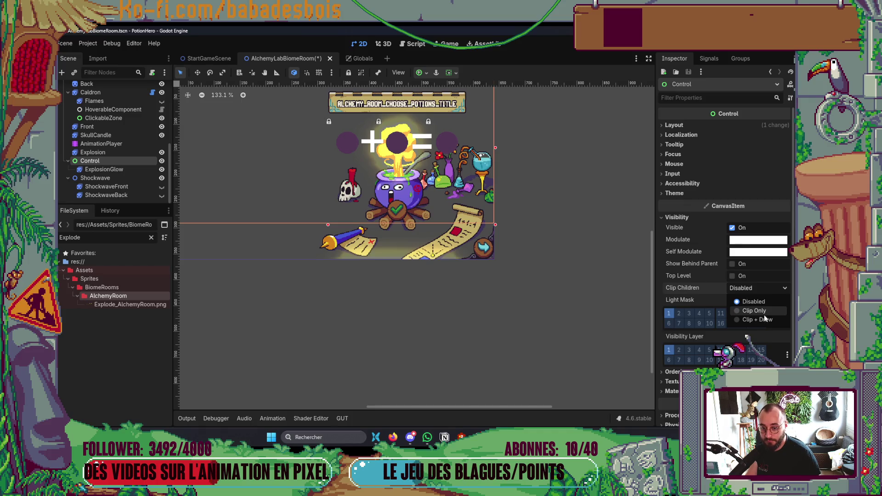
click(760, 312)
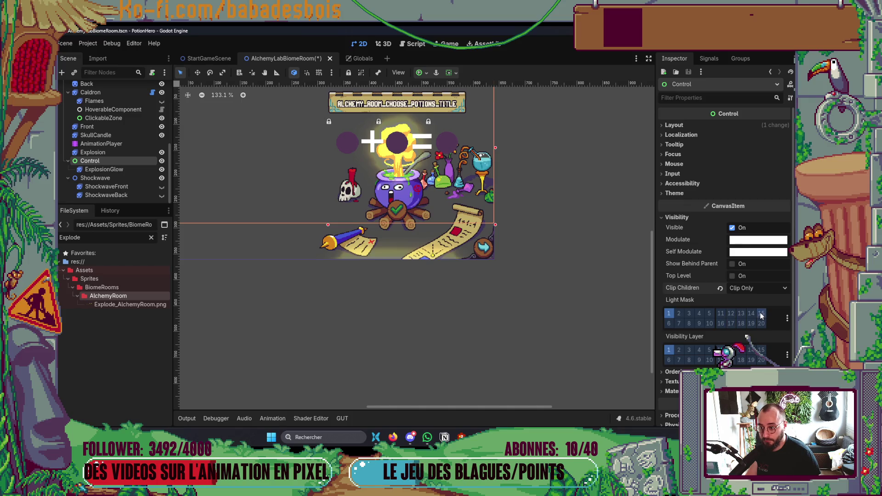
click(759, 289)
click(756, 319)
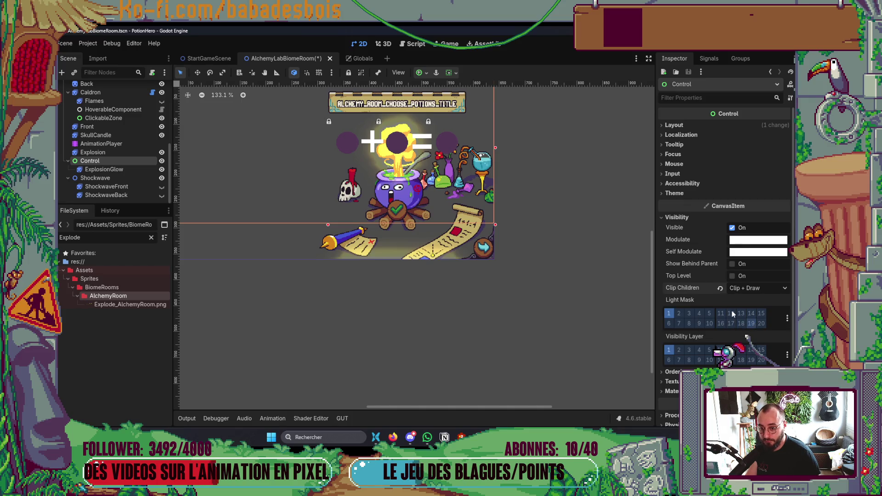
click(102, 170)
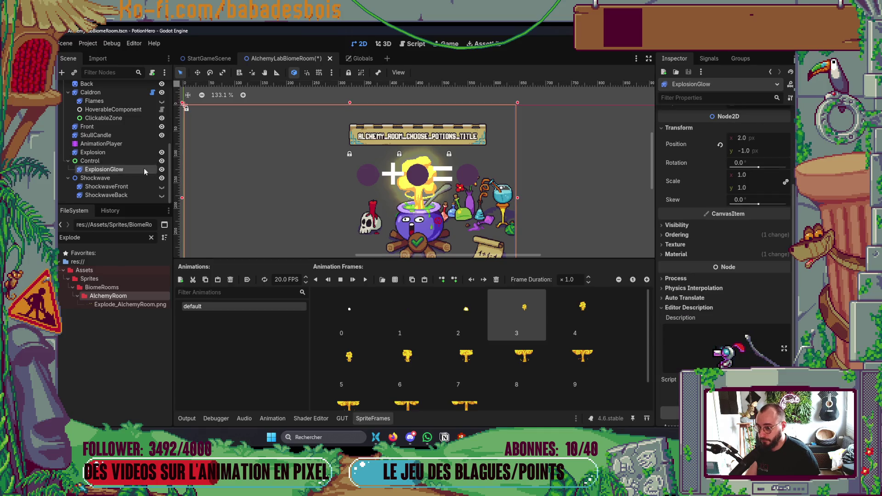
scroll(591, 158, down, 5)
scroll(508, 203, up, 4)
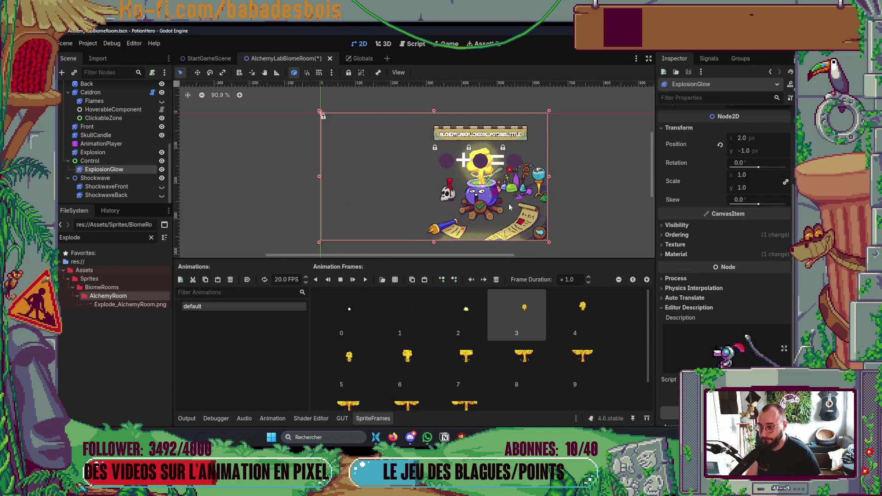
scroll(450, 224, down, 2)
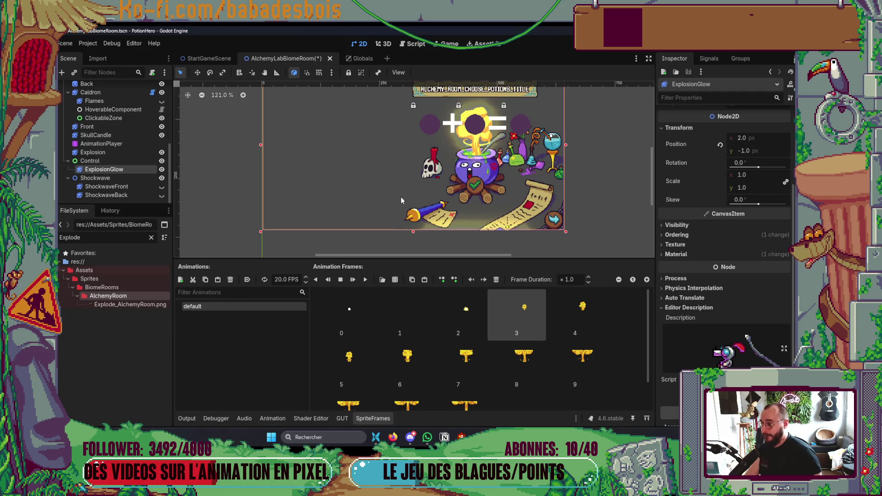
click(90, 161)
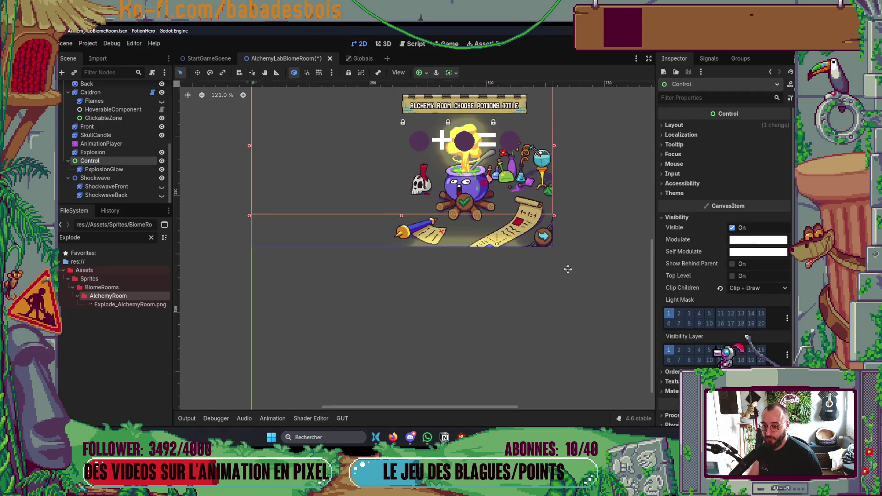
click(758, 288)
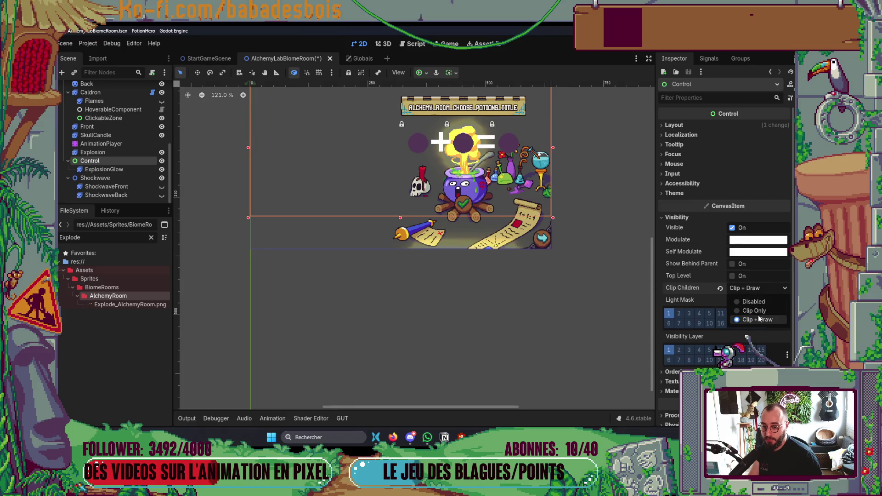
click(757, 310)
Move ExplosionGlow back out of Control and delete the Control node.
drag(103, 170, 106, 162)
click(92, 169)
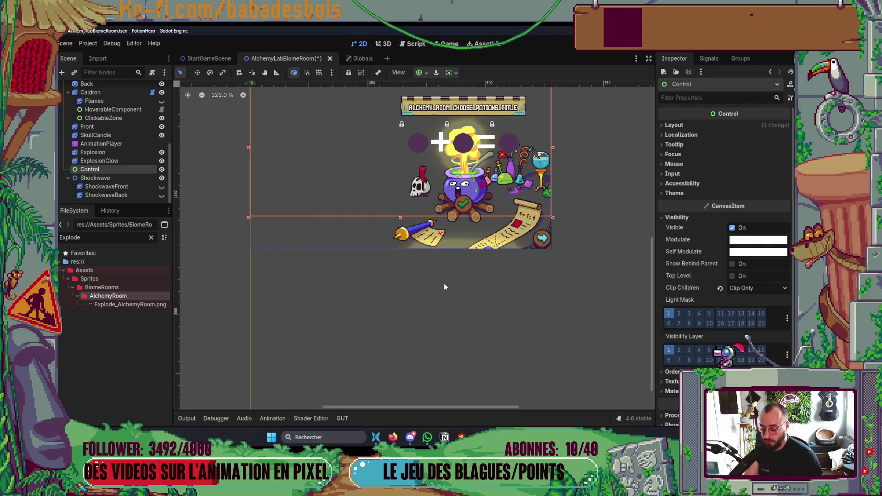
key(Delete)
click(413, 243)
click(133, 169)
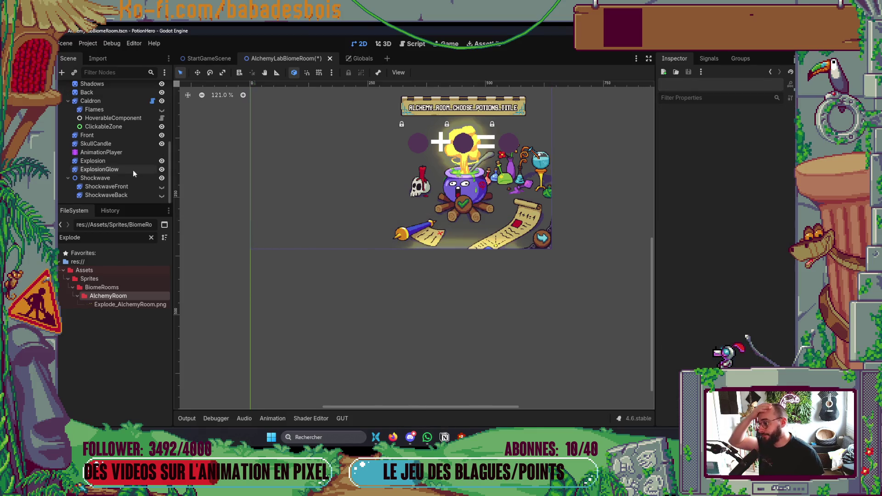
scroll(421, 166, down, 1)
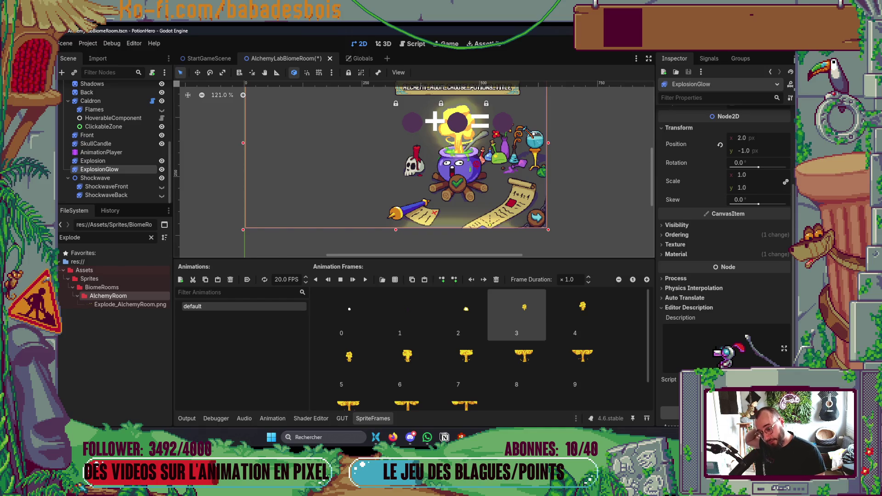
mouse_move(531, 437)
click(531, 391)
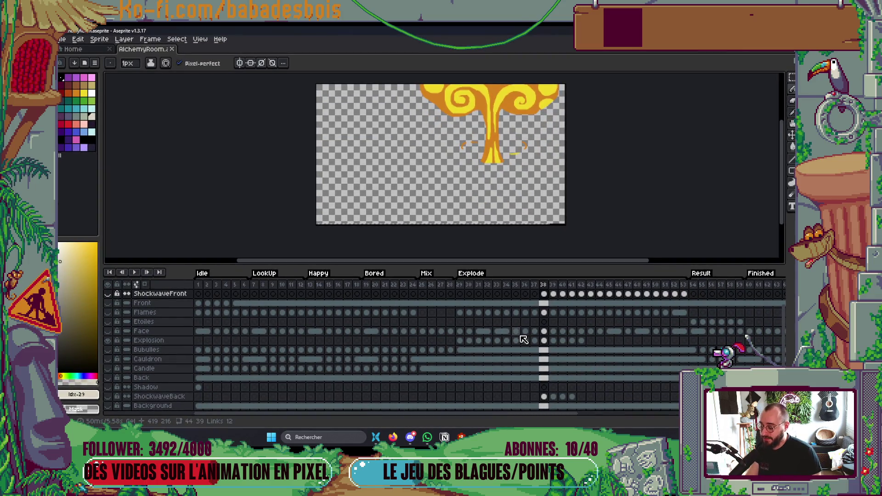
Extend the Aseprite canvas downward to 640x477.
key(ctrl+e)
key(Escape)
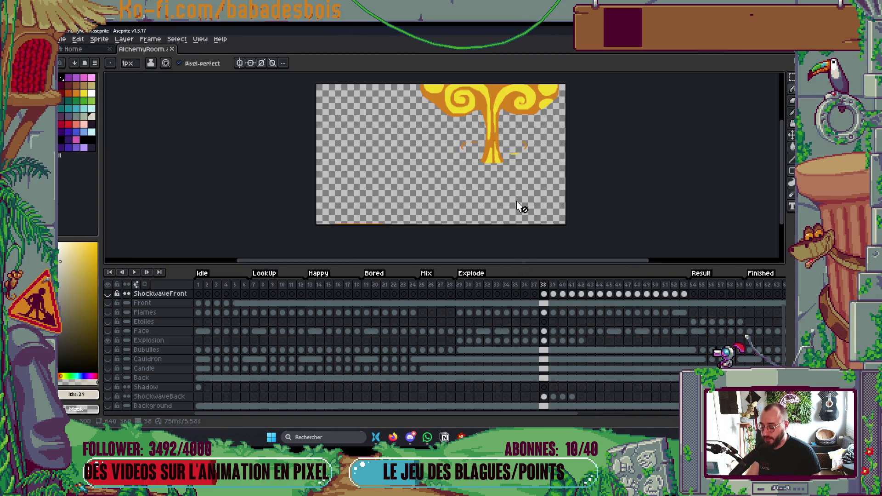
scroll(523, 184, down, 1)
scroll(351, 211, up, 1)
scroll(374, 205, down, 2)
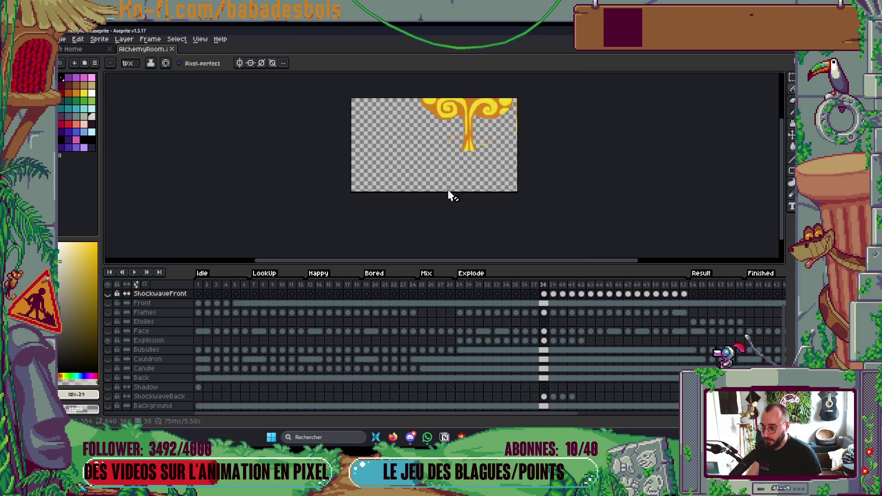
key(ctrl+alt+c)
drag(447, 191, 449, 221)
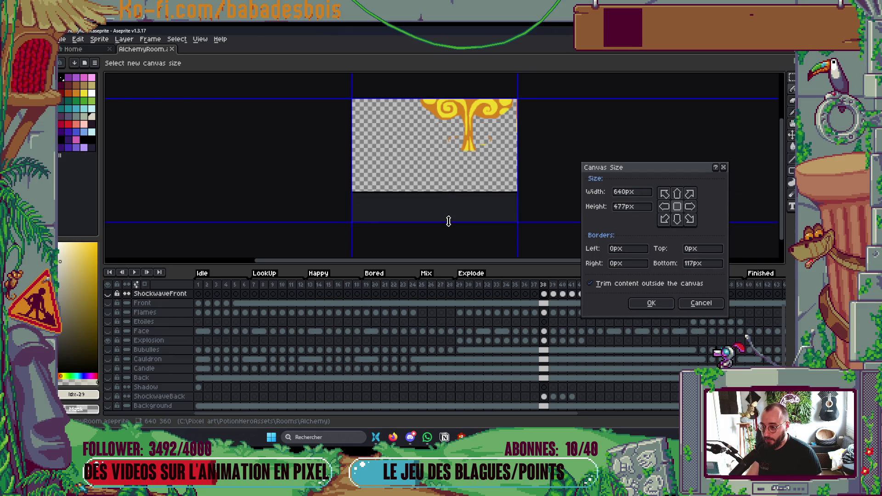
click(652, 303)
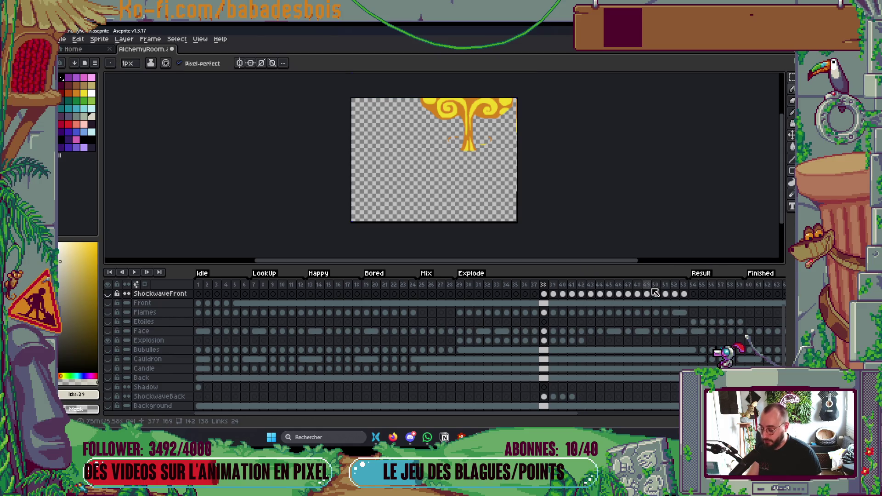
Re-export the explosion sprite sheet, overwriting the existing Explode_AlchemyRoom.png.
key(ctrl+e)
scroll(328, 176, down, 4)
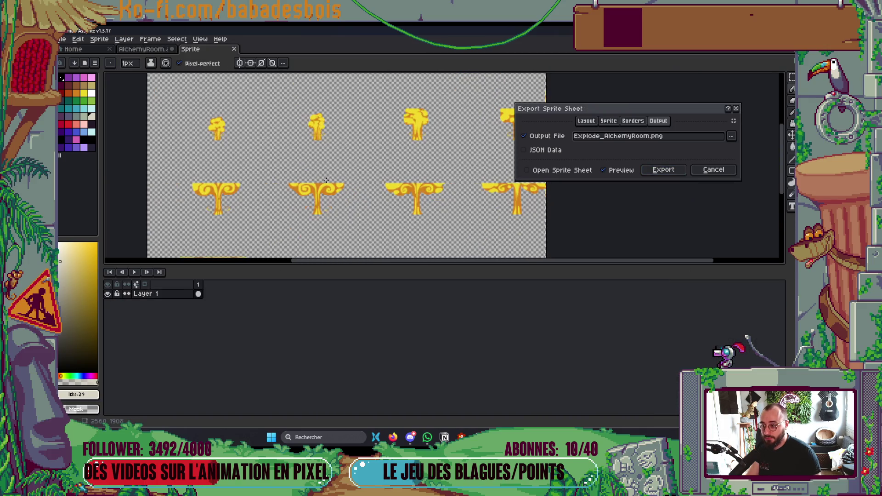
scroll(335, 171, down, 2)
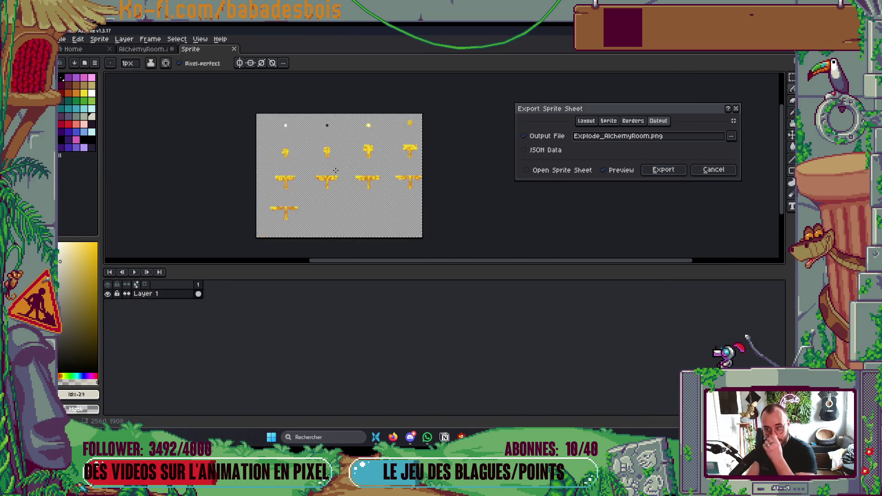
click(669, 172)
click(603, 165)
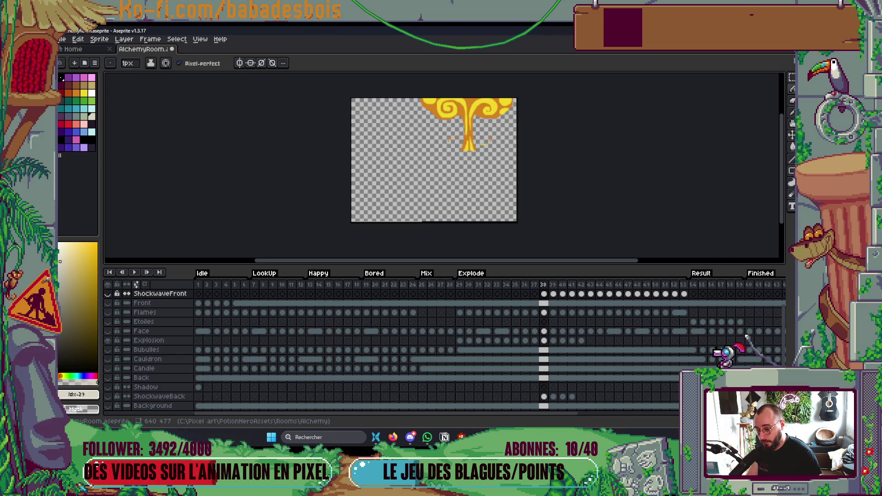
Select Explode_AlchemyRoom.png in the Alchemy folder and return to Godot.
key(alt+Tab)
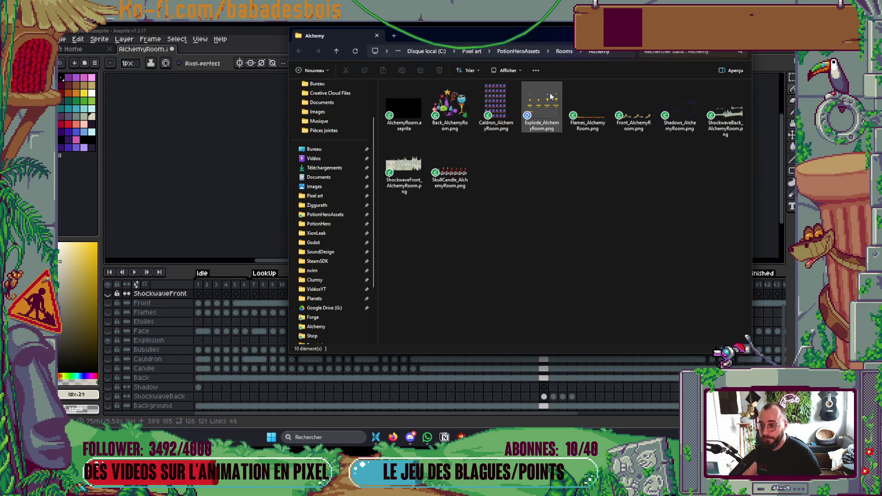
click(551, 96)
key(alt+Tab)
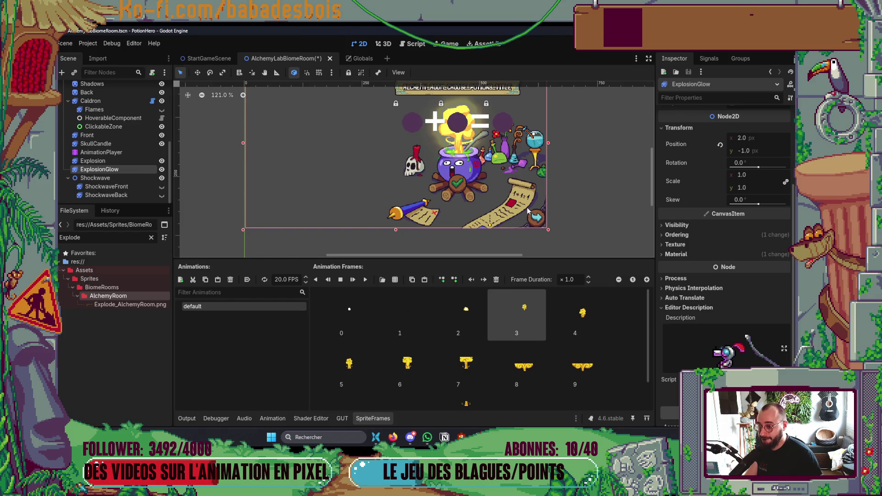
Select ShockwaveFront, save the scene and stop the running game.
scroll(525, 212, down, 2)
scroll(525, 213, down, 1)
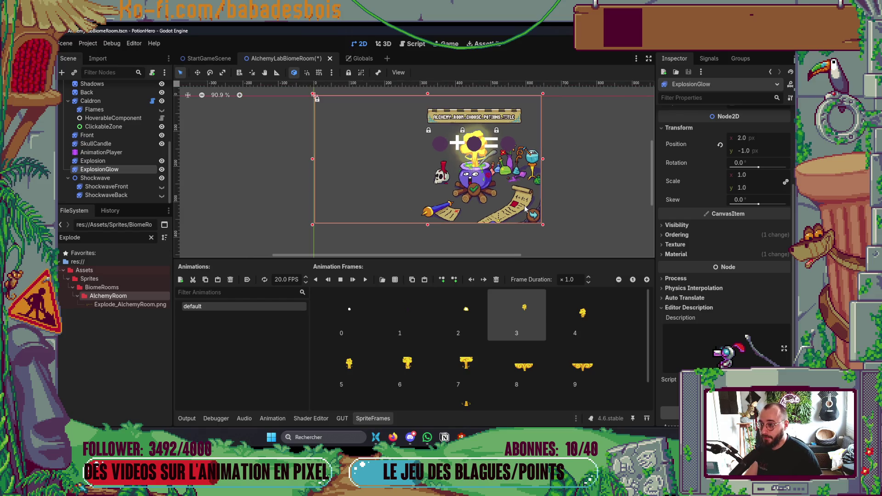
click(133, 186)
key(ctrl+s)
scroll(511, 190, down, 2)
scroll(513, 183, down, 1)
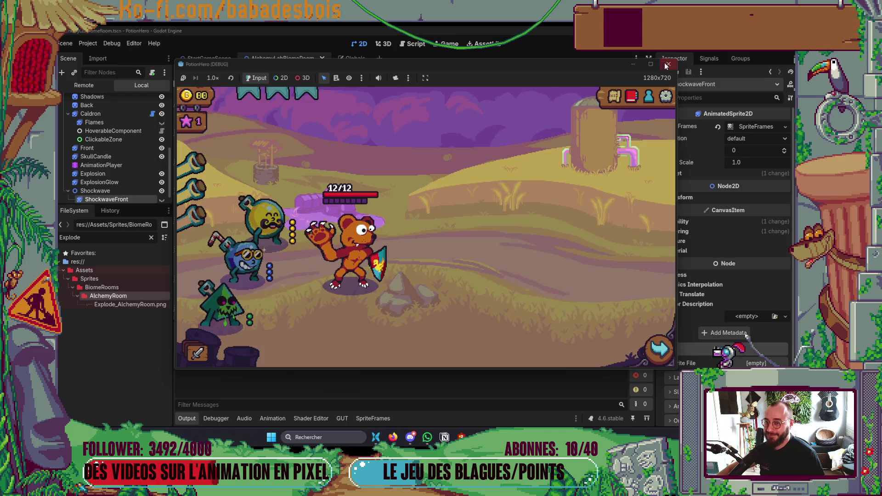
key(F8)
Check the Explosion node's modulate colour without changing it, then save again.
click(99, 169)
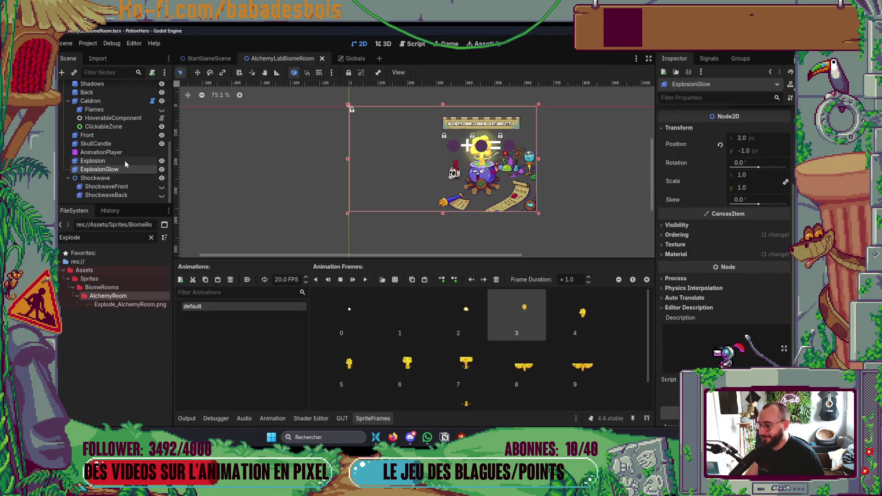
shift+click(125, 160)
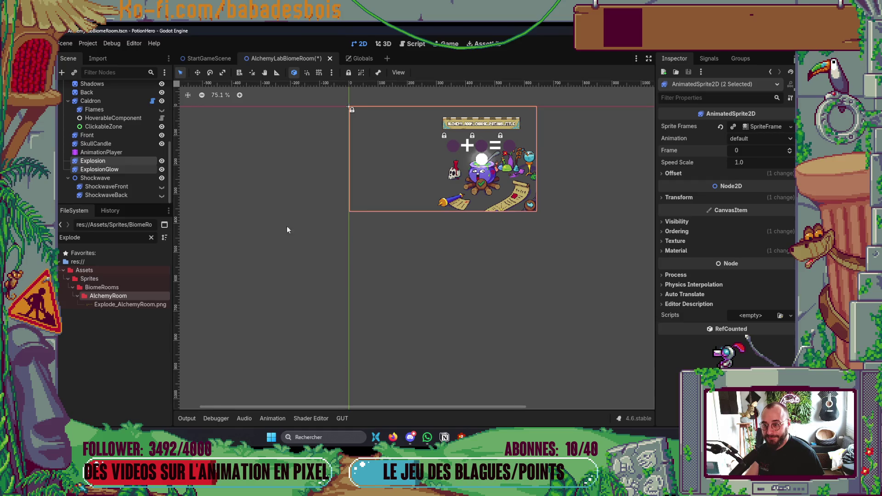
click(133, 159)
click(750, 247)
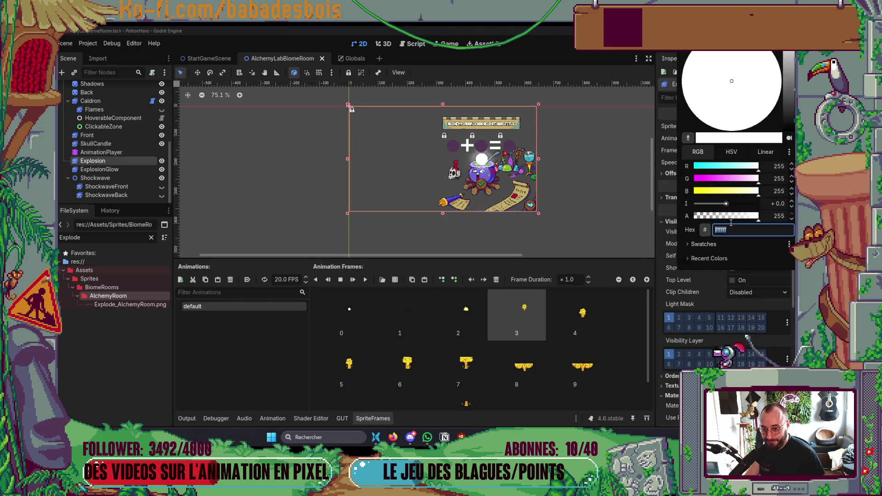
click(308, 227)
key(ctrl+s)
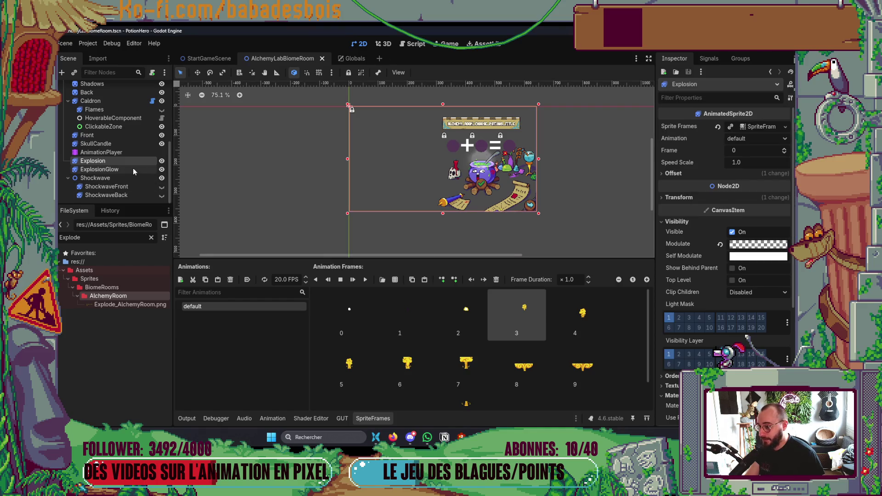
Expand ExplosionGlow's material and open its Glow shader and parameters.
click(134, 169)
click(712, 252)
click(696, 255)
click(697, 255)
click(762, 264)
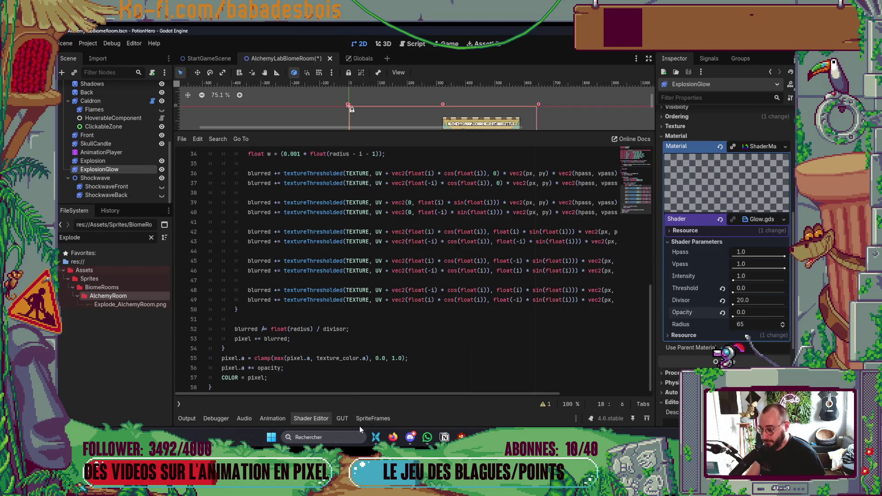
Test-run a mix of yellow and blue lichettes, then select Explosion to show its frames.
click(323, 416)
key(F5)
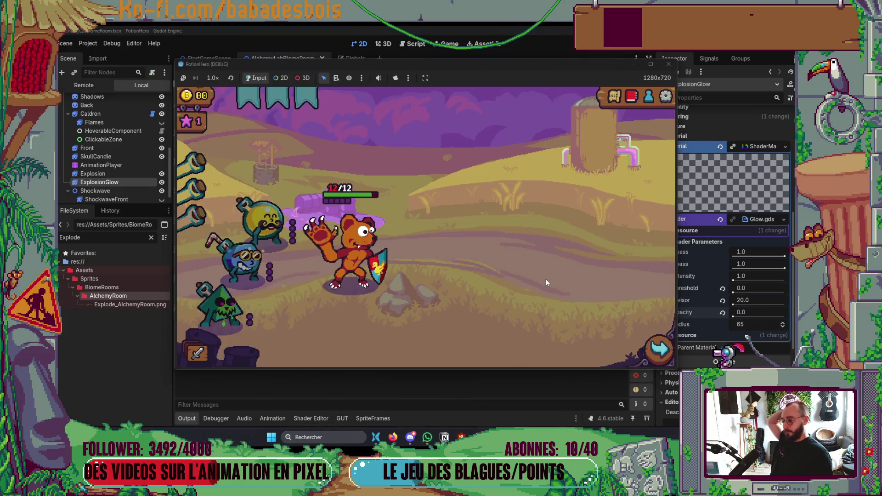
click(660, 352)
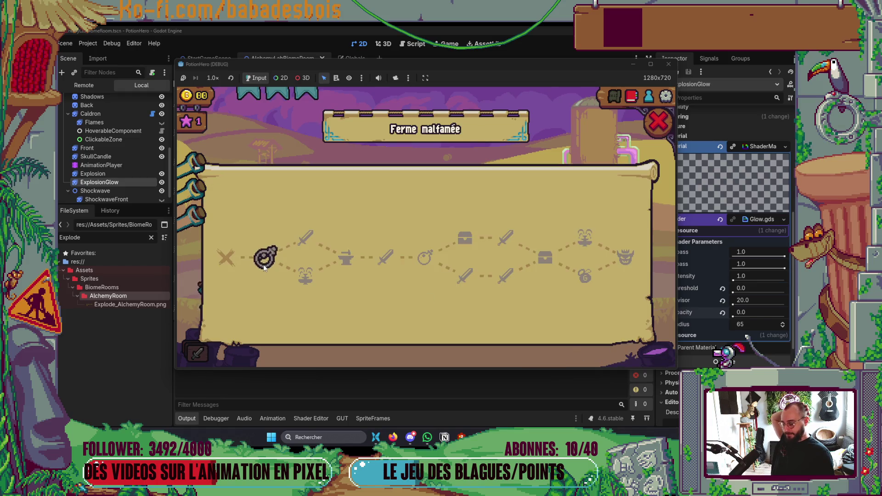
click(265, 267)
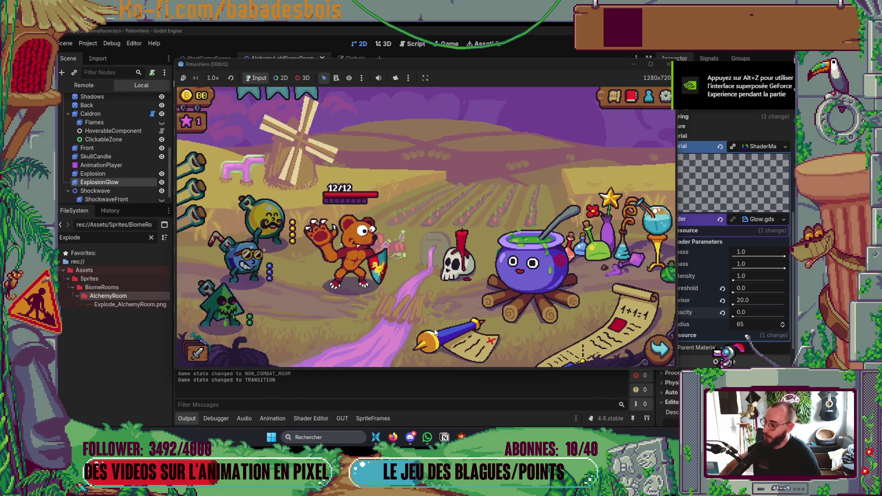
click(276, 224)
click(245, 258)
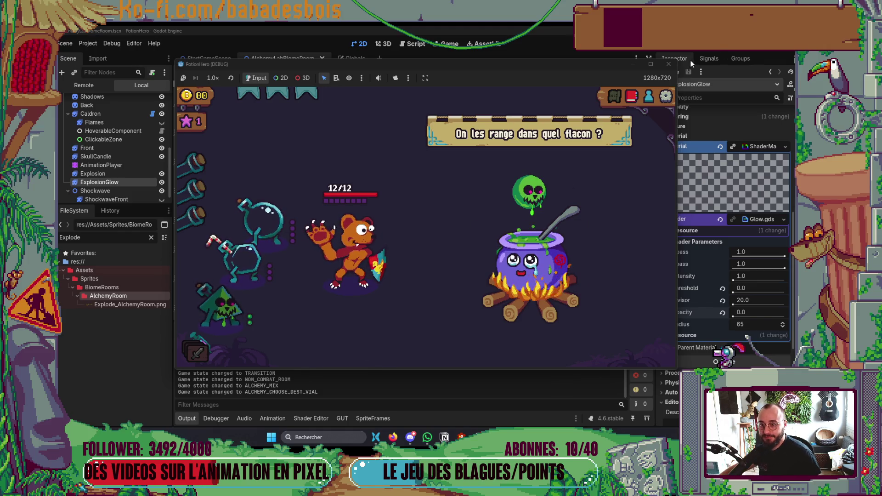
click(668, 64)
click(92, 161)
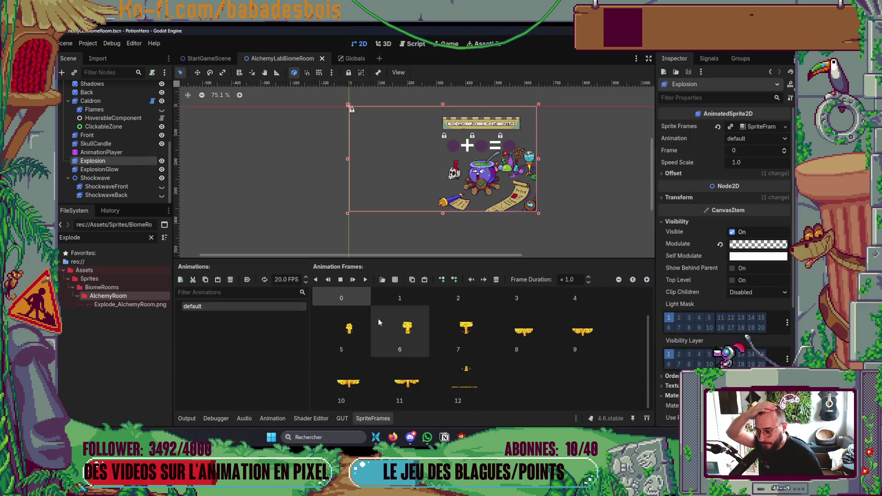
Delete the Explosion animation's extra frames, keeping only frames 0–3.
scroll(415, 315, down, 1)
click(478, 346)
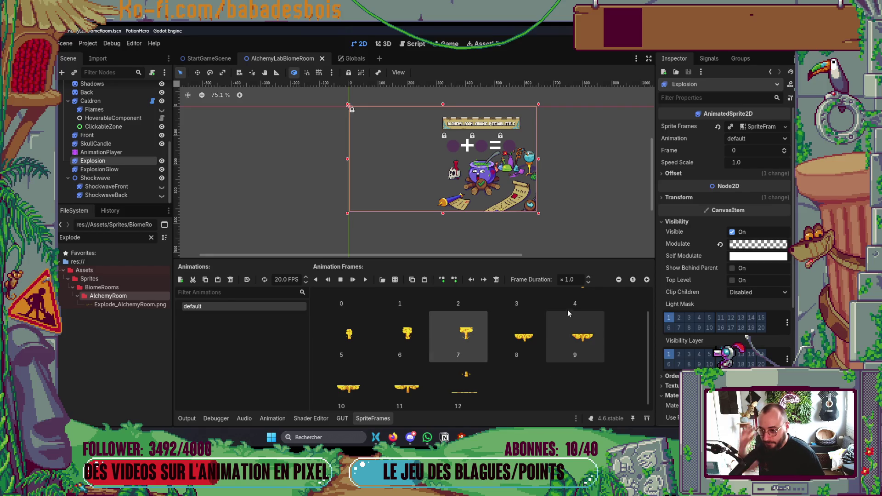
click(500, 280)
click(500, 279)
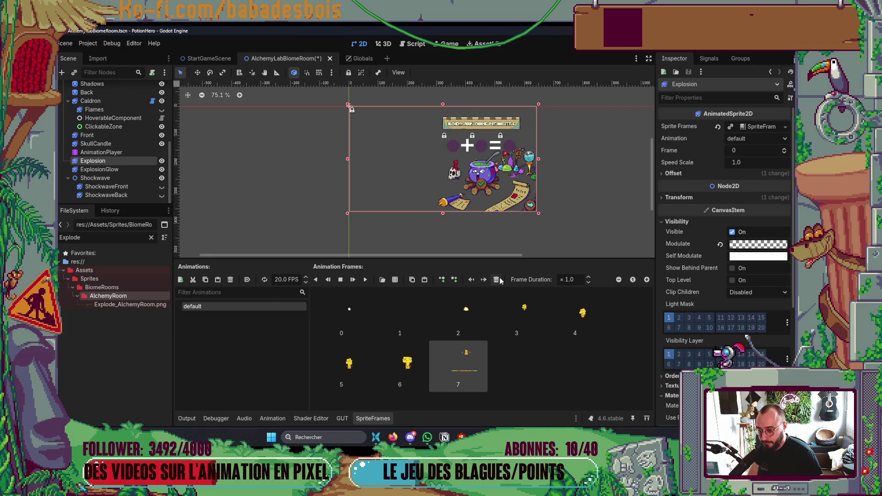
click(500, 280)
click(395, 279)
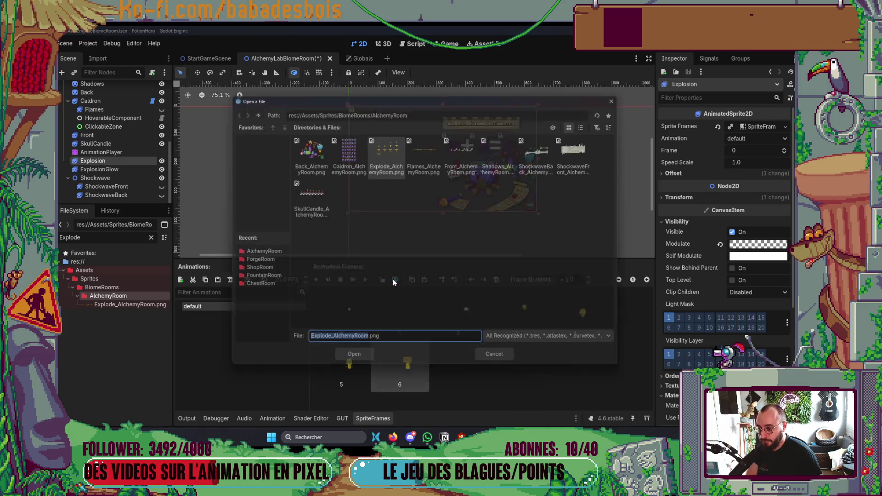
double_click(397, 147)
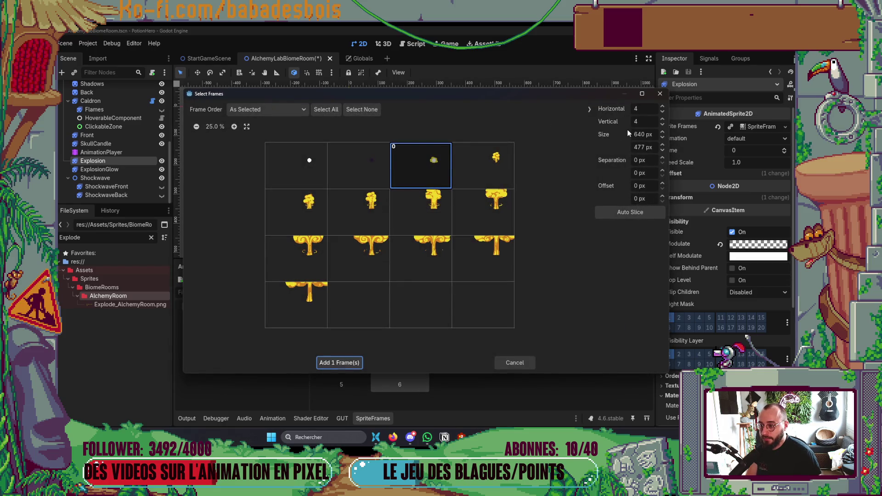
click(660, 94)
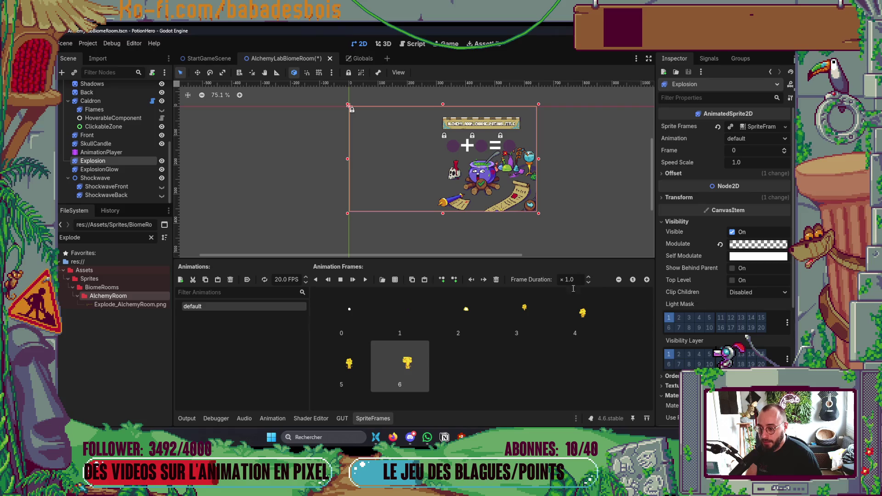
click(536, 311)
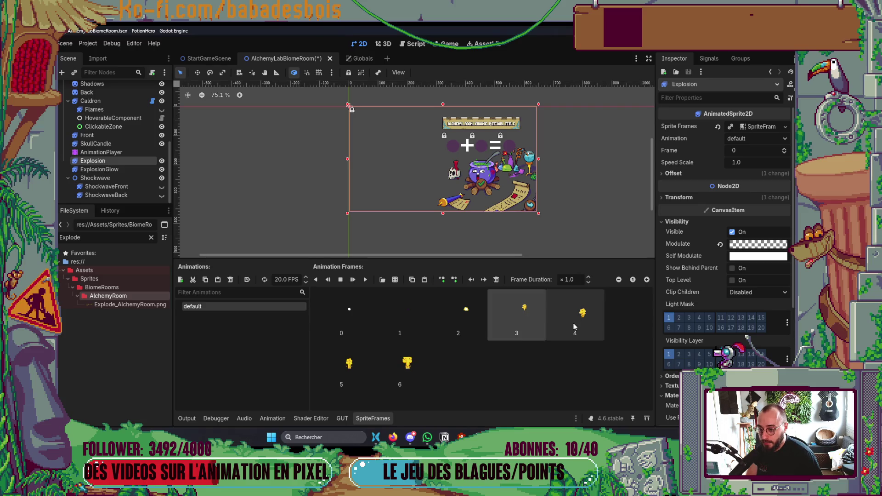
click(500, 280)
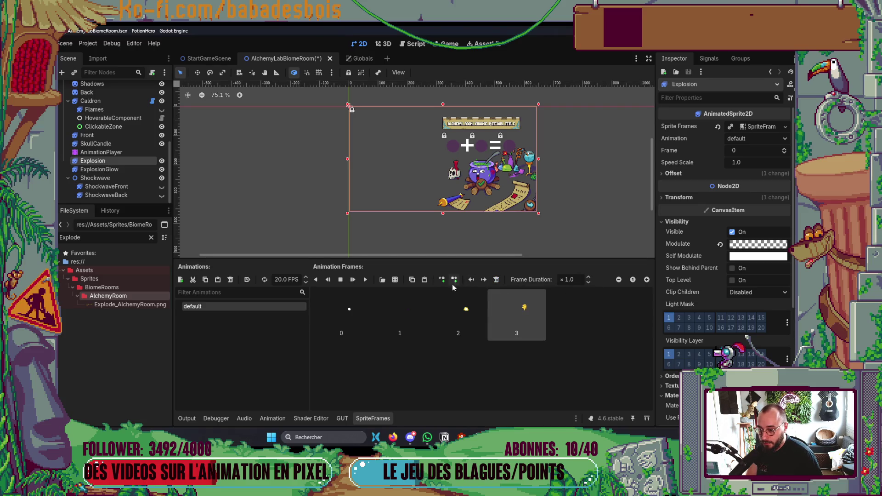
Add the second and third rows of Explode_AlchemyRoom.png as frames and save the scene.
click(395, 279)
double_click(385, 158)
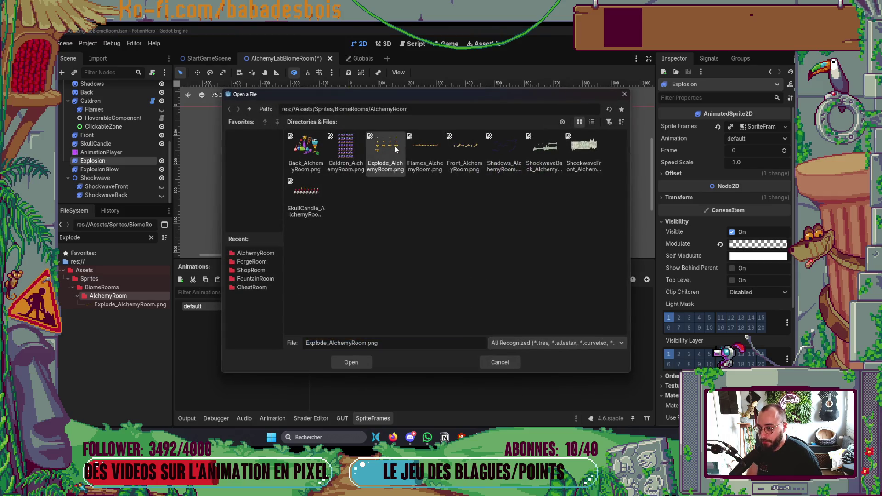
drag(313, 219, 504, 210)
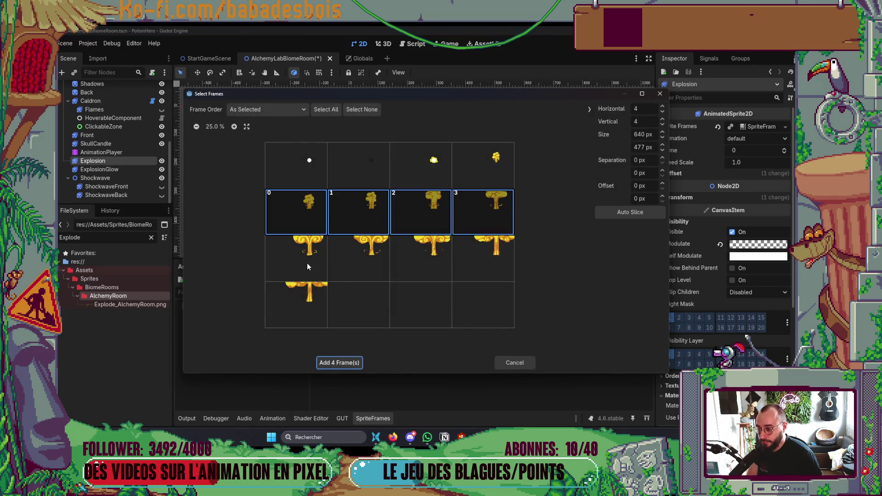
drag(308, 267, 500, 259)
click(352, 363)
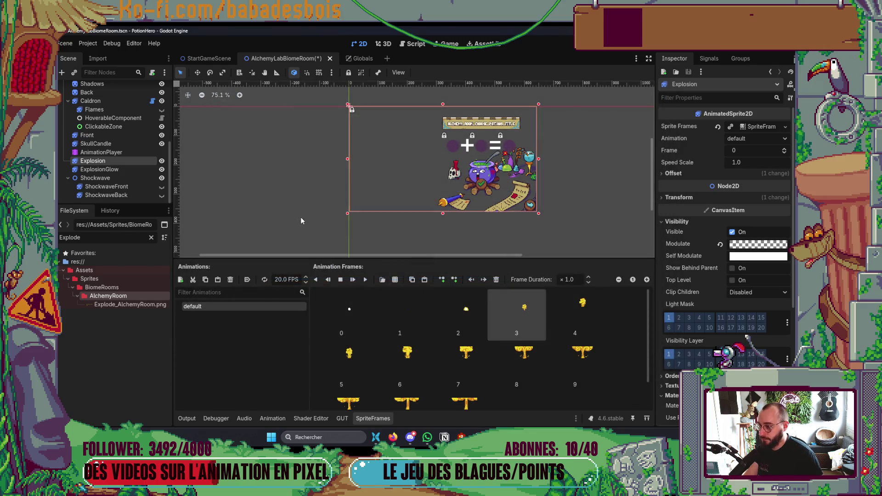
key(ctrl+s)
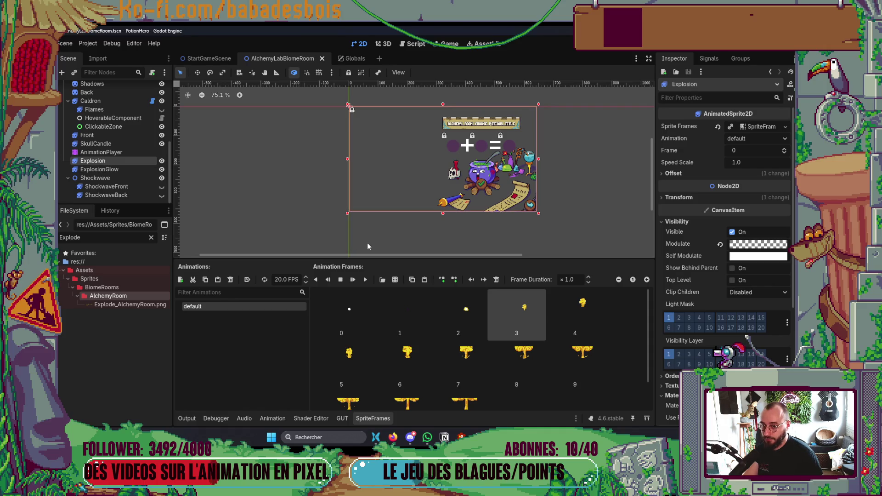
key(F5)
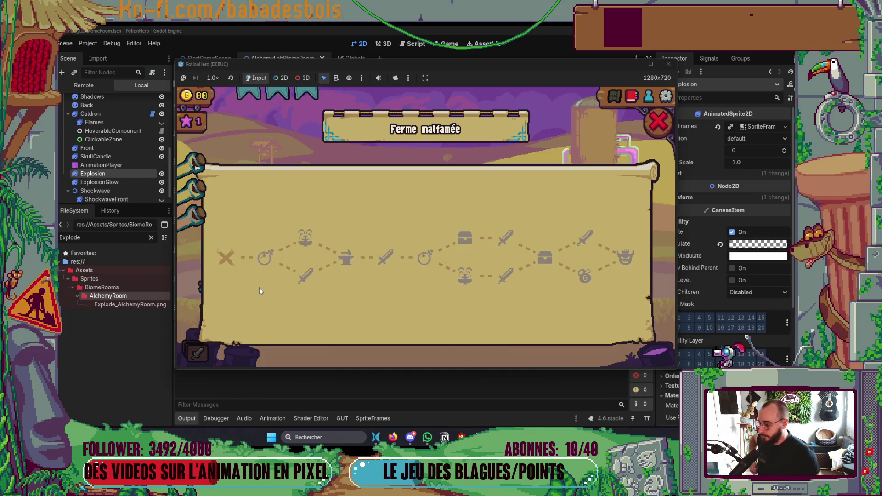
Travel to the next room, mix the blue creature at the cauldron, then close the game.
click(266, 260)
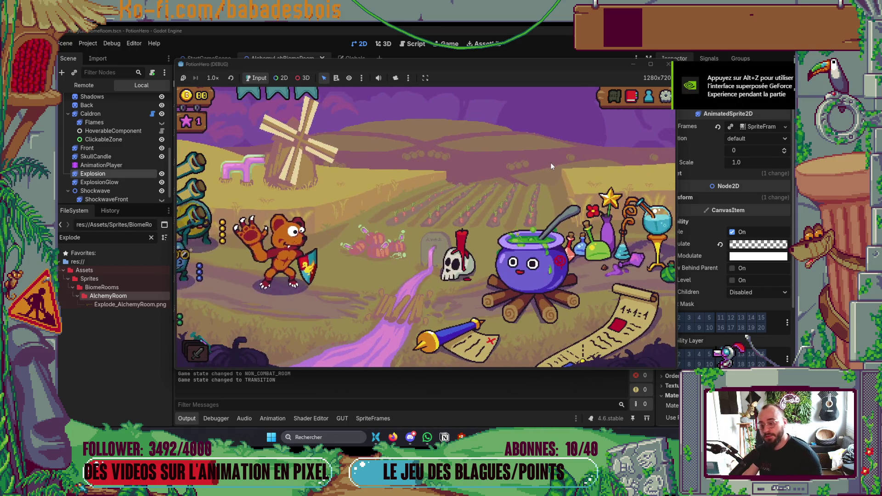
click(611, 278)
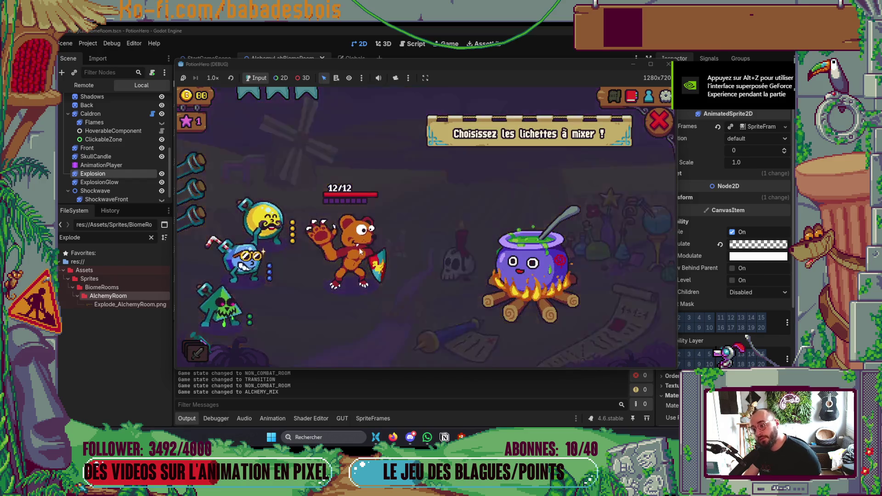
click(237, 272)
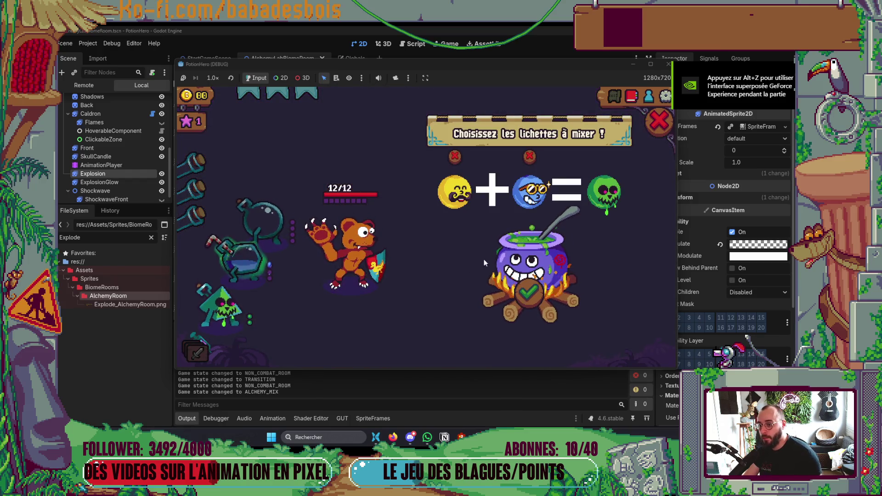
click(528, 299)
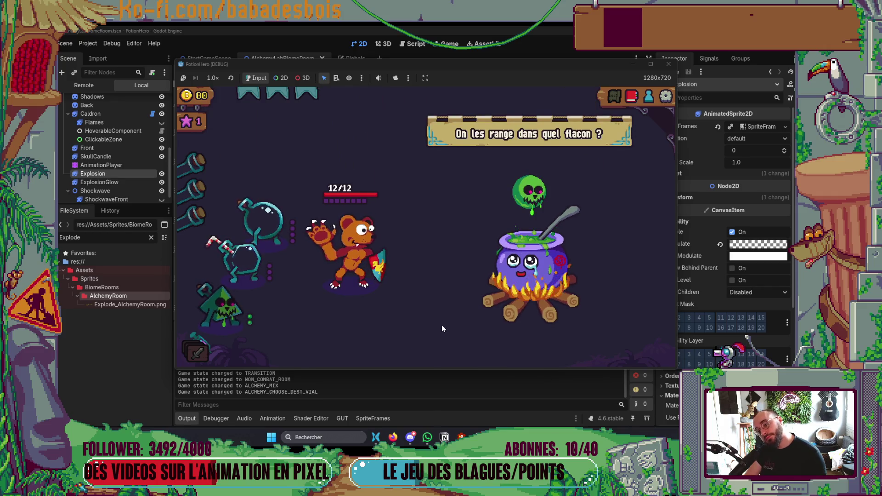
click(669, 65)
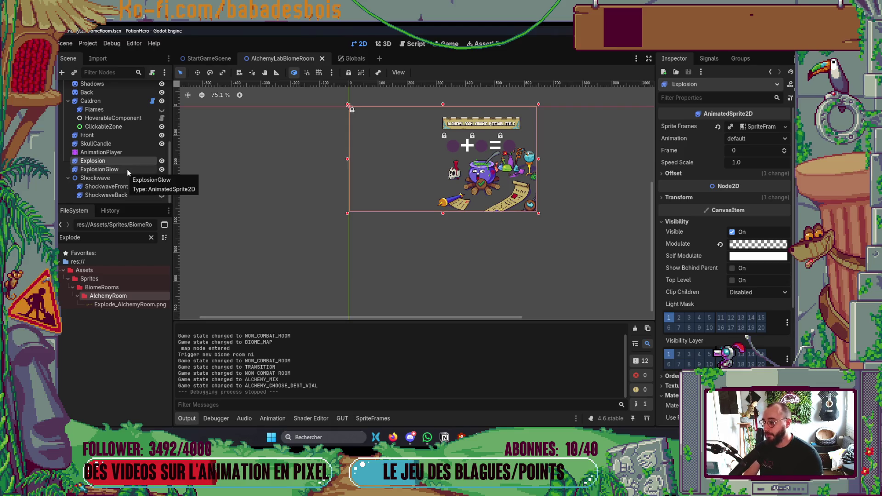
Select the ExplosionGlow and Explosion visibility keys in the Mix animation.
click(122, 152)
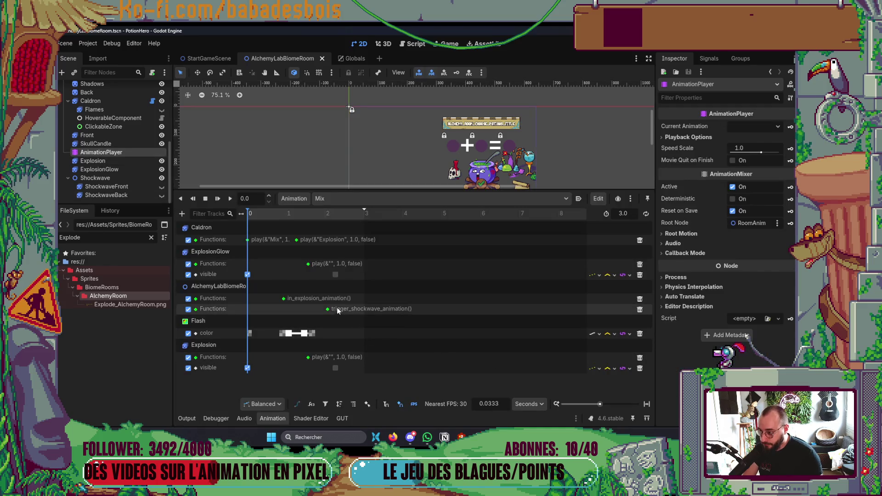
click(334, 275)
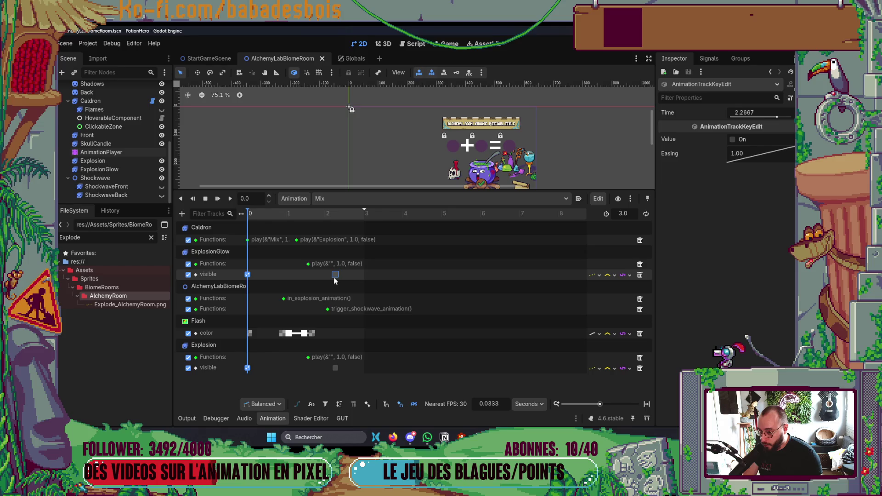
click(335, 368)
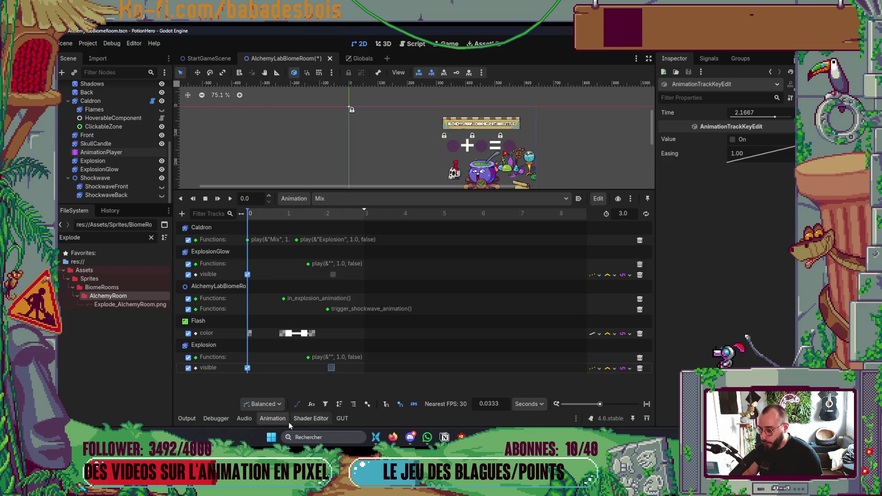
click(275, 419)
Test-run a mix of the yellow and blue companions in the alchemy room.
key(F5)
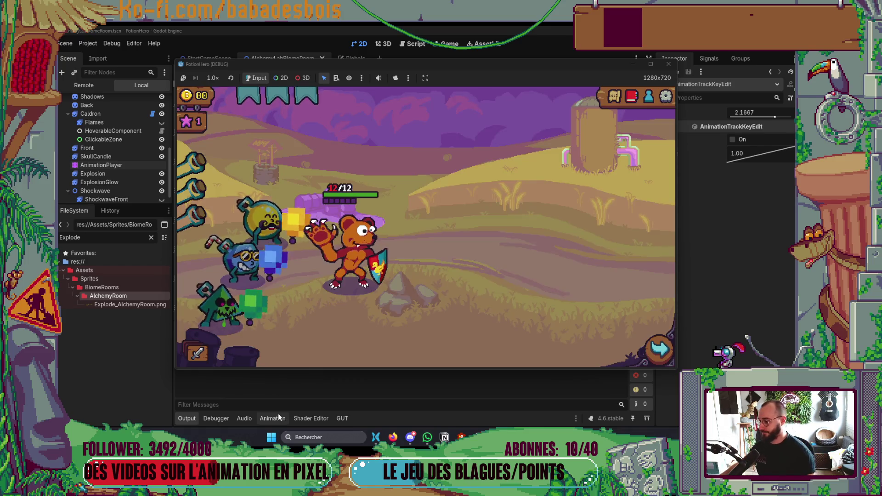
click(659, 349)
click(267, 259)
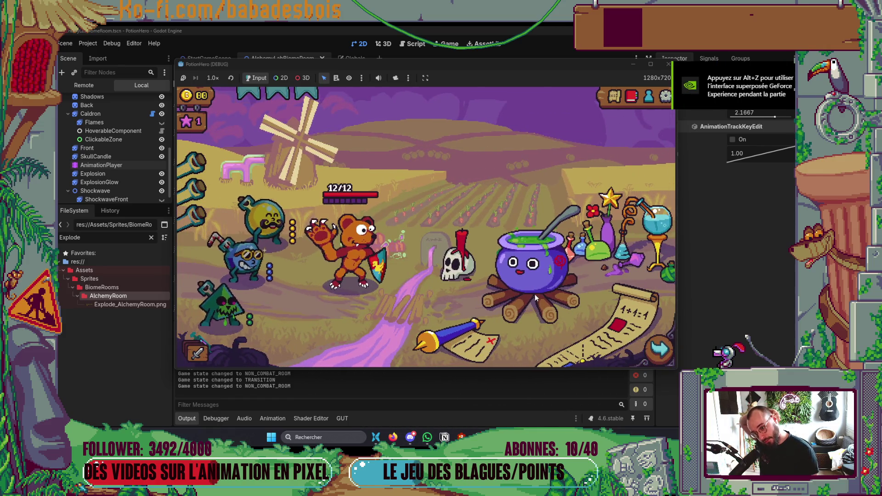
click(289, 223)
click(246, 257)
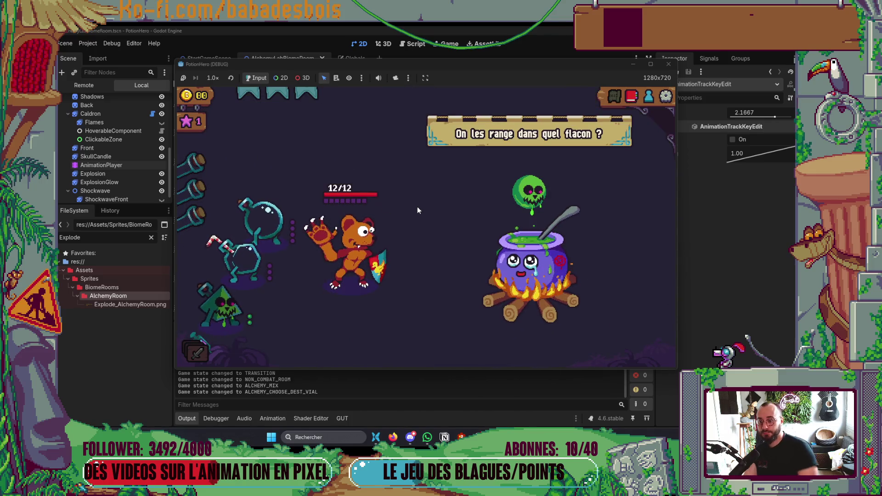
click(668, 64)
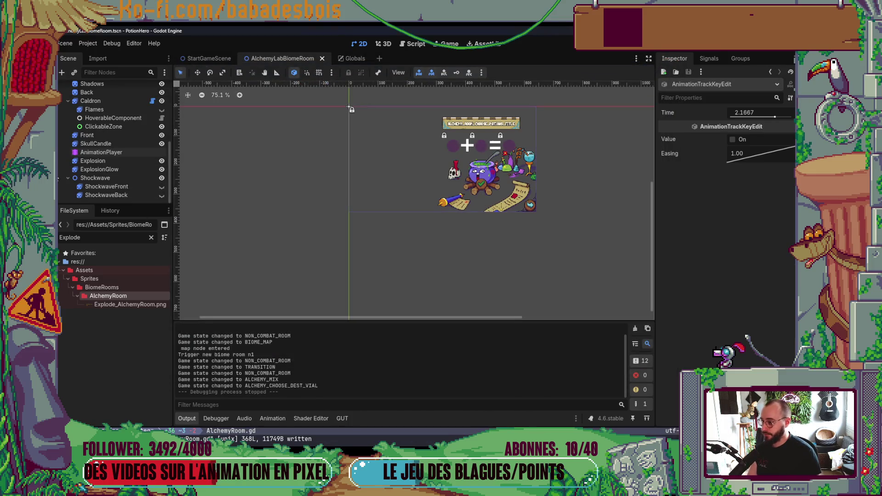
Move the ExplosionGlow visibility key to 2.2333 s, then save and run again.
click(100, 152)
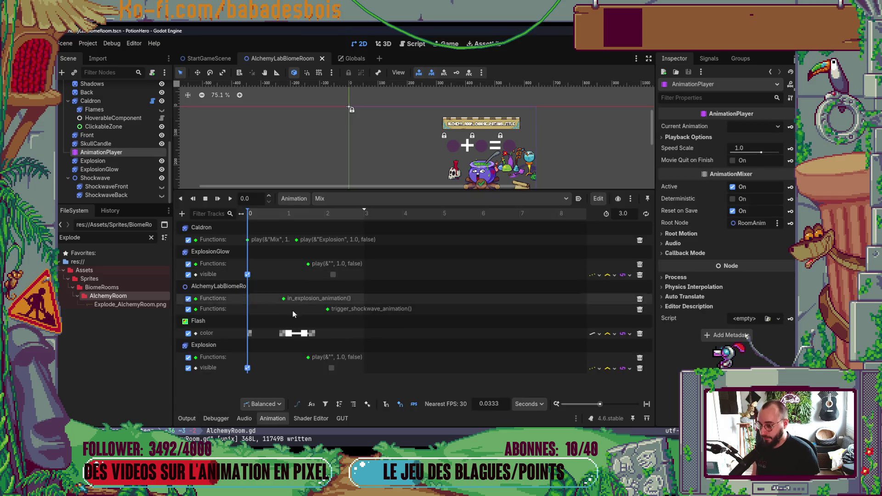
click(333, 275)
drag(333, 276, 336, 372)
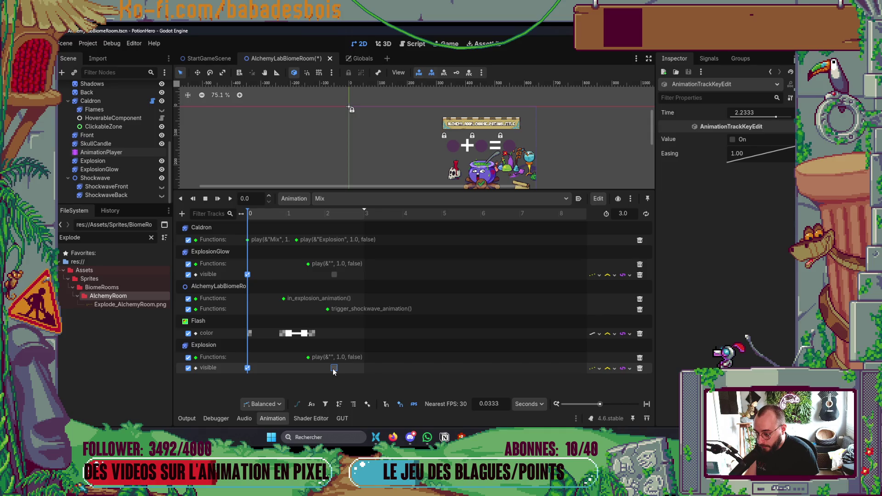
scroll(385, 379, up, 3)
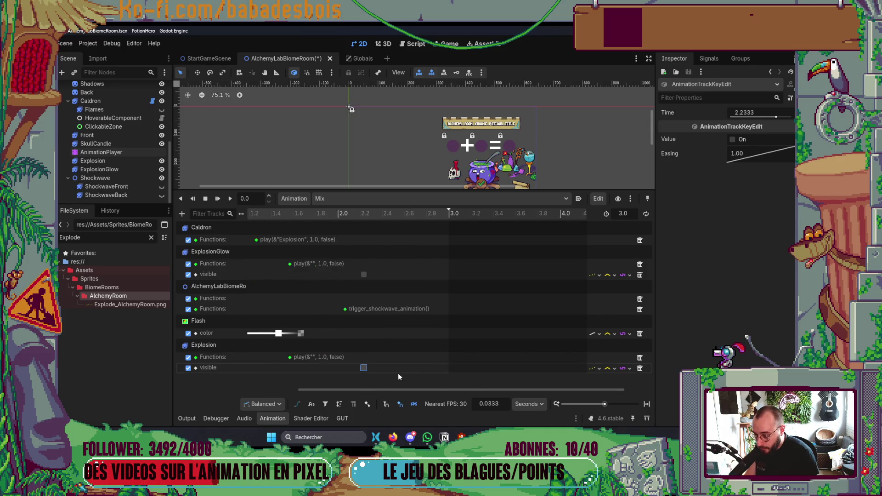
scroll(386, 372, up, 2)
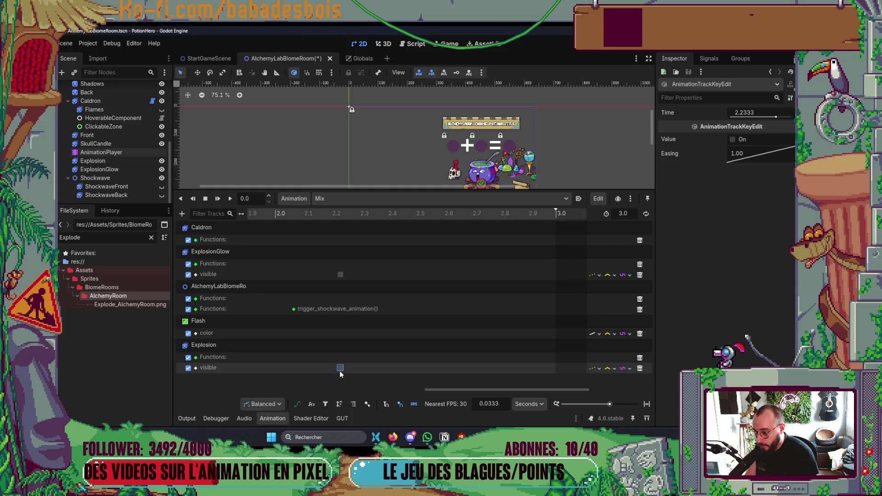
key(F5)
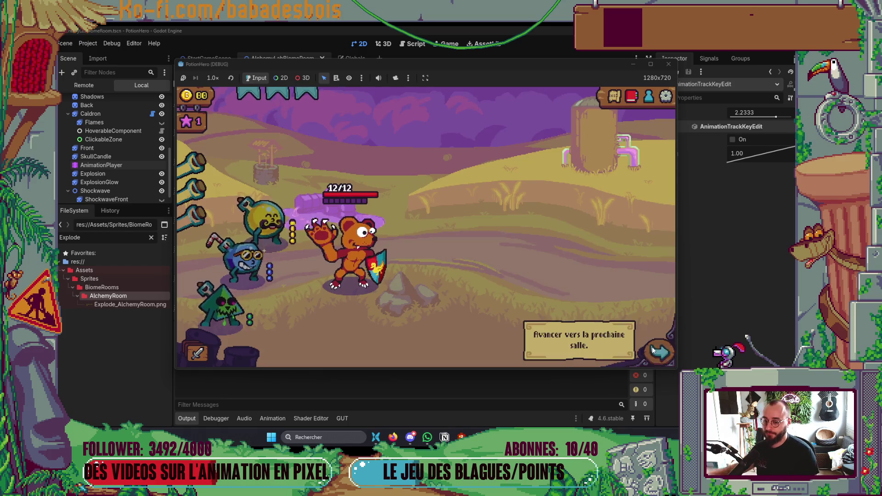
Playtest the alchemy room: mix a potion, see the retimed explosion, pour into the left vial, then stop.
click(588, 343)
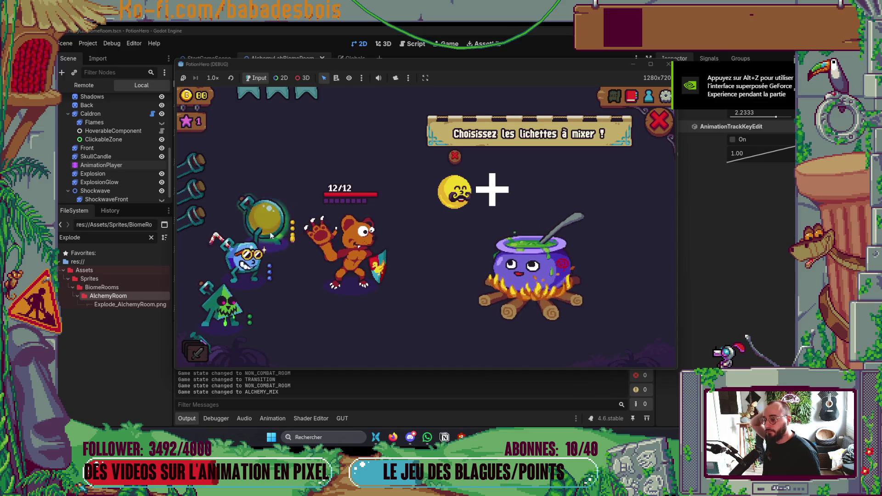
click(521, 292)
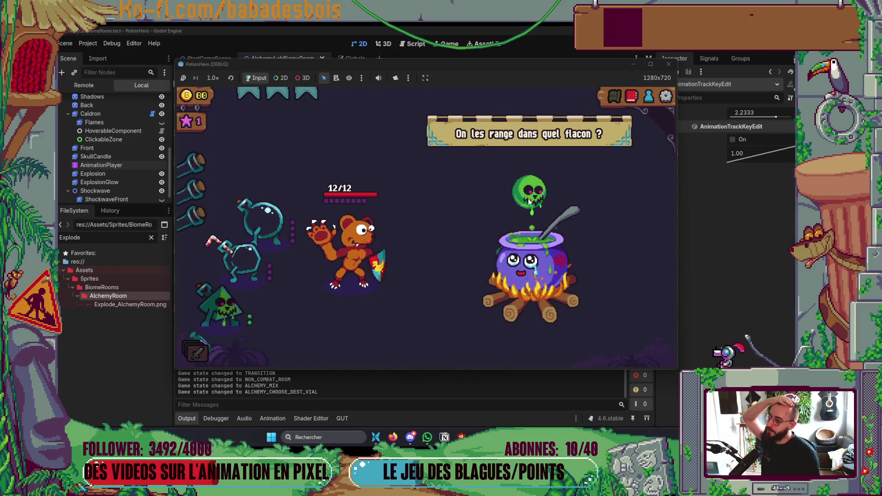
click(248, 225)
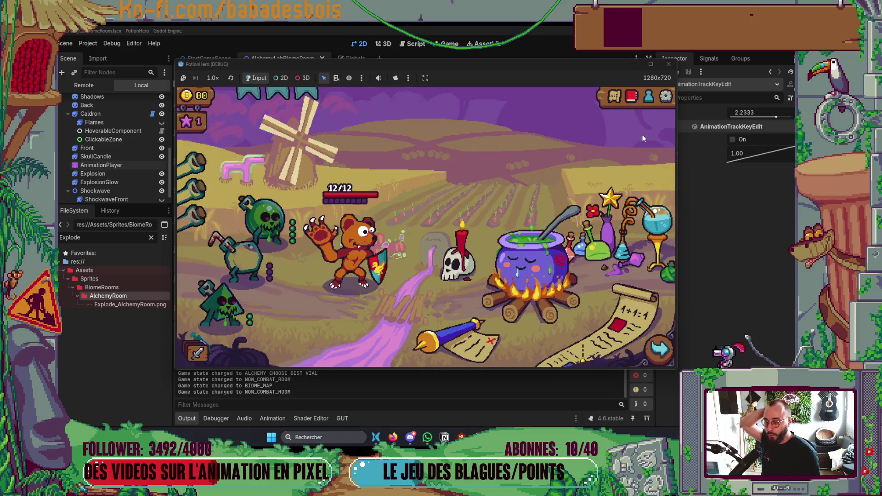
click(561, 261)
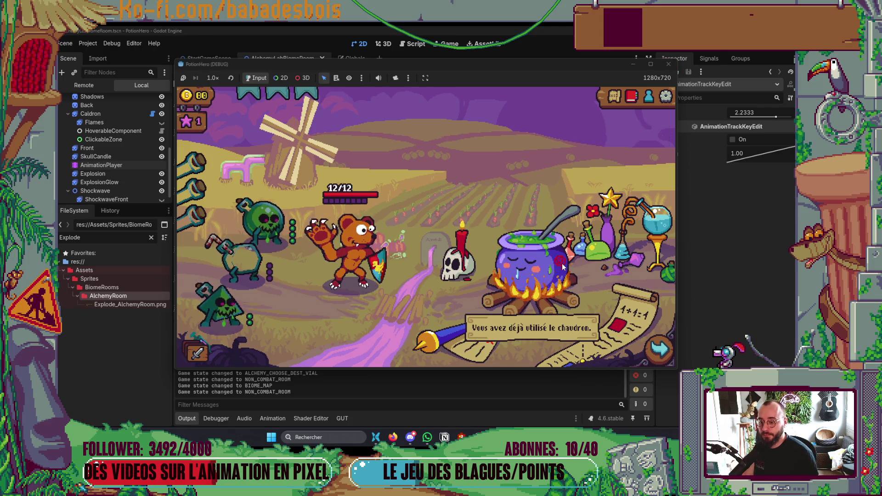
click(672, 67)
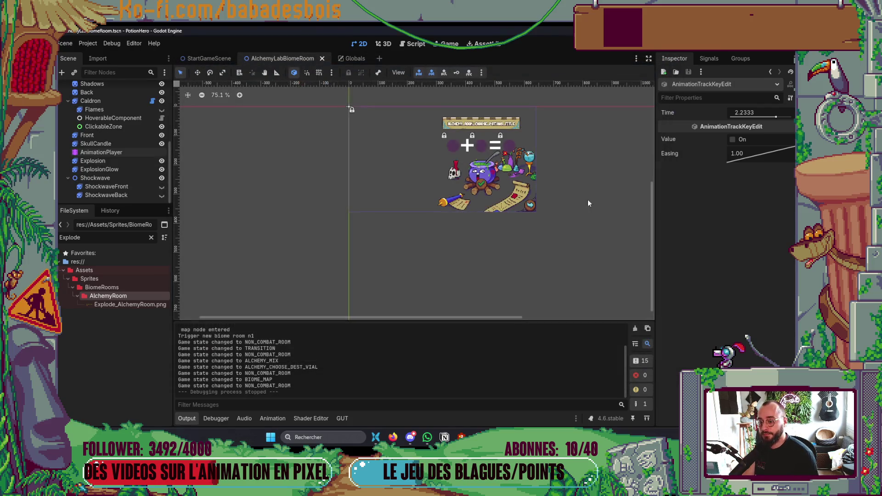
Run the game again, add the blue companion to the mix, stop, and show the Mix animation tracks.
key(F5)
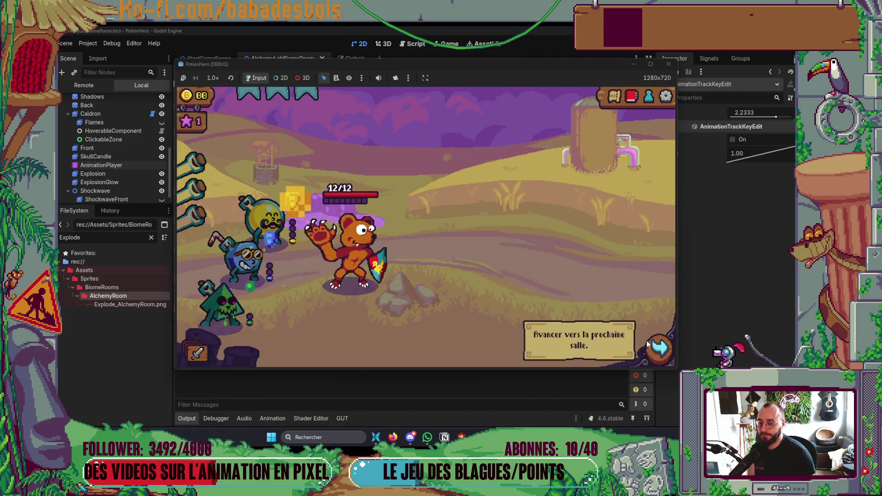
click(267, 259)
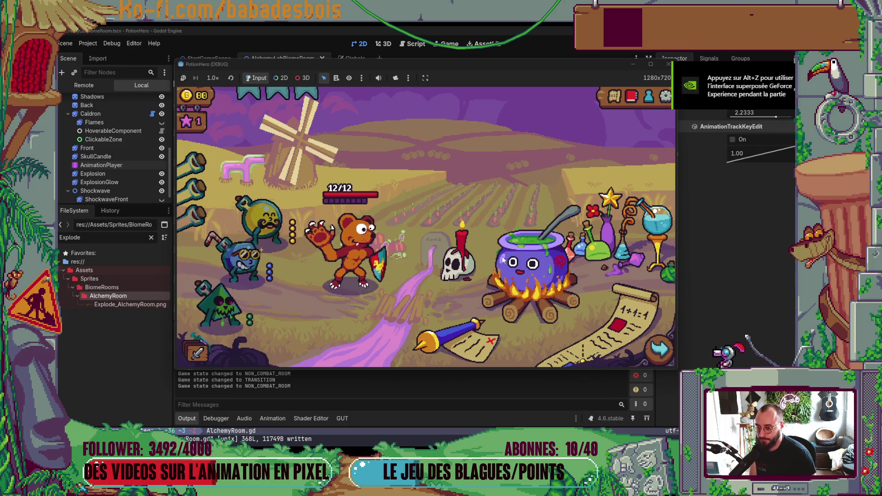
click(259, 263)
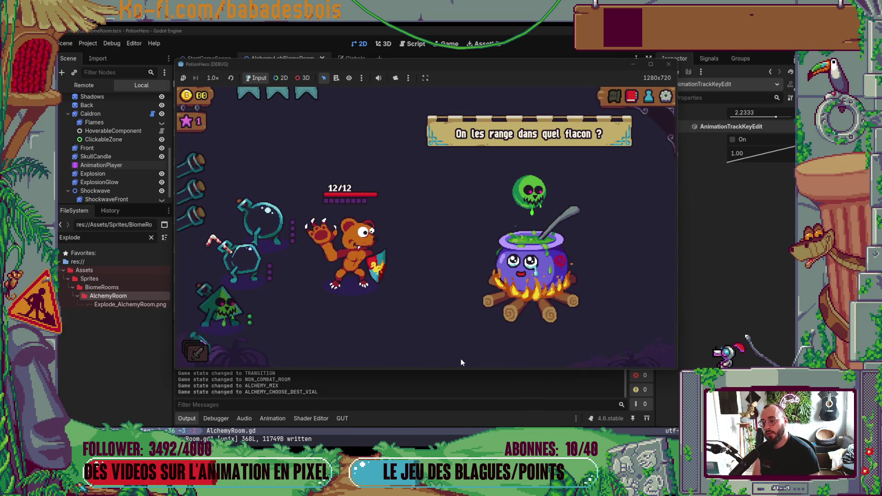
click(667, 65)
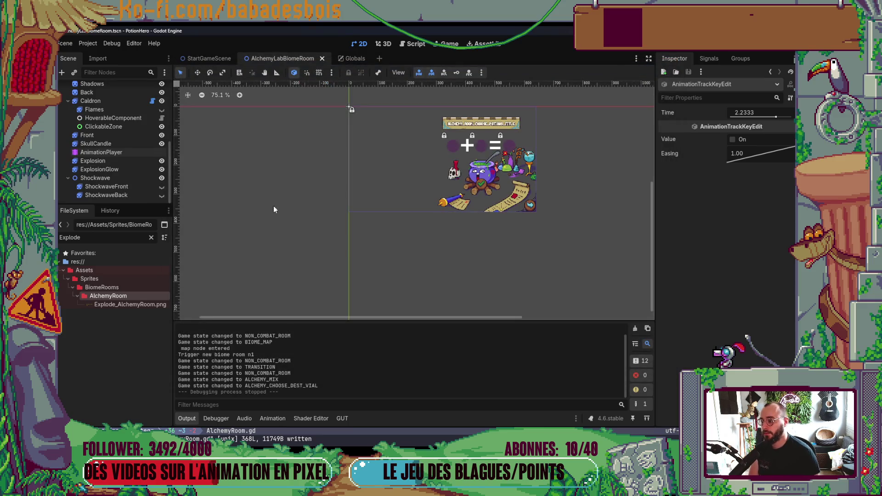
click(112, 153)
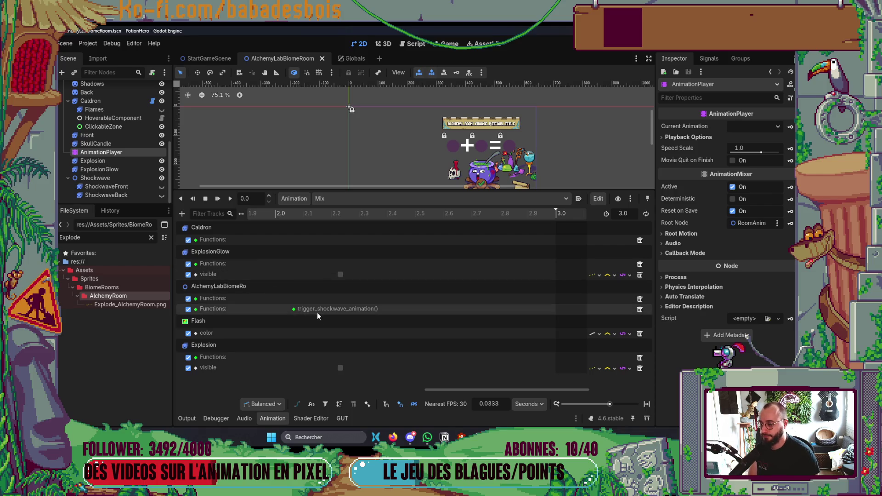
Key an out_explosion_animation() call at 1.4 s on the room's Functions track, then start a test run.
scroll(402, 353, down, 5)
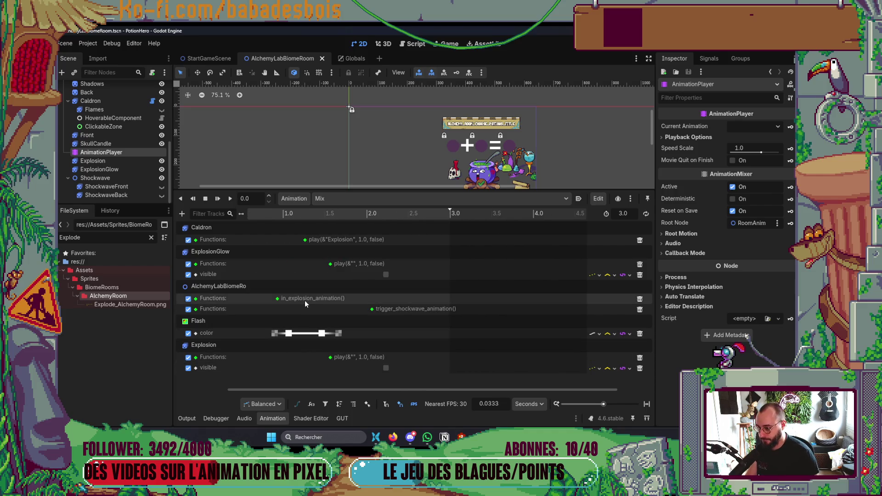
right_click(305, 302)
double_click(318, 309)
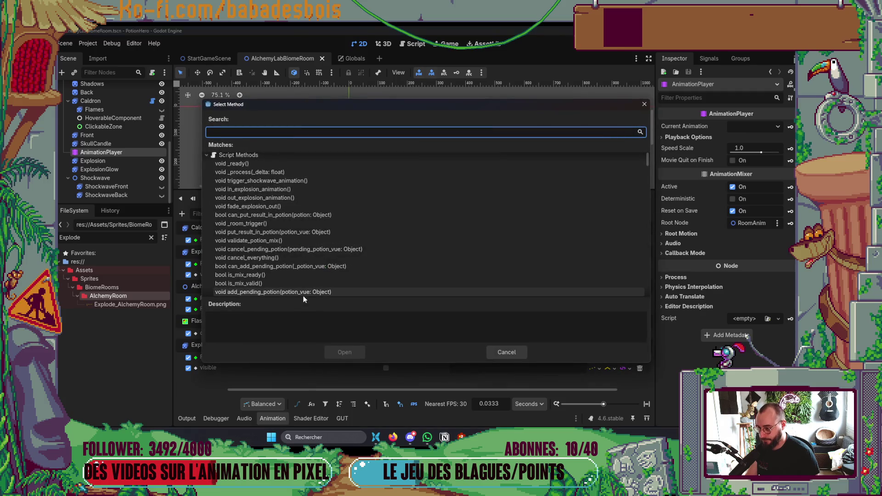
text(out)
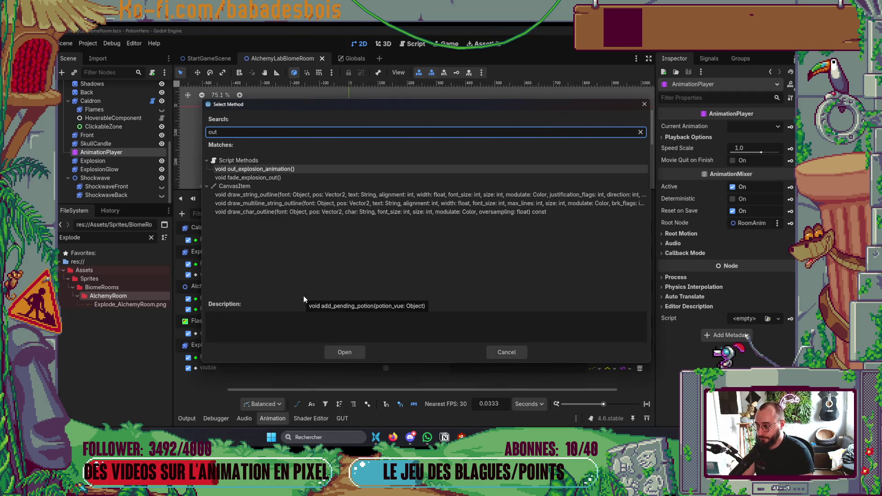
key(Return)
drag(306, 301, 317, 298)
click(277, 419)
key(F5)
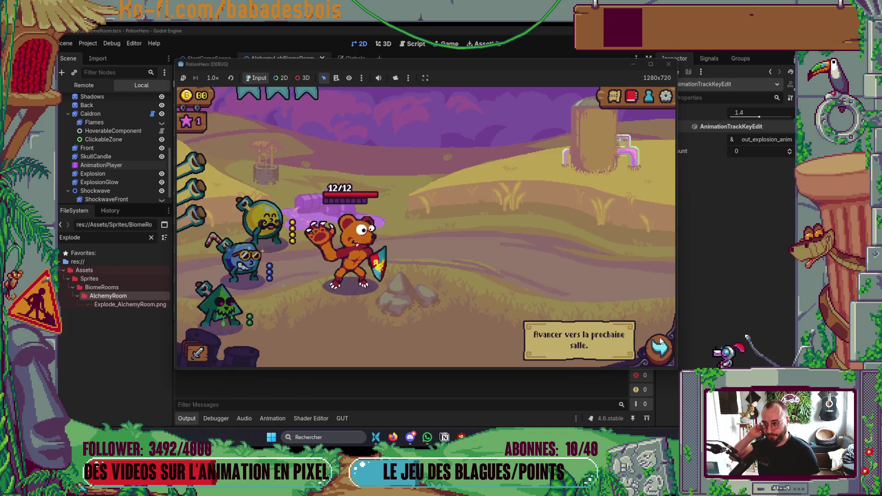
End the PotionHero test run and switch to Neovim editing AlchemyRoom.gd.
click(669, 65)
key(alt+Tab)
key(alt+Tab)
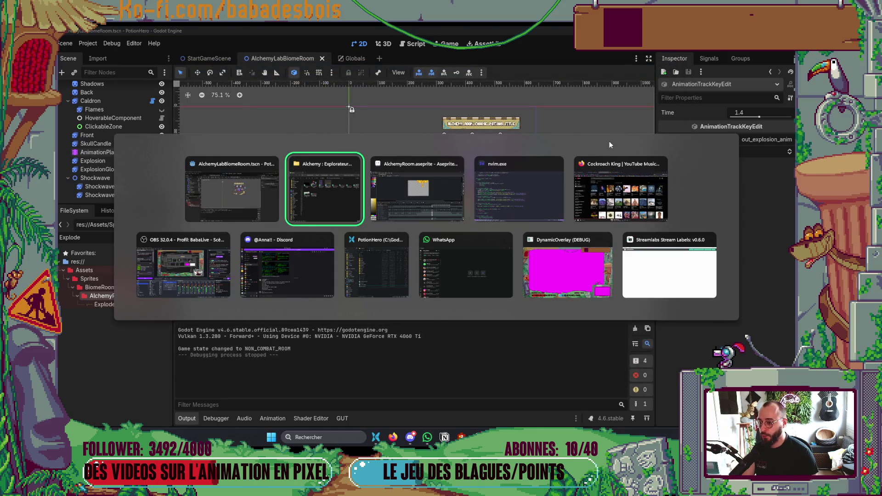
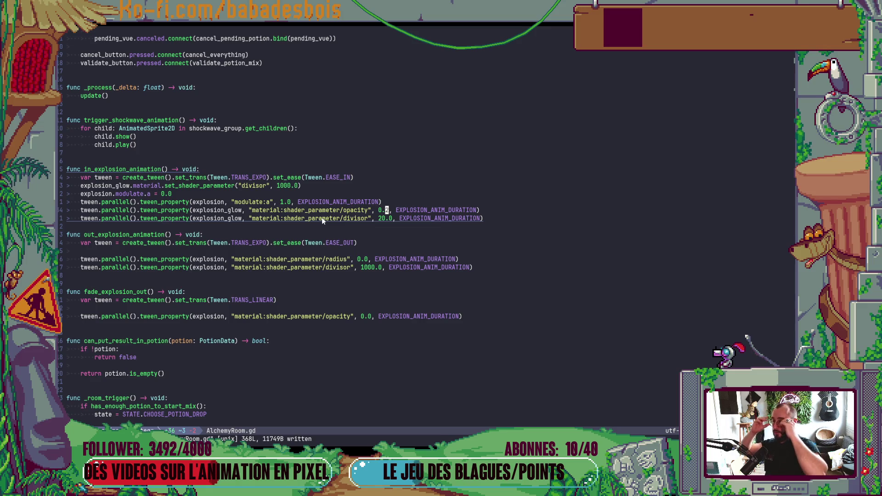
Append ' * 2' after EXPLOSION_ANIM_DURATION on the divisor tween line and save the script.
click(477, 218)
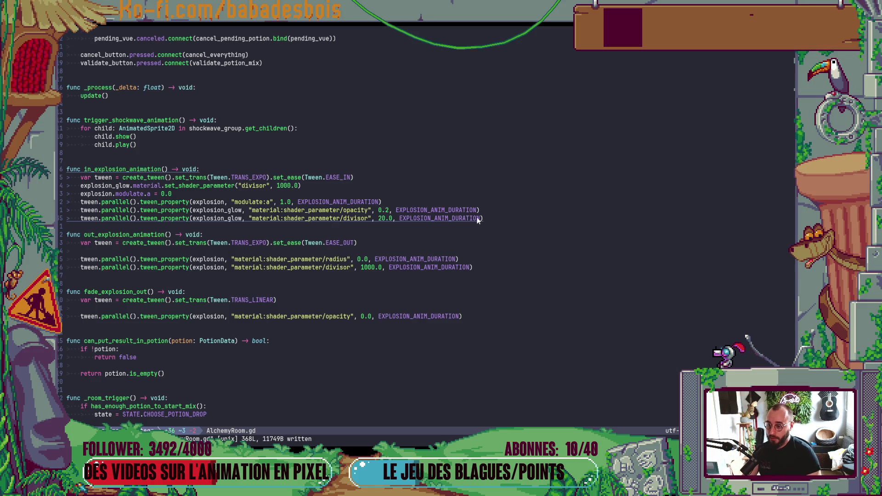
text(a * 2)
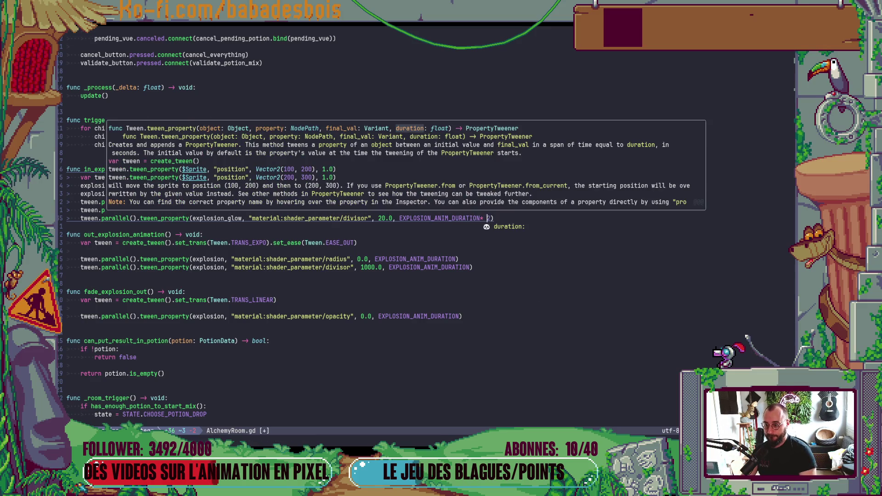
key(Escape)
key(ctrl+s)
key(alt+Tab)
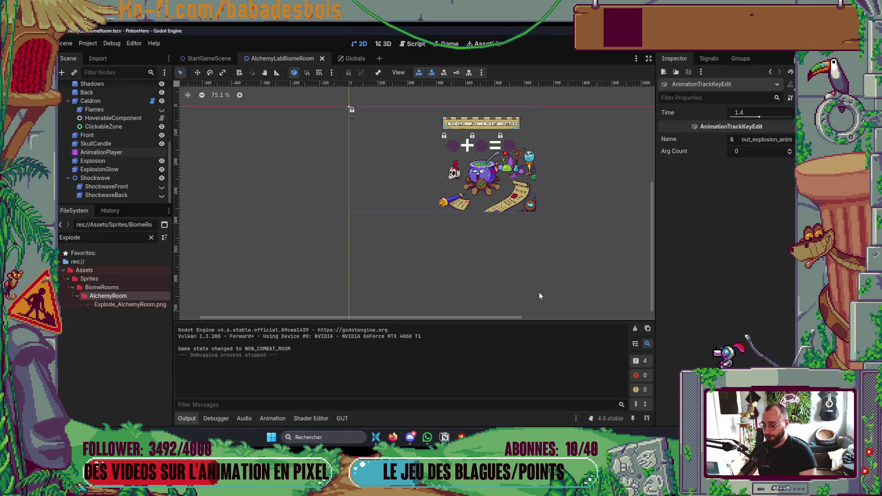
Run the game, enter the alchemy room, mix the yellow and blue creatures at the cauldron, then close it.
key(F5)
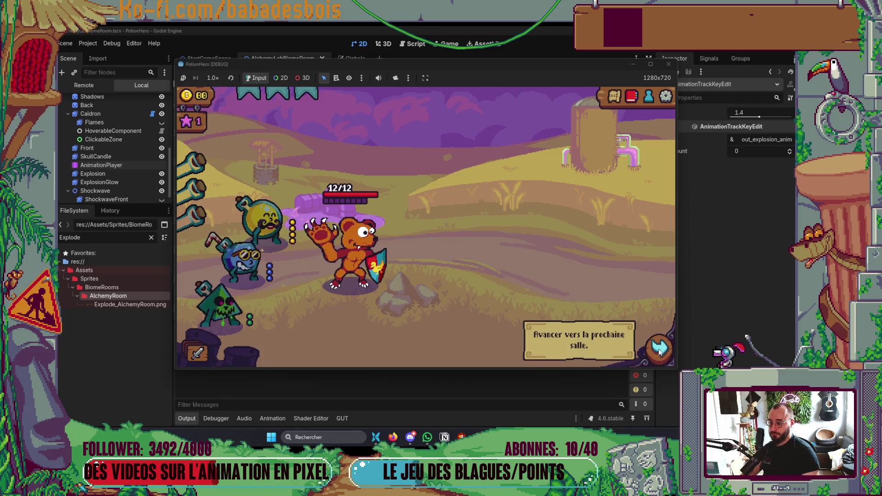
click(660, 348)
click(266, 256)
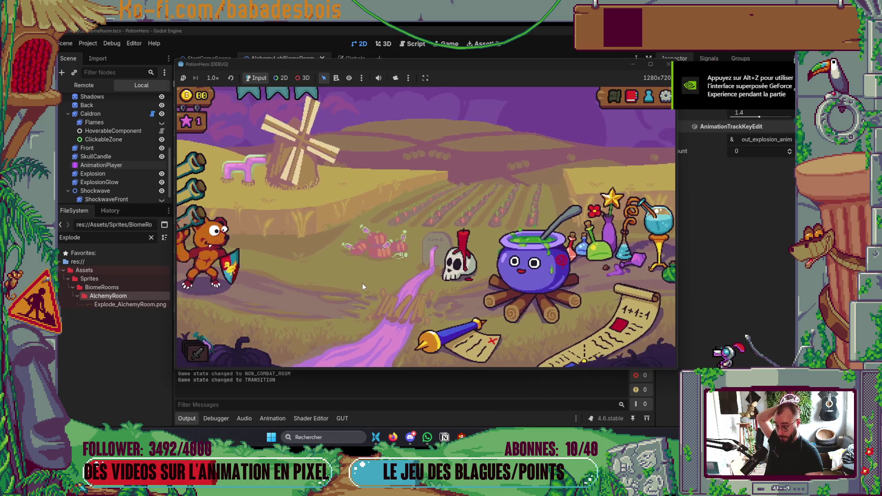
click(514, 288)
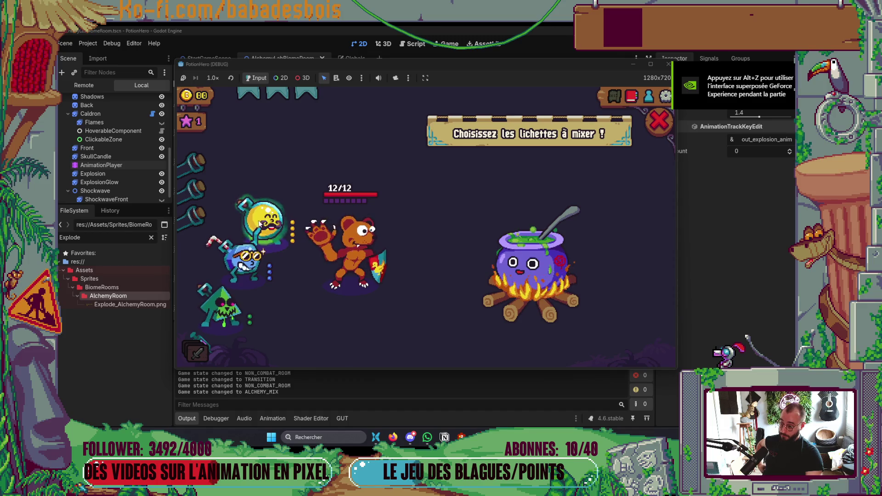
click(274, 223)
click(246, 257)
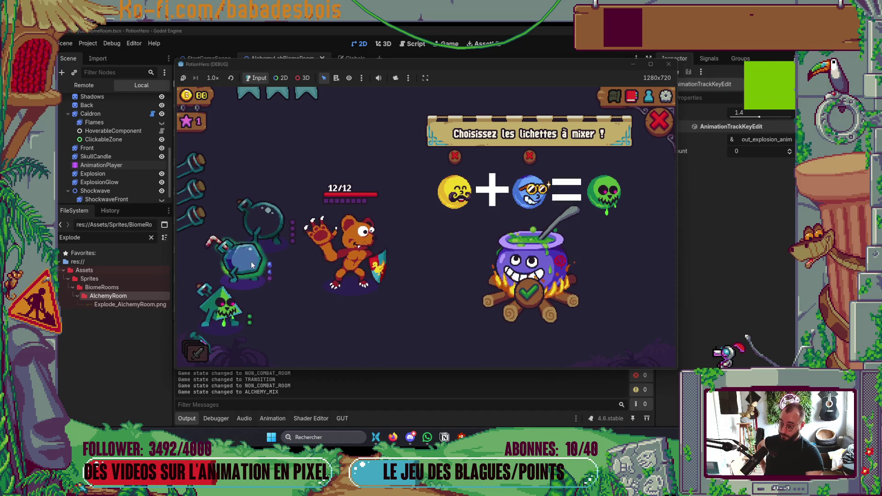
click(535, 292)
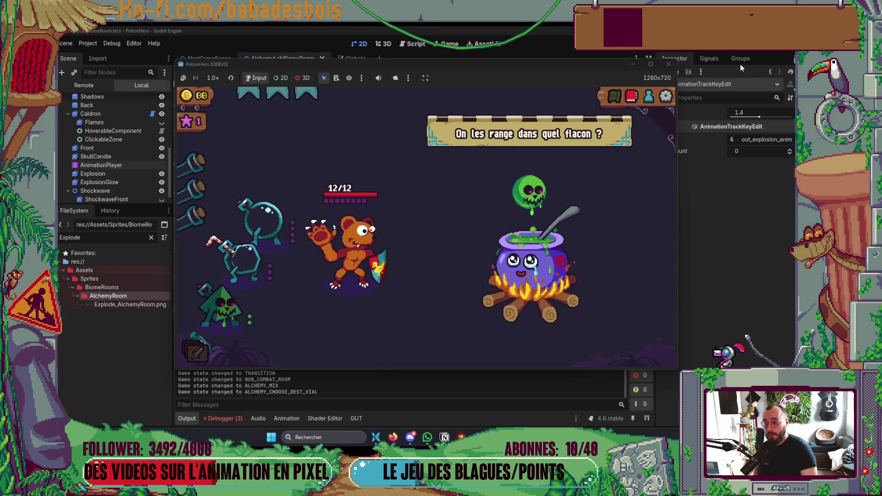
click(668, 64)
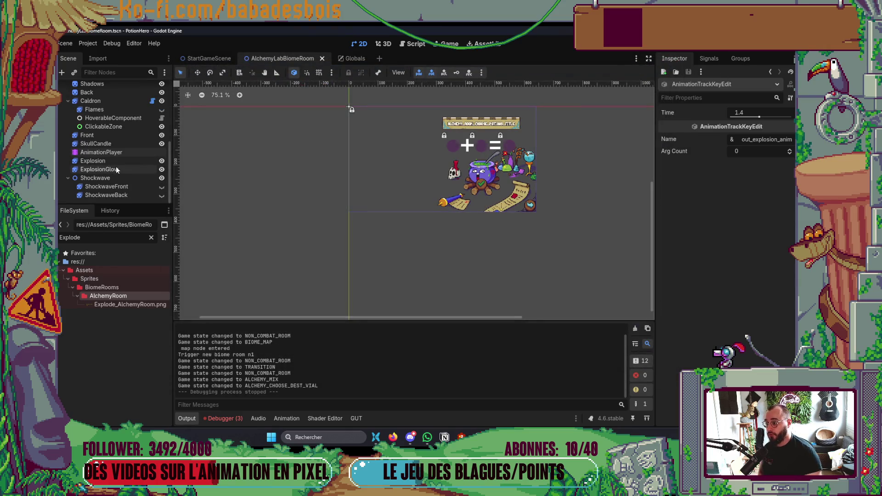
Add a CanvasLayer child node under the AlchemyLabBiomeRoom root.
scroll(116, 169, up, 2)
scroll(116, 170, up, 4)
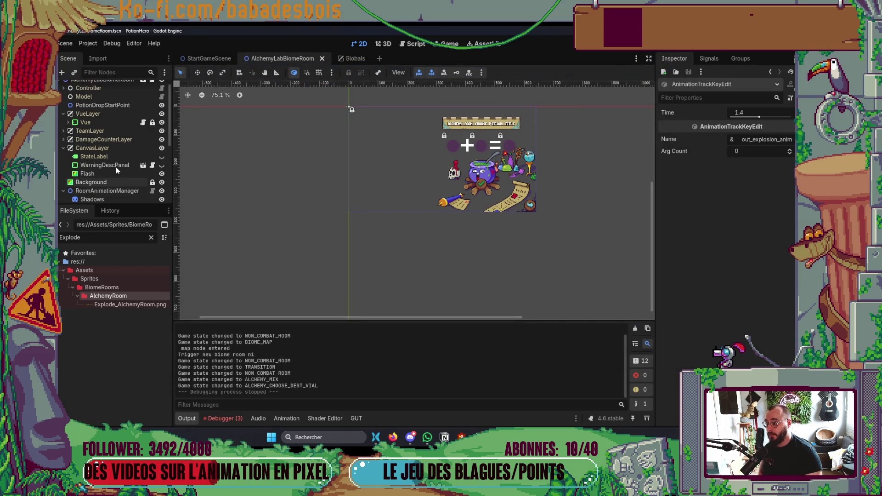
double_click(105, 139)
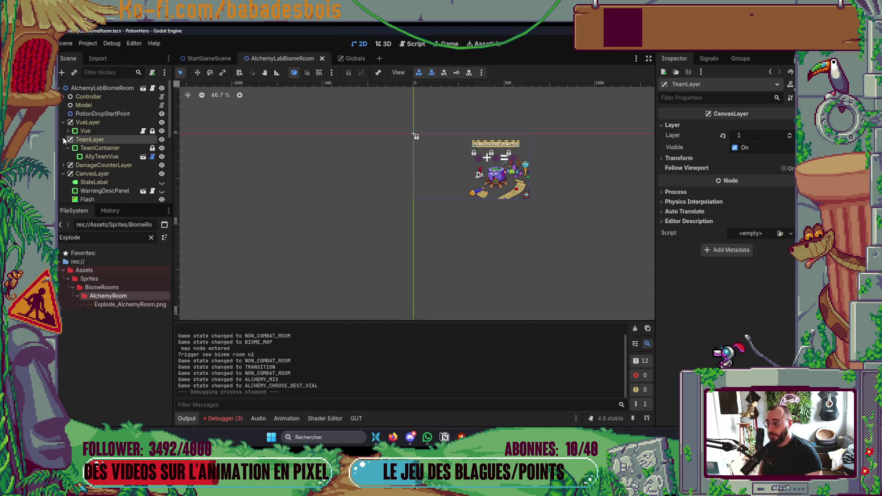
scroll(83, 161, down, 4)
scroll(92, 159, up, 2)
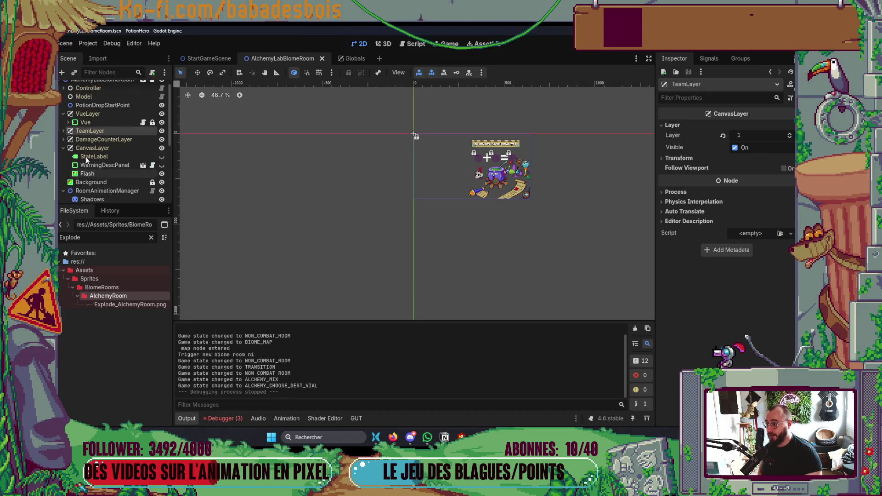
scroll(105, 158, down, 3)
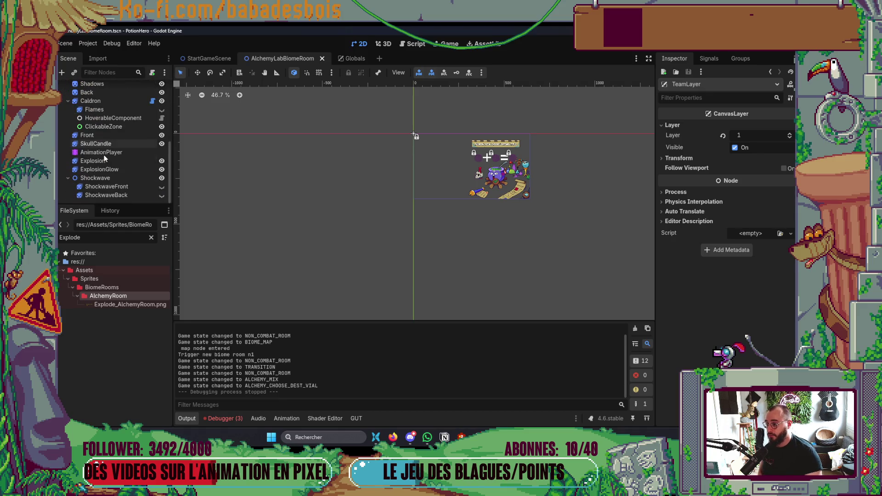
scroll(553, 175, up, 3)
scroll(496, 170, up, 3)
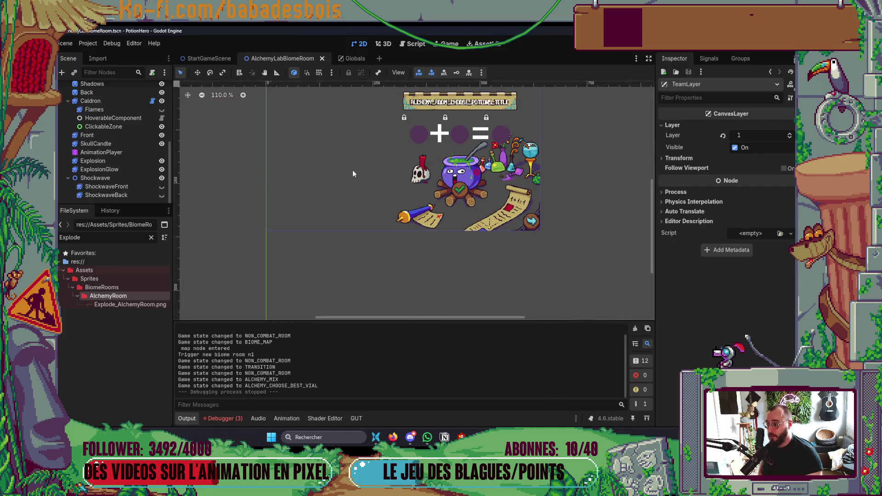
scroll(132, 175, up, 4)
scroll(132, 175, up, 1)
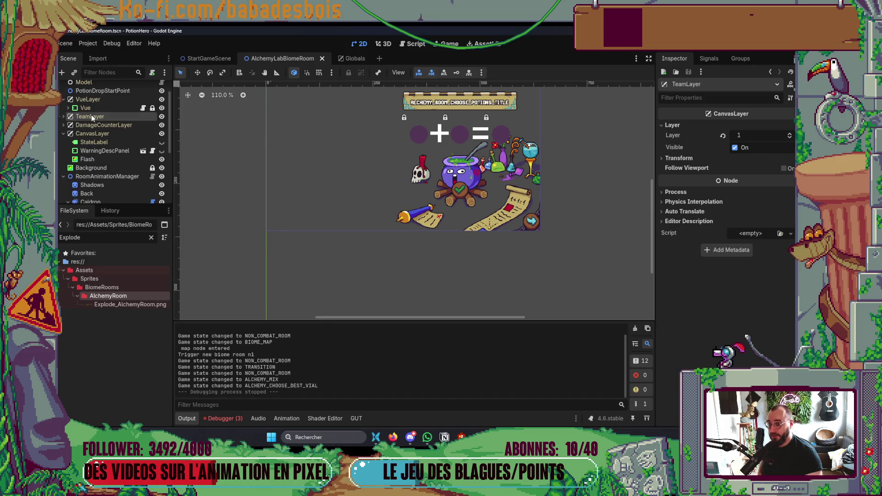
scroll(100, 87, up, 1)
right_click(100, 85)
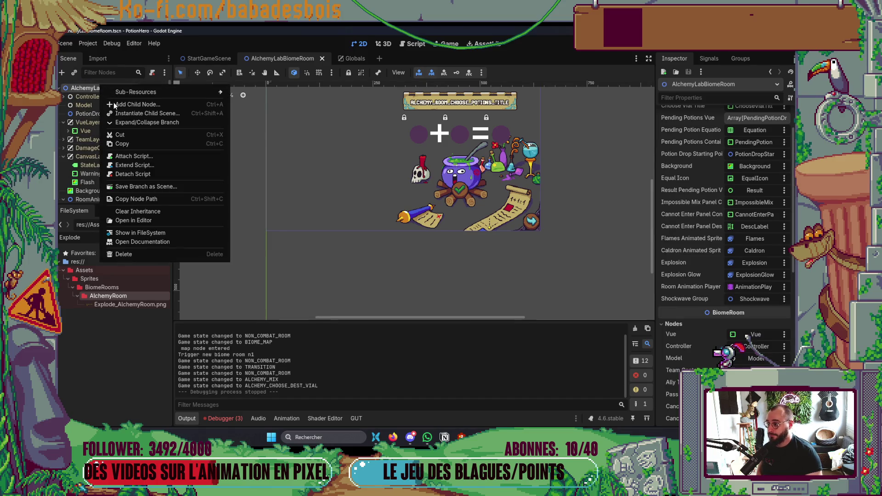
click(120, 104)
text(Canva)
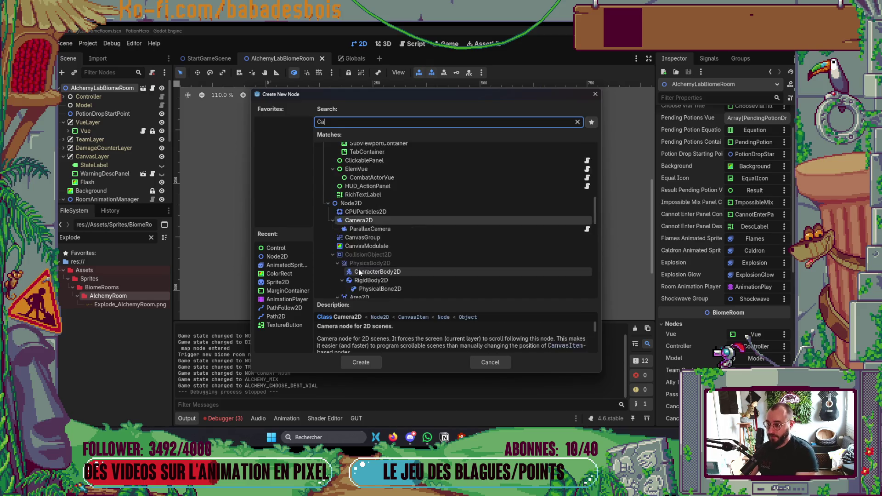
key(Down)
key(Return)
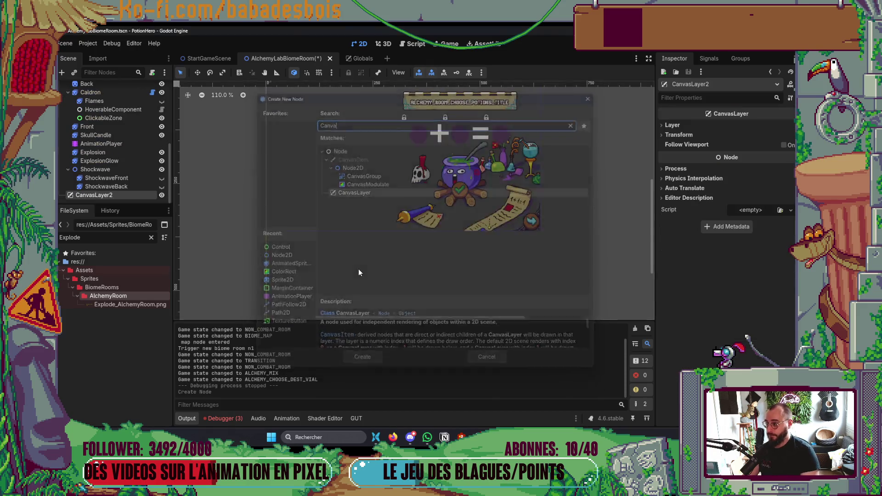
Rename the new canvas layer to ShockwaveLayer.
key(F2)
text(Shock)
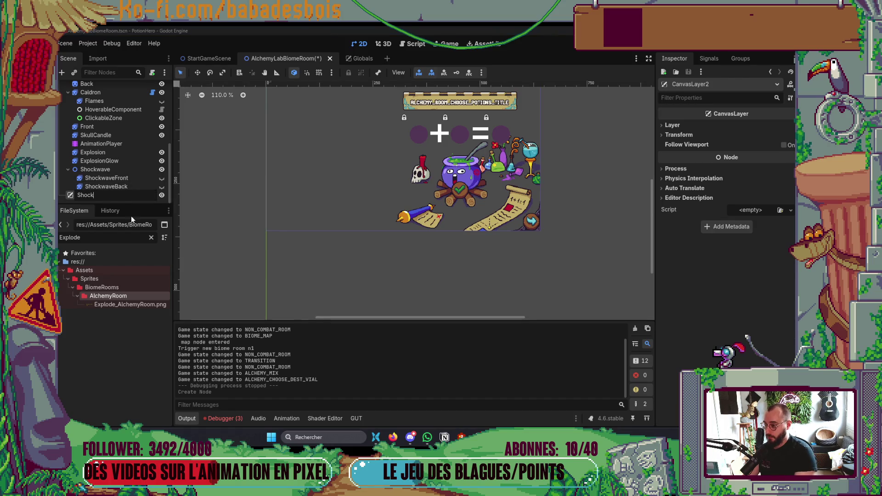
text(wa)
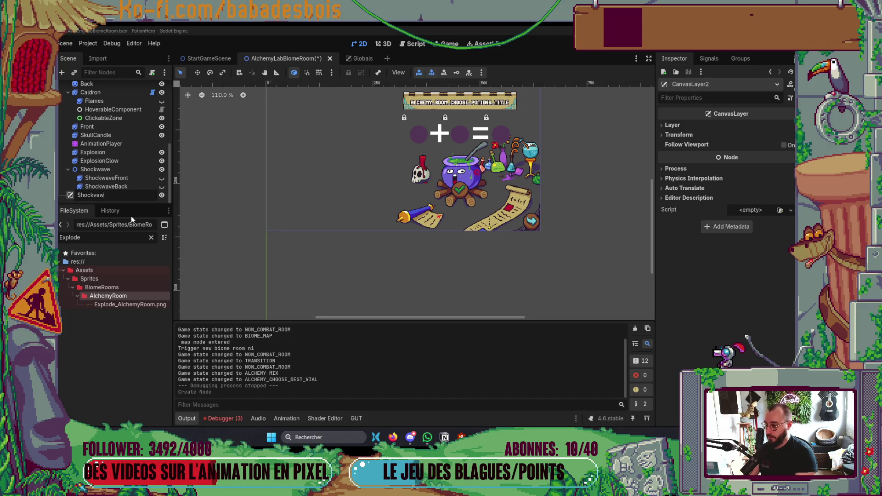
key(BackSpace)
text(wave)
key(Return)
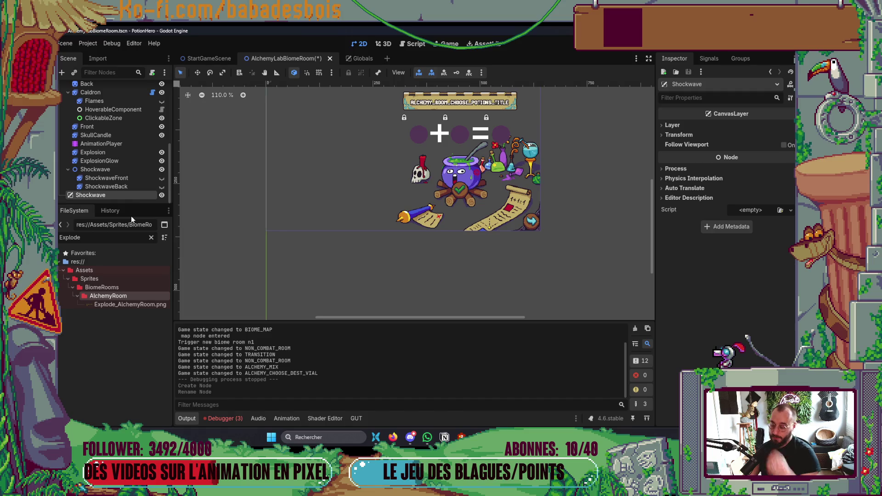
double_click(120, 197)
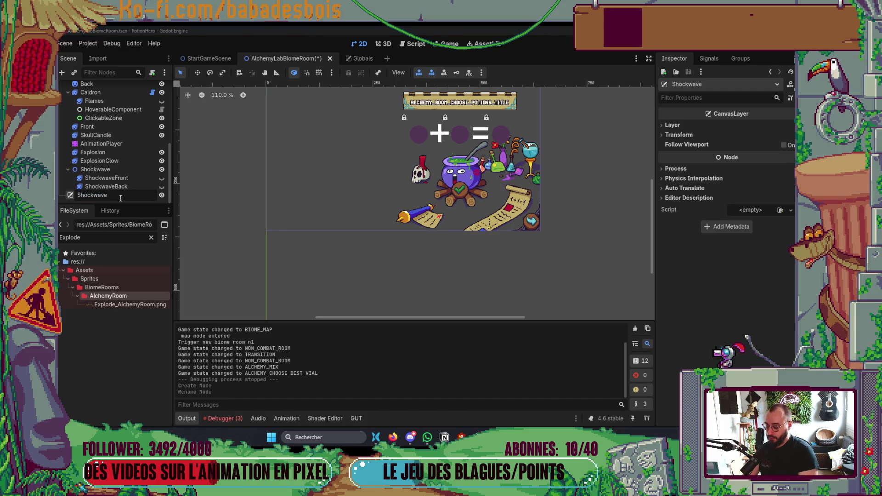
text(Layer)
key(Return)
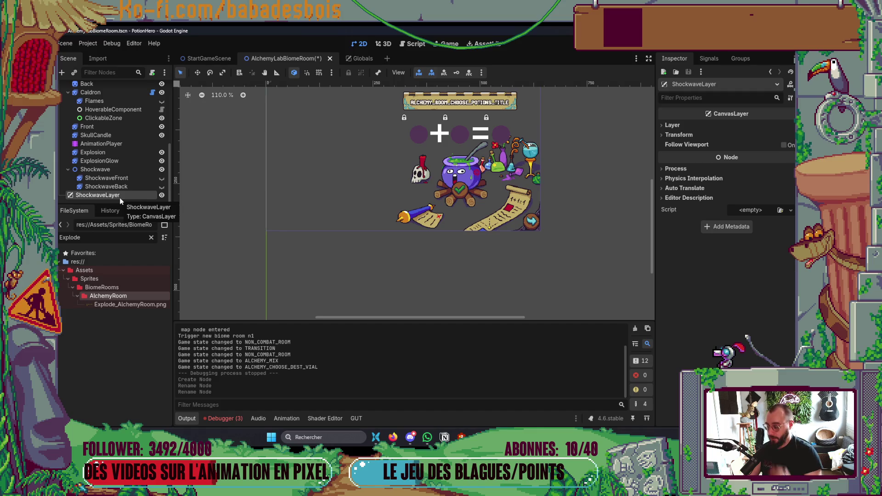
Move ShockwaveFront into ShockwaveLayer, take ShockwaveBack out of Shockwave, and delete the emptied Shockwave node.
mouse_move(122, 178)
mouse_down()
mouse_move(131, 177)
mouse_move(128, 198)
mouse_move(126, 164)
mouse_up()
click(125, 175)
click(114, 176)
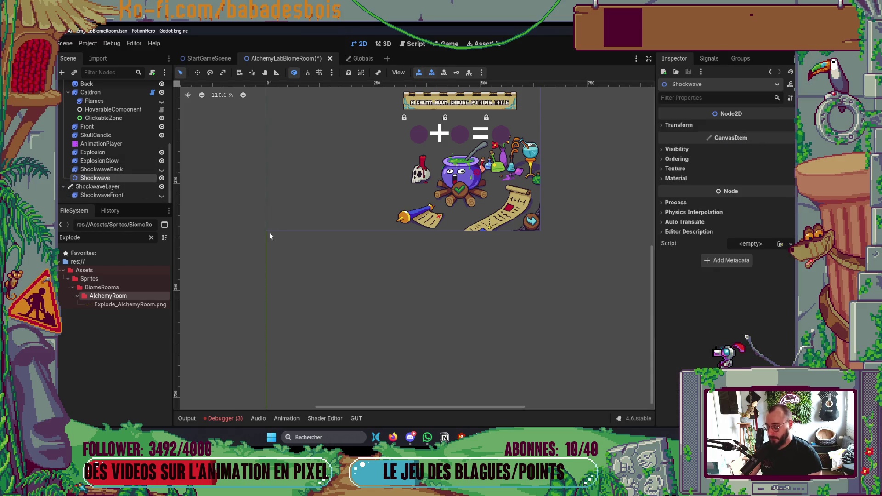
key(Delete)
click(396, 243)
key(alt+Tab)
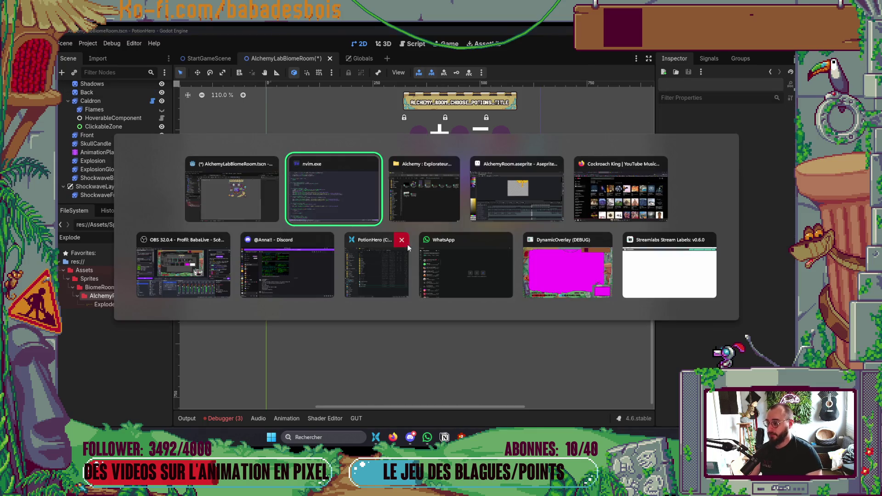
Rename the exported shockwave_group variable to shockwaves.
scroll(402, 169, up, 15)
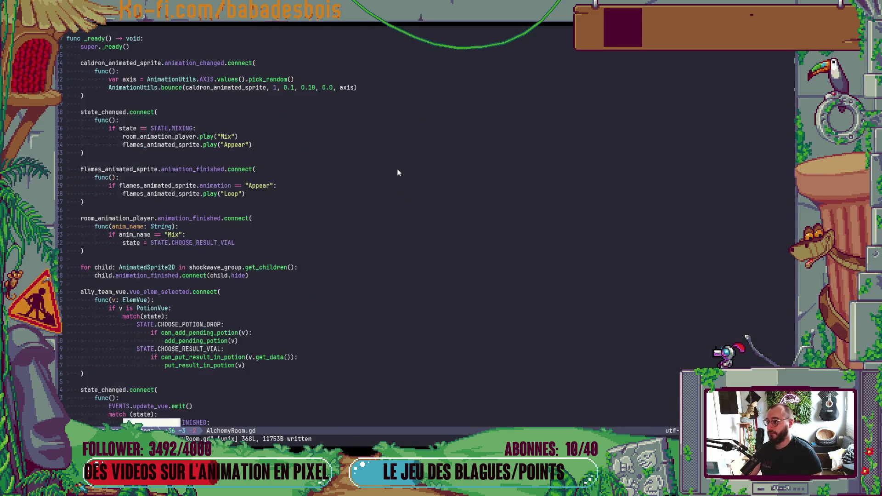
scroll(397, 173, up, 10)
click(149, 194)
key(c)
key(c)
key(Escape)
key(u)
key(u)
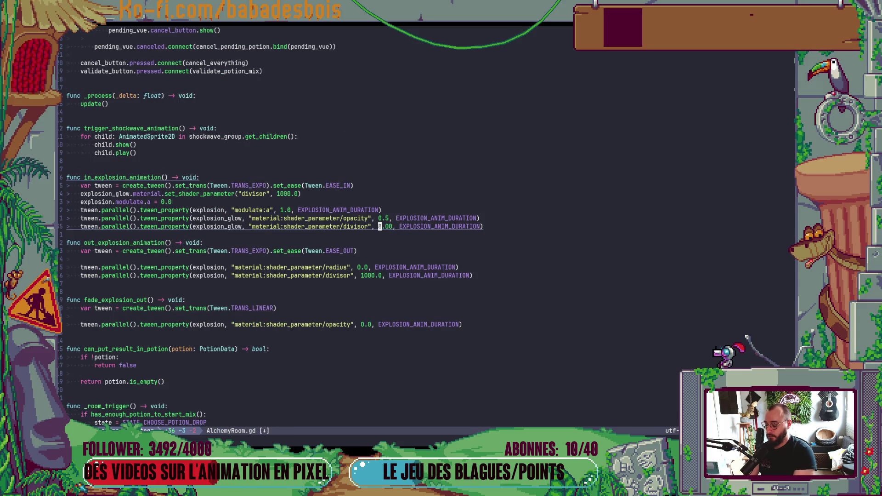
key(u)
key(u)
key(l)
key(e)
key(e)
key(e)
key(b)
key(e)
key(F)
key(underscore)
key(l)
key(c)
key(w)
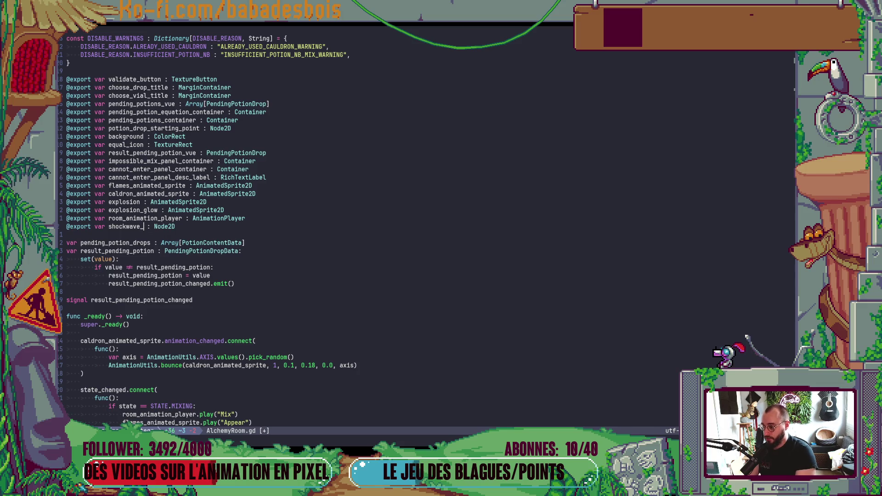
key(BackSpace)
text(s)
key(Escape)
Type shockwaves as Array[AnimatedSprite2D] and save AlchemyRoom.gd.
key(w)
key(w)
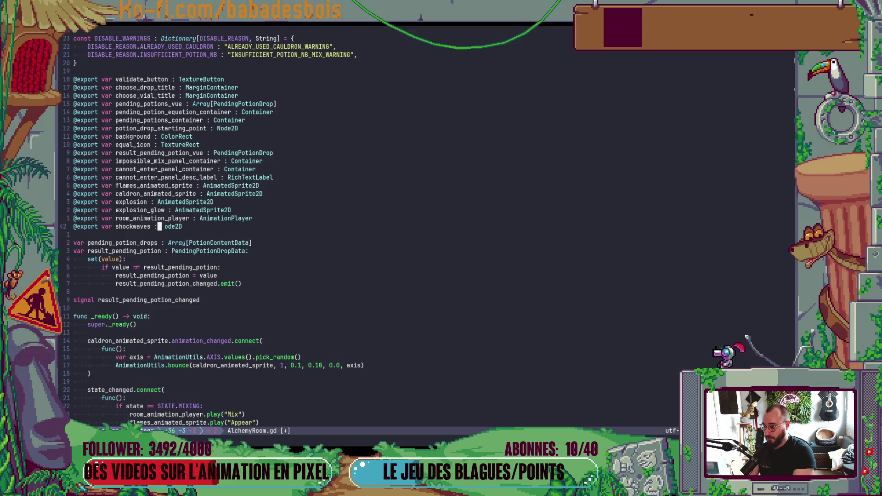
text(cw)
text(Array)
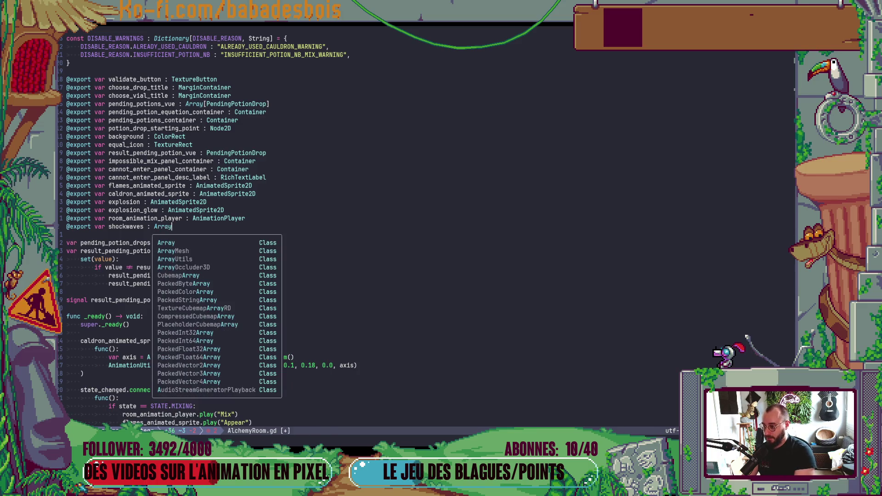
key(Return)
text(Ani)
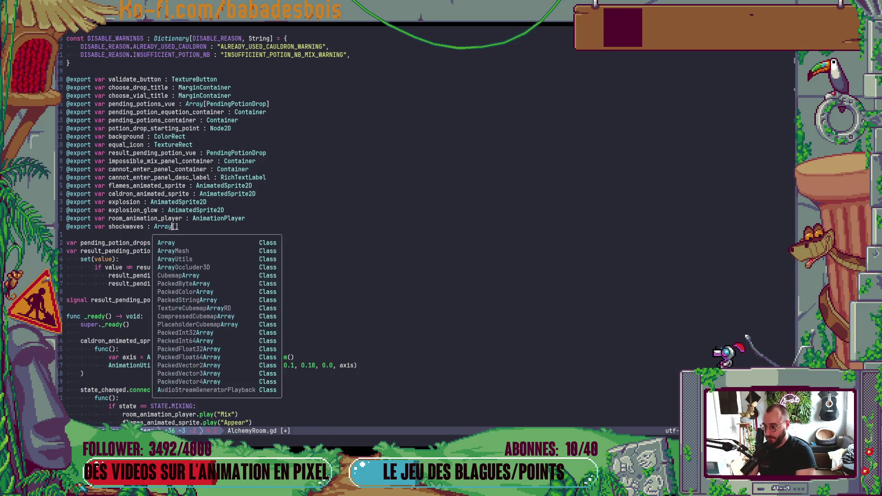
key(Return)
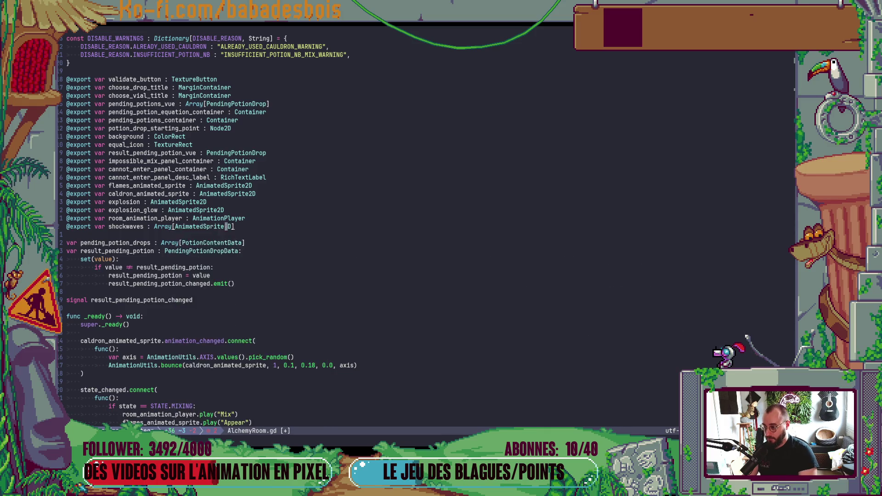
key(Escape)
text(:w)
key(Return)
Make the first loop iterate over shockwaves, renaming its loop variable child to shockwave.
scroll(182, 267, down, 12)
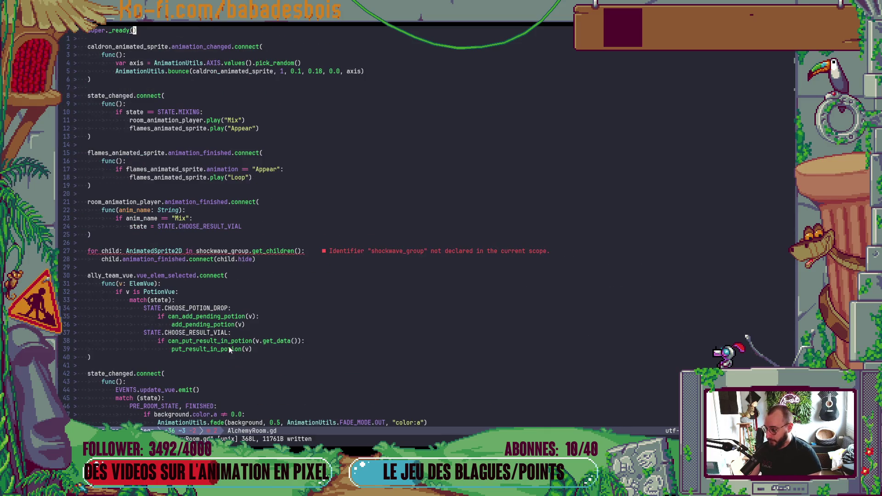
click(230, 252)
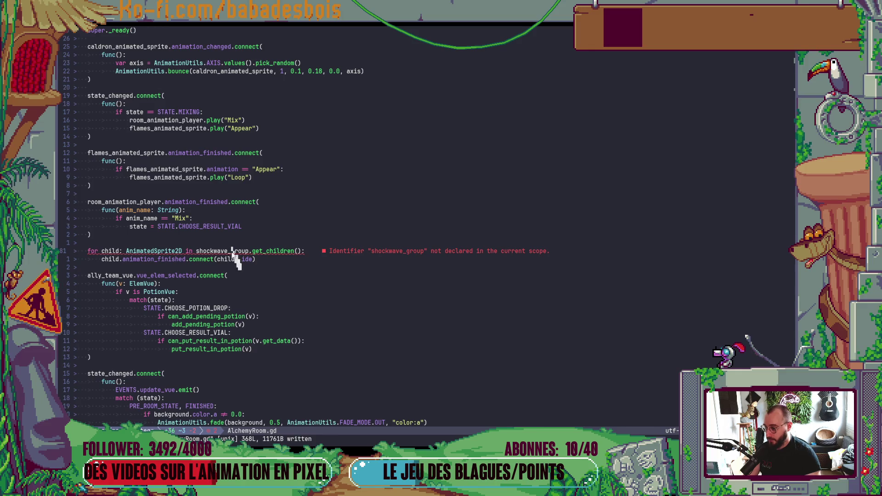
key(shift+c)
text(s)
key(Escape)
key(j)
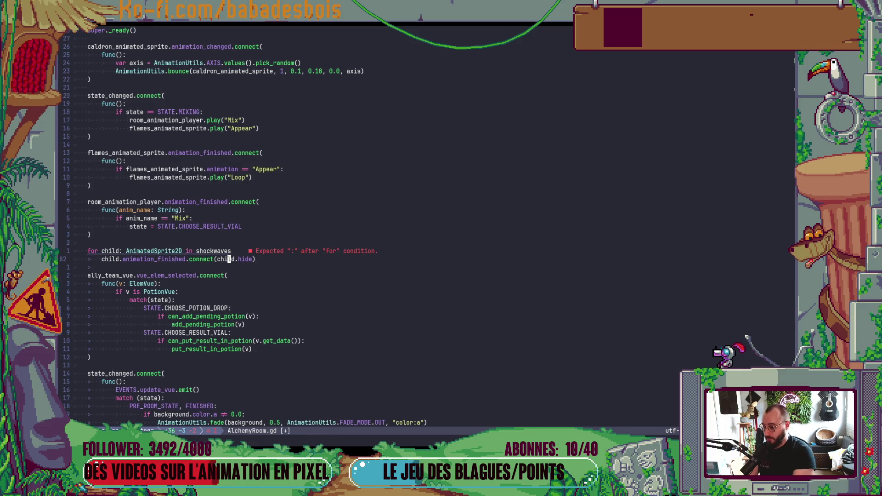
key(b)
key(k)
key(b)
key(b)
key(b)
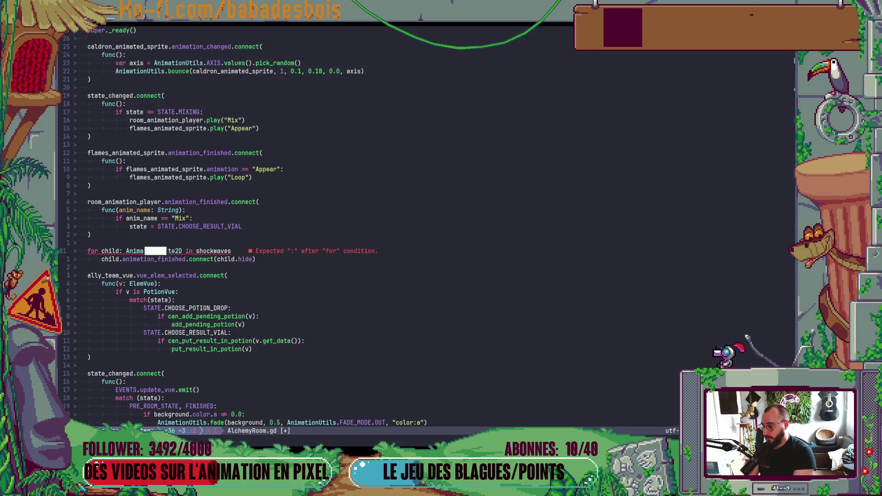
text(cwshockwave)
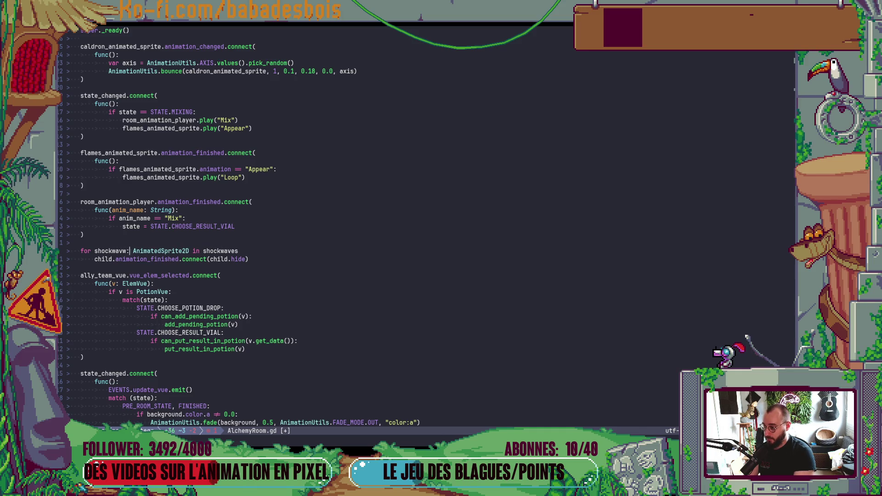
key(Escape)
key(j)
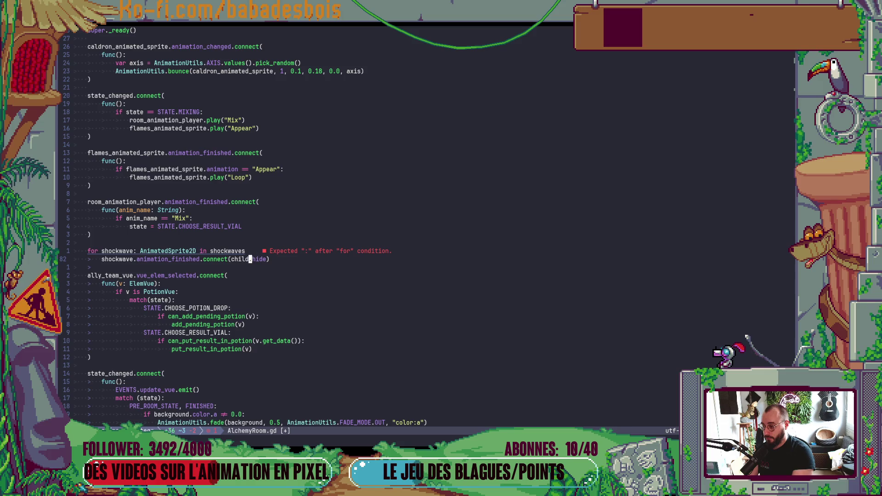
text(cwshockwave)
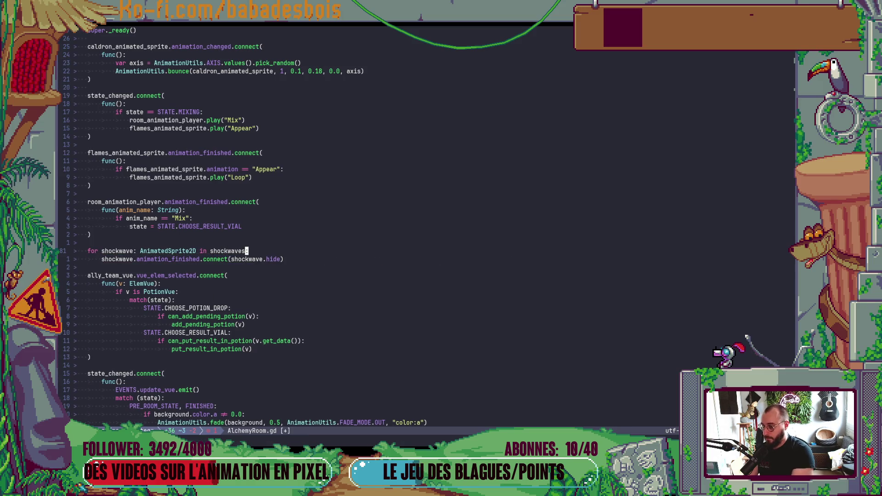
Make the trigger_shockwave_animation loop iterate shockwaves, using shockwave in its show and play calls.
key(ctrl+d)
key(ctrl+d)
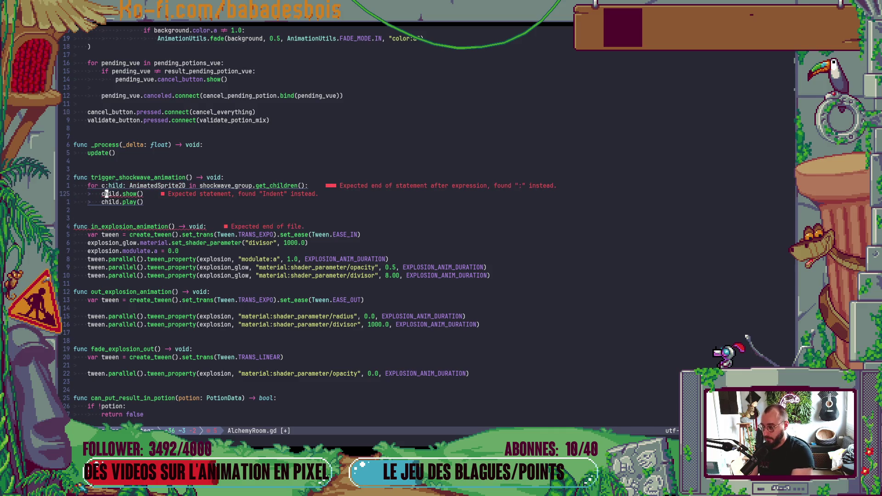
text(x)
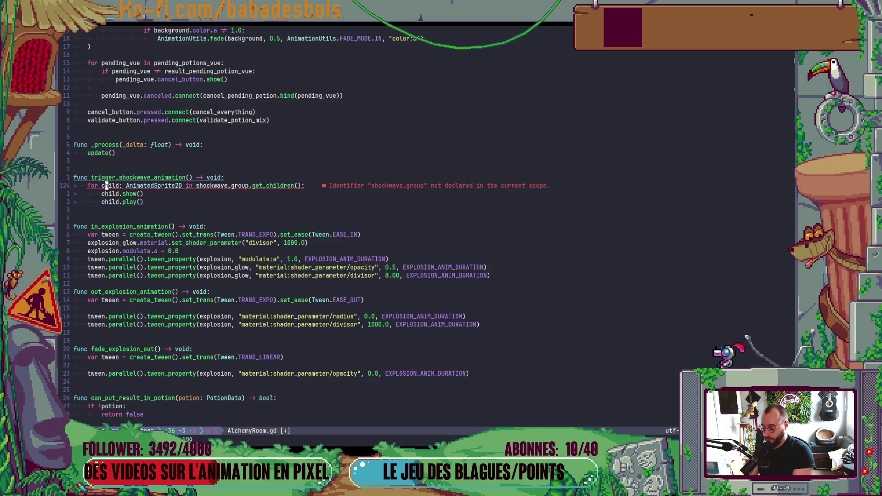
text(cw)
key(BackSpace)
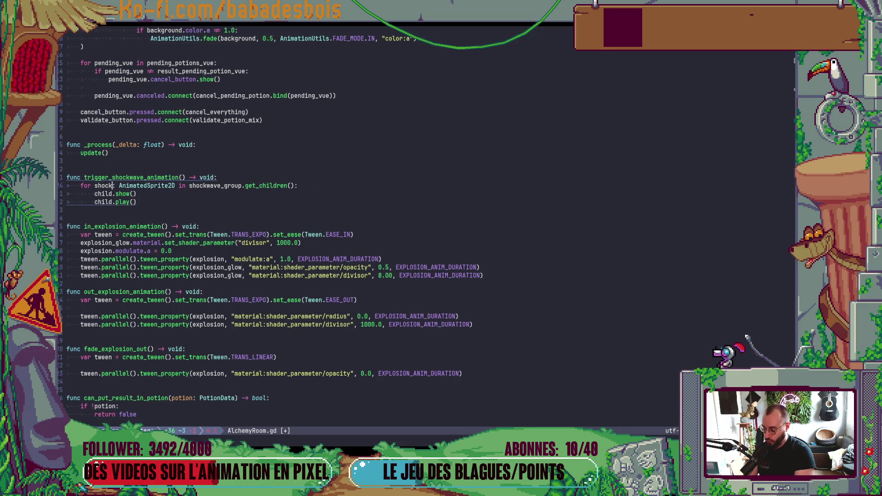
text(wave)
key(Escape)
key(j)
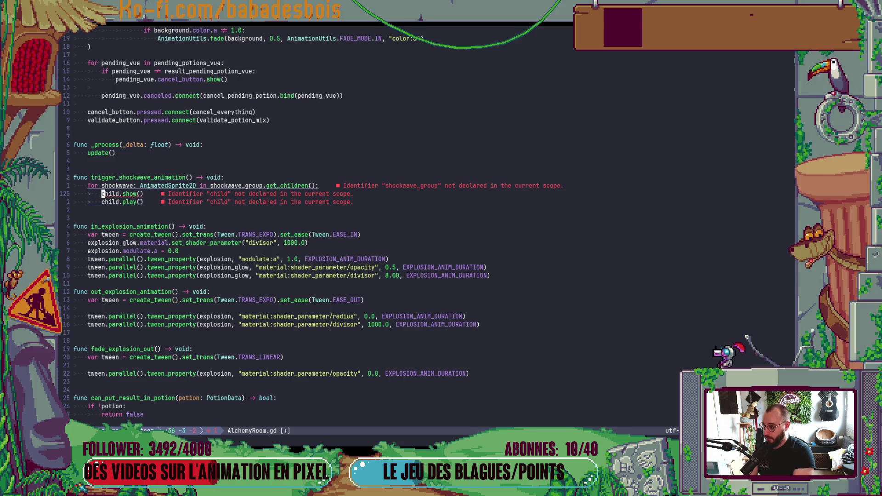
key(period)
key(j)
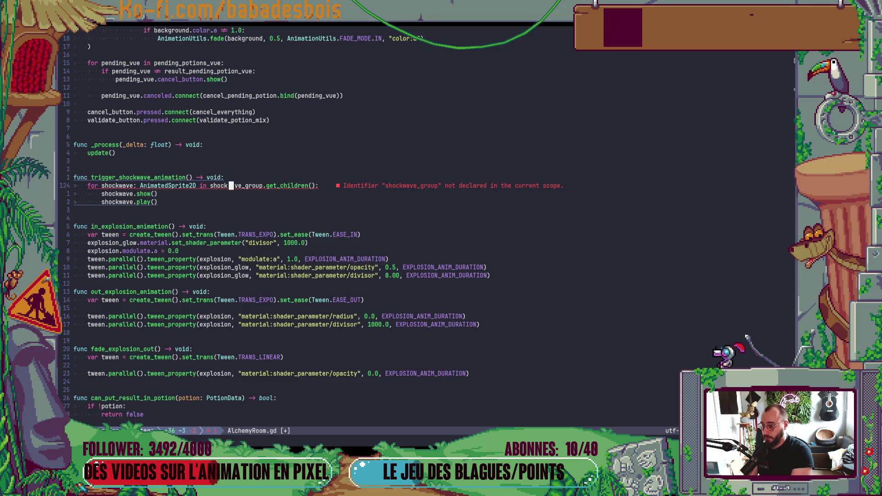
text(Cs)
key(Escape)
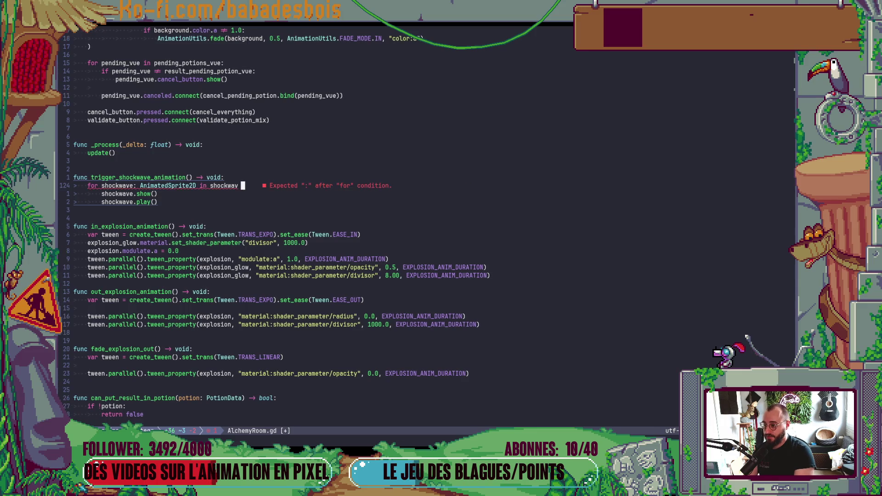
text(:)
key(Escape)
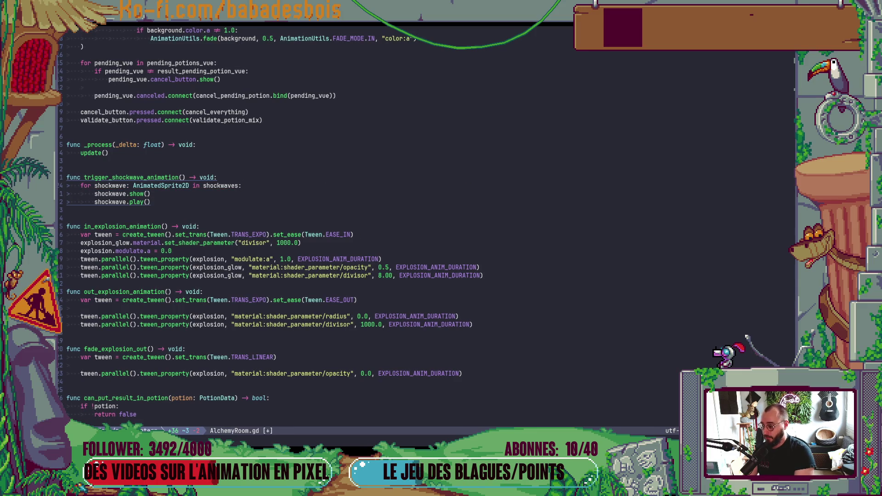
Run the game briefly to test the edited script, then close it.
key(alt+Tab)
key(F5)
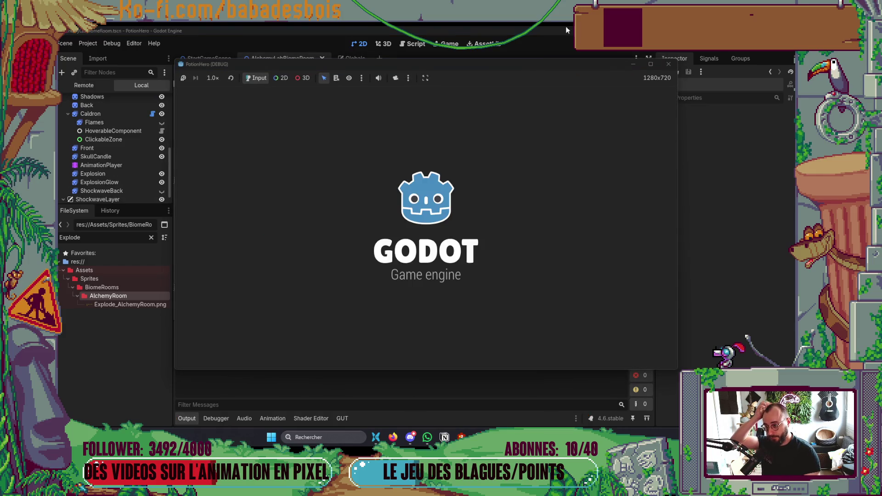
click(668, 64)
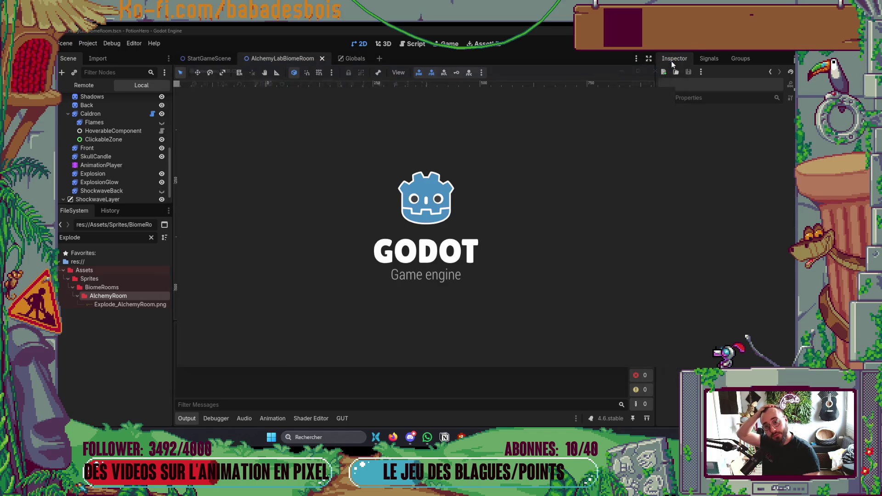
Give the root's Shockwaves array two elements, ShockwaveBack and ShockwaveFront, then run the scene.
scroll(90, 86, up, 5)
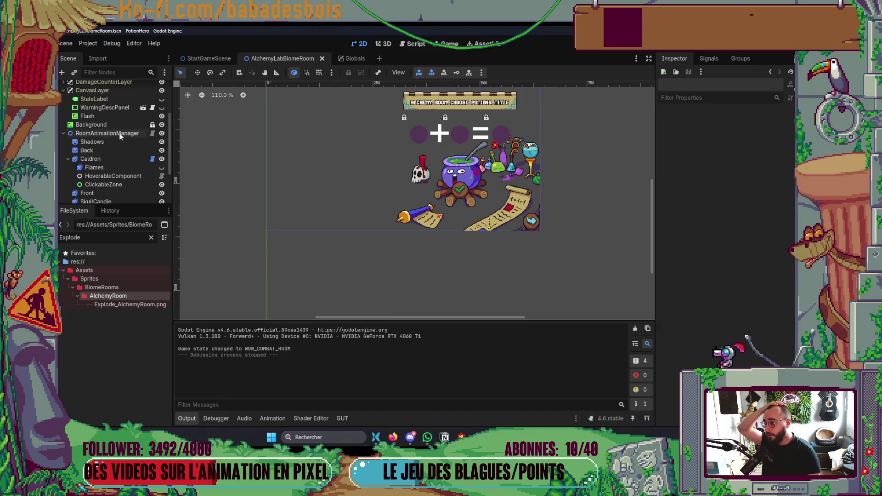
click(118, 88)
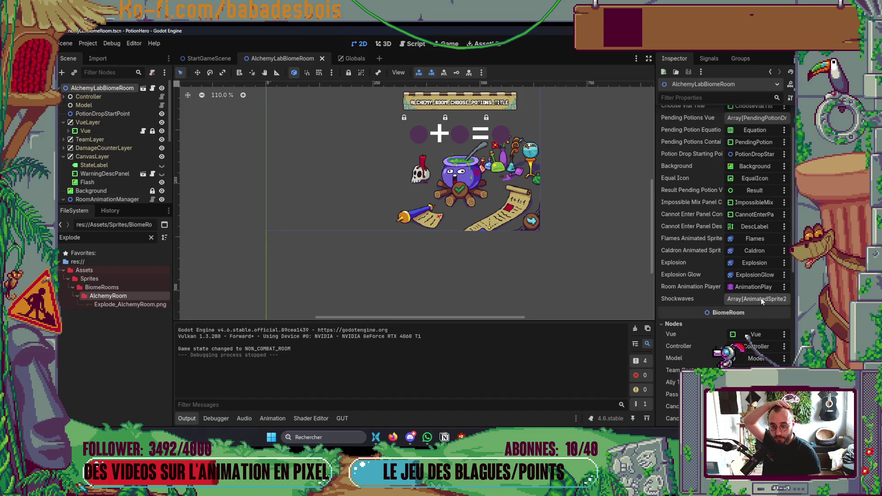
click(761, 299)
click(781, 312)
click(782, 312)
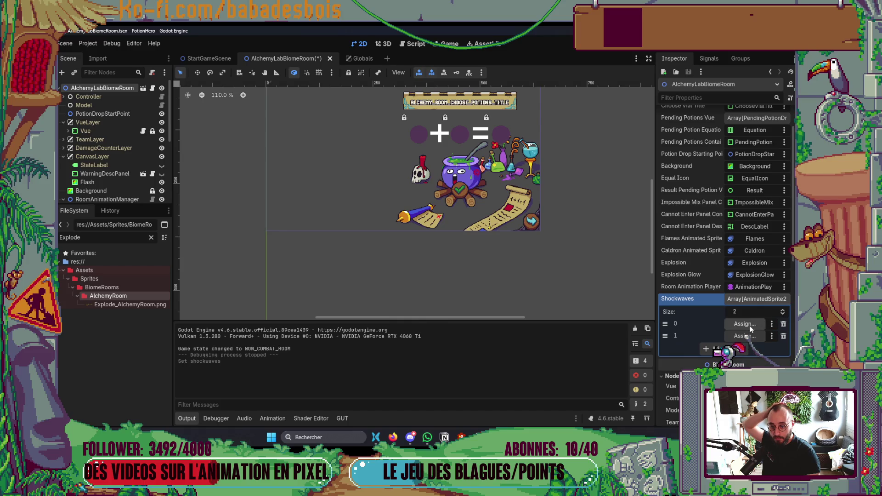
click(745, 324)
double_click(422, 207)
click(745, 336)
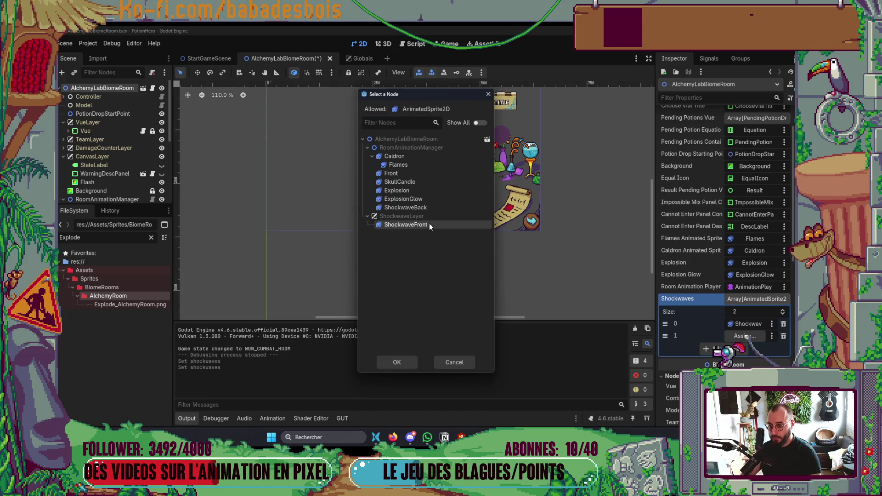
double_click(429, 223)
key(F6)
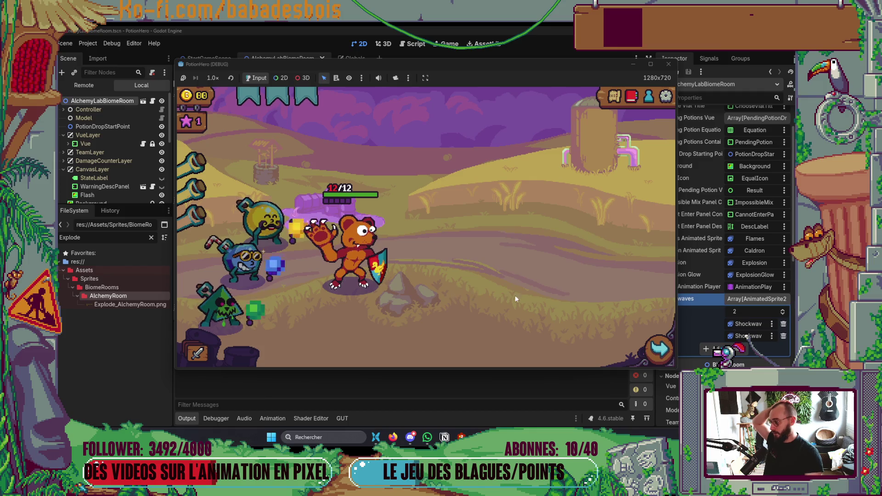
Enter the farm room, mix two potions into green at the cauldron, then stop the game.
click(263, 265)
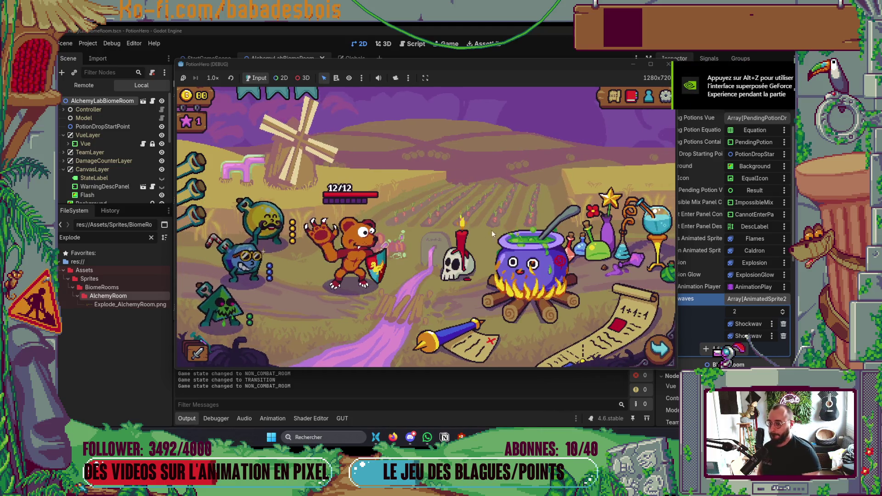
click(505, 257)
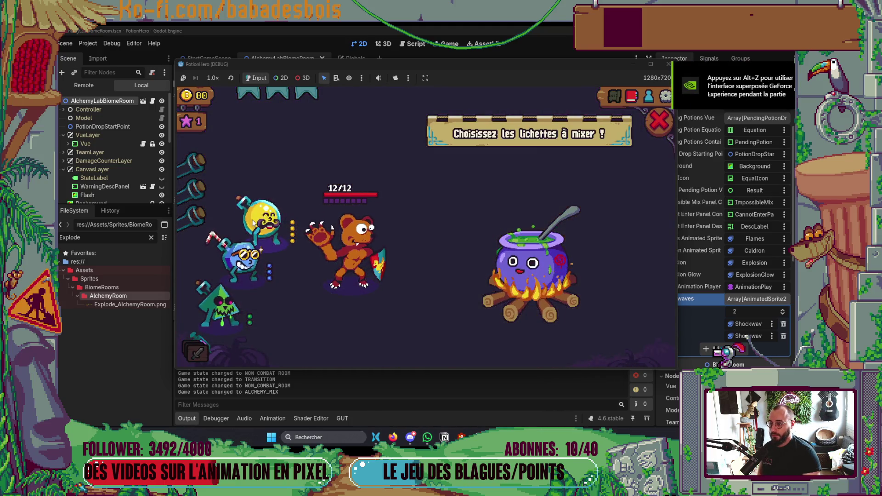
click(528, 275)
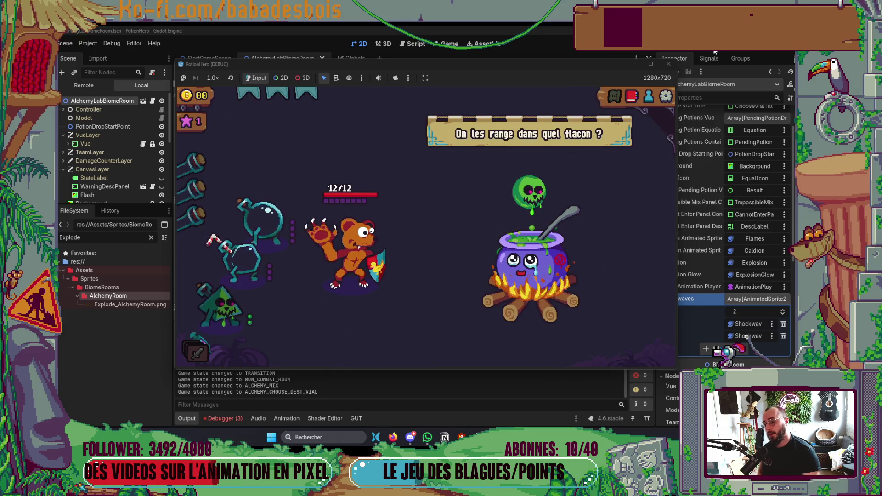
click(669, 64)
scroll(129, 156, down, 3)
scroll(126, 162, down, 2)
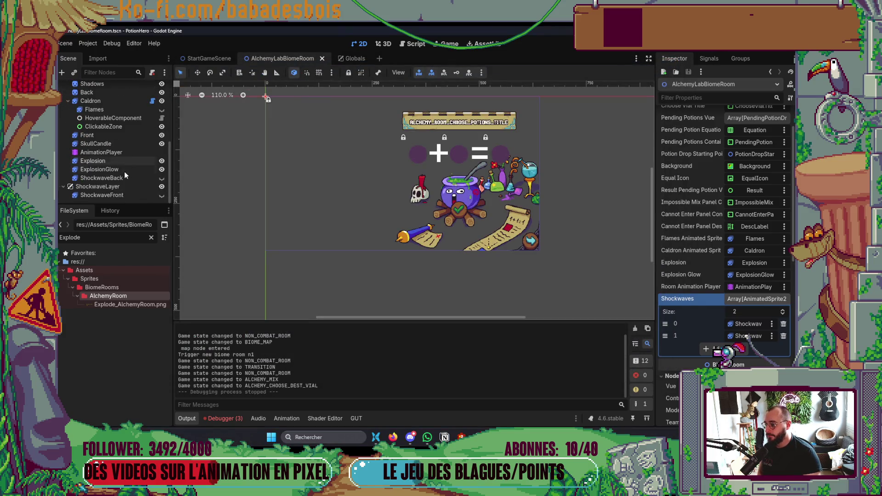
Raise ShockwaveLayer's Layer value from 1 to 2 and run the game again.
click(119, 186)
click(717, 127)
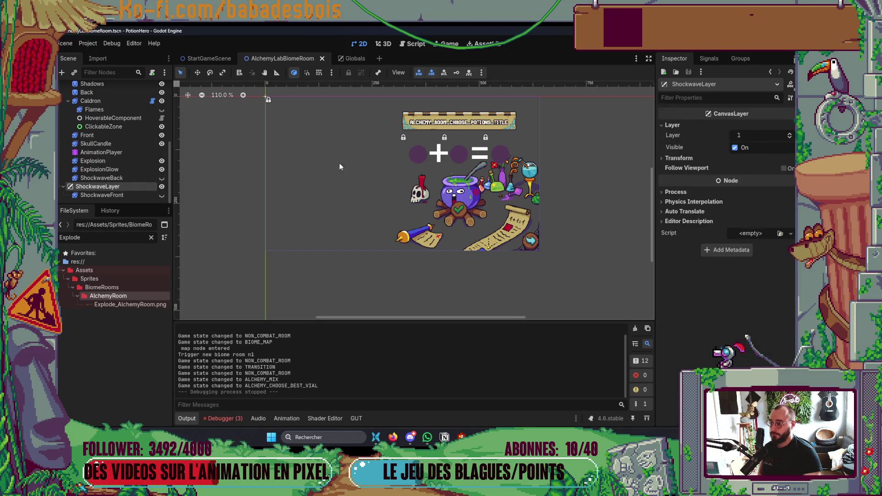
click(790, 136)
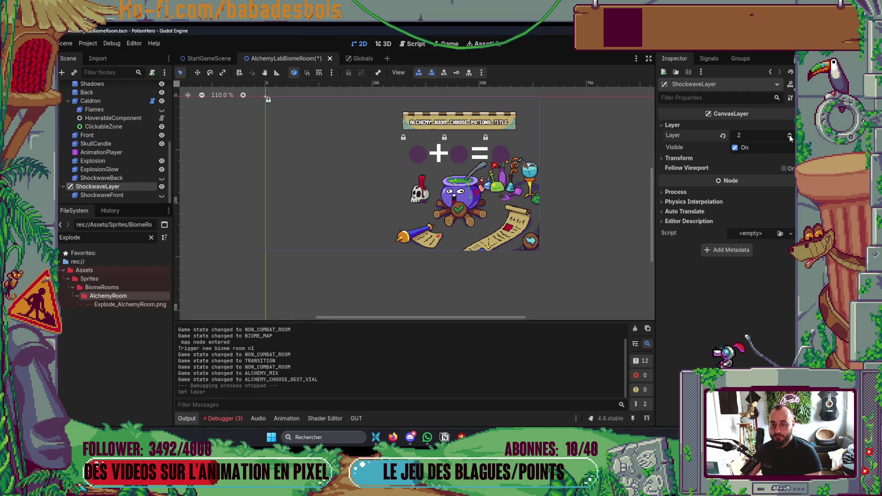
key(F5)
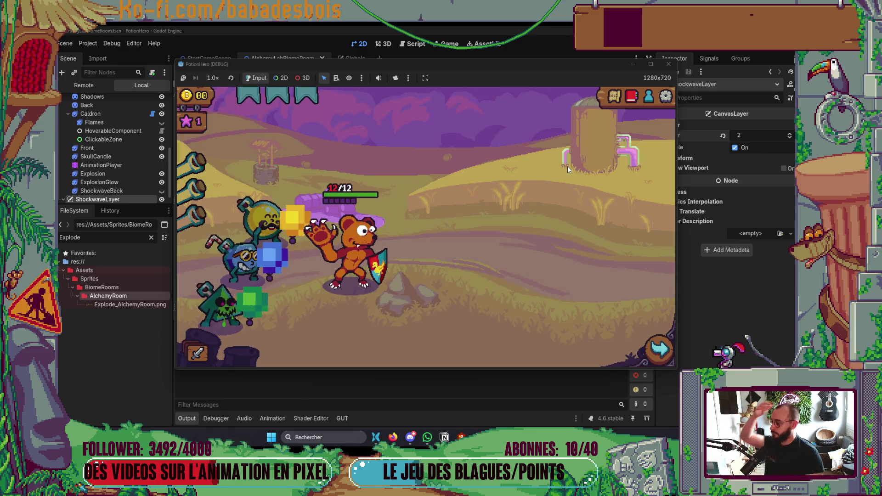
Try a first potion mix at the farm cauldron, close the biome map, and stop the game.
click(659, 350)
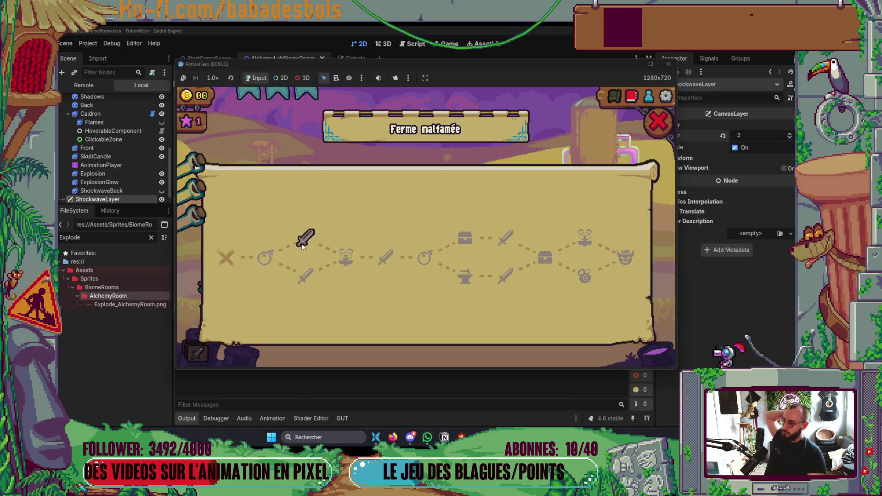
click(272, 258)
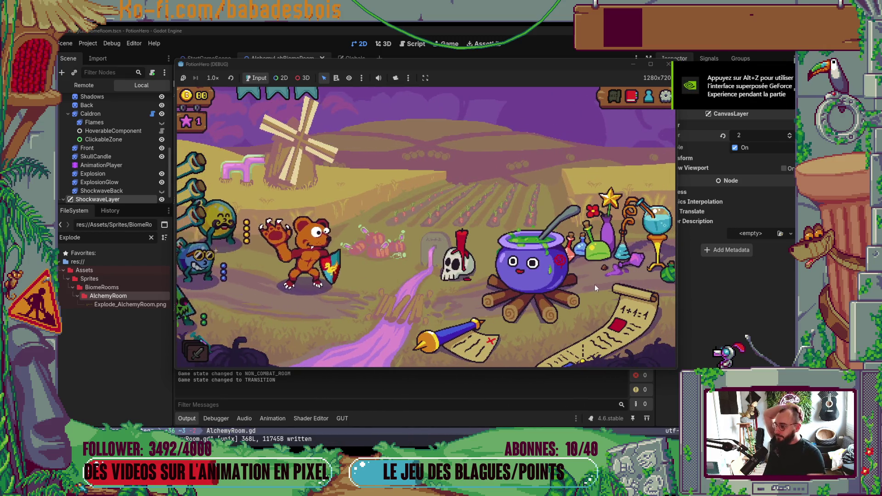
click(569, 289)
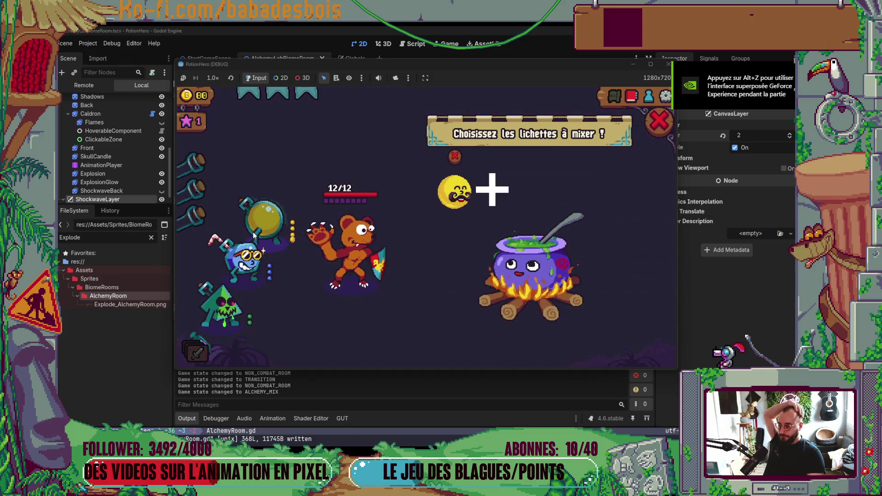
click(244, 258)
click(547, 250)
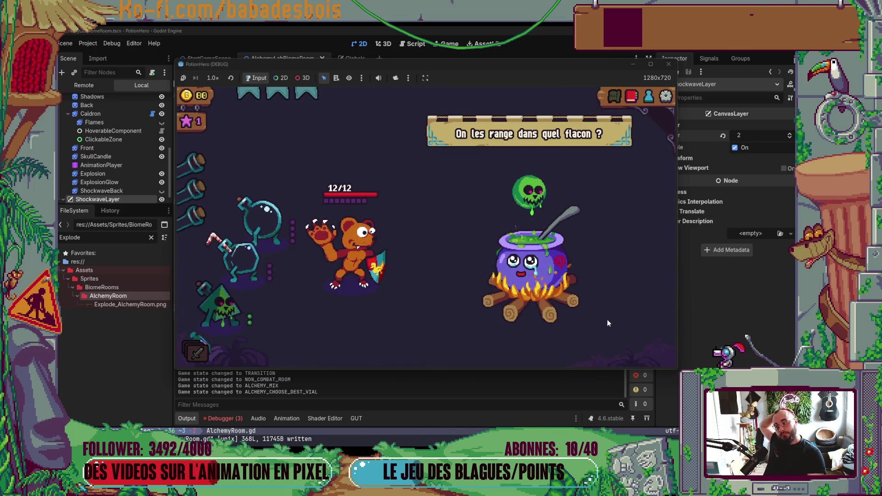
click(290, 216)
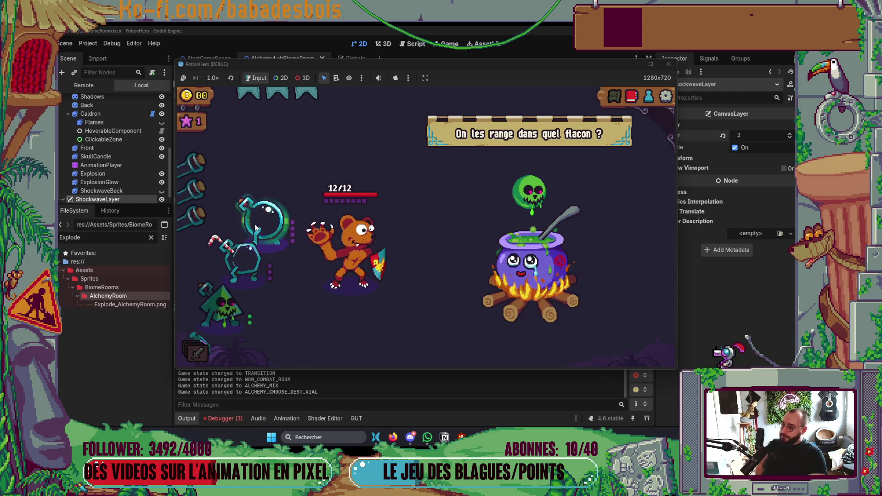
click(658, 125)
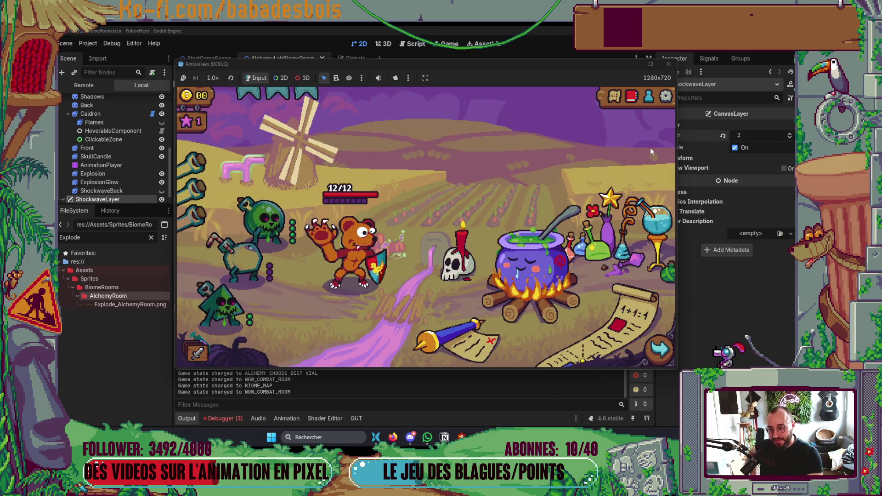
click(669, 63)
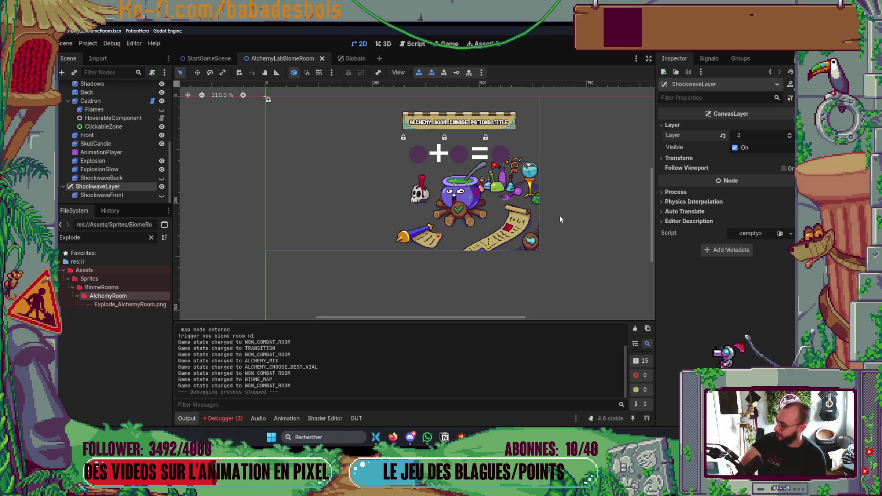
Relaunch and mix the yellow and blue creatures to watch the explosion, then stop with F8.
key(F5)
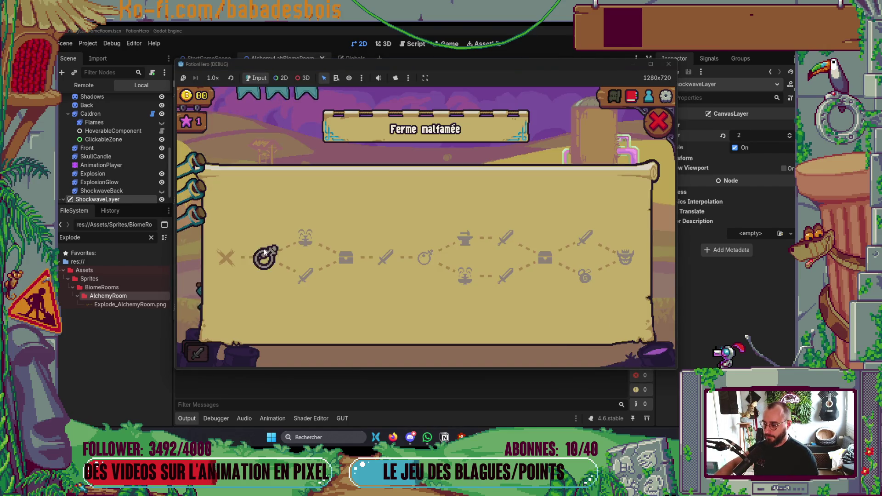
click(265, 251)
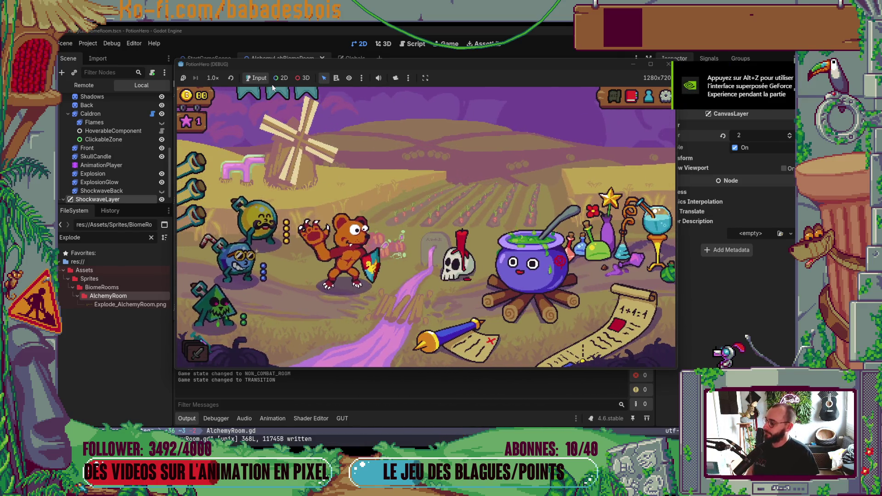
click(532, 239)
click(275, 214)
click(252, 269)
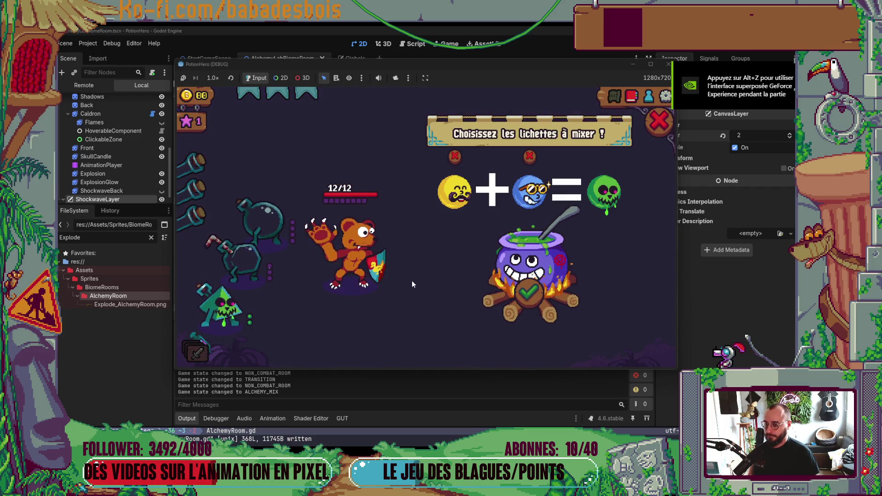
click(526, 291)
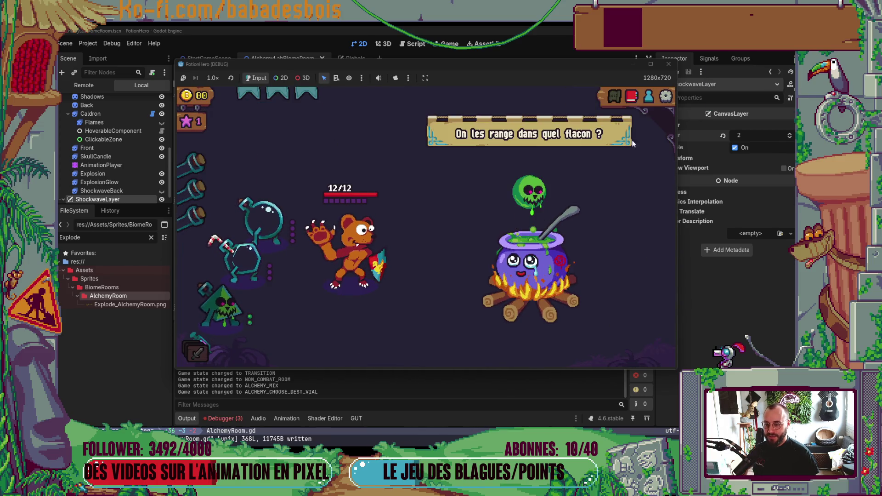
key(F8)
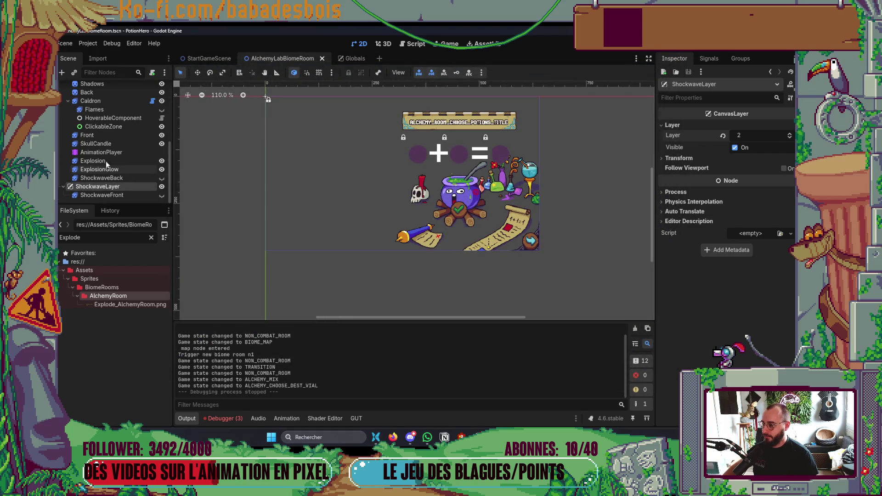
Shift the Explosion play key to 1.5 s and nudge the ExplosionGlow and visible keys earlier.
click(101, 152)
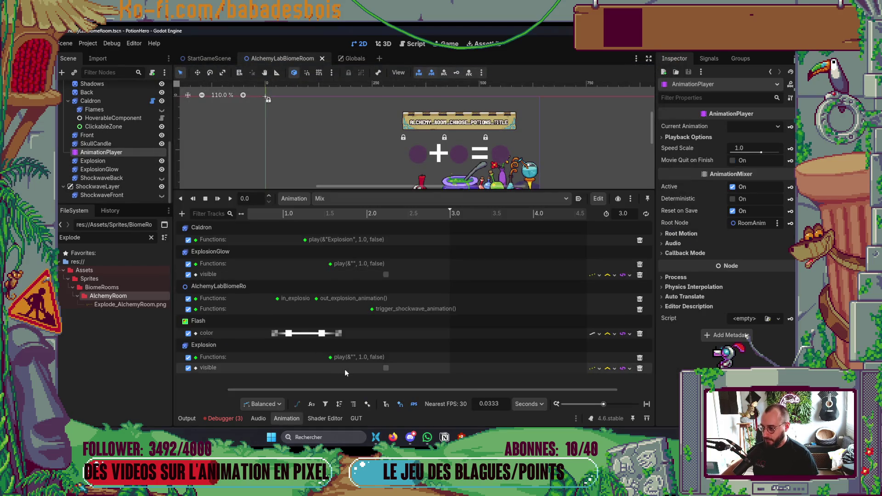
drag(333, 267, 329, 268)
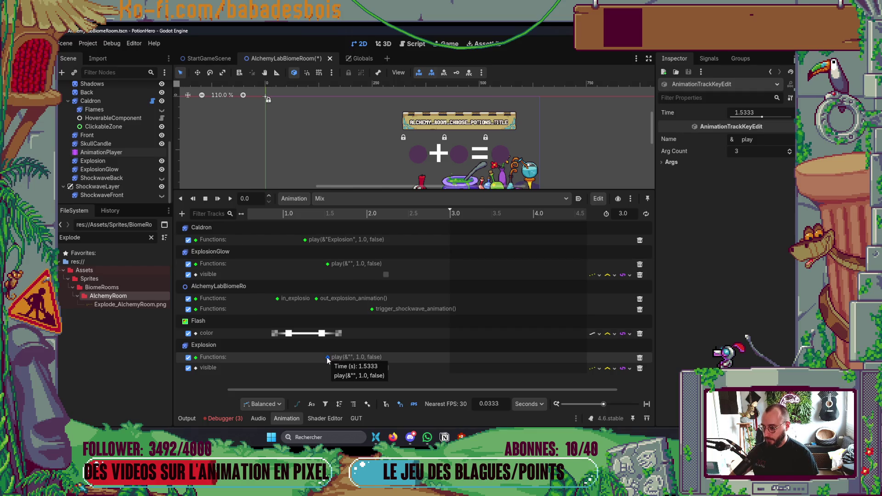
drag(329, 264, 326, 264)
drag(387, 274, 381, 274)
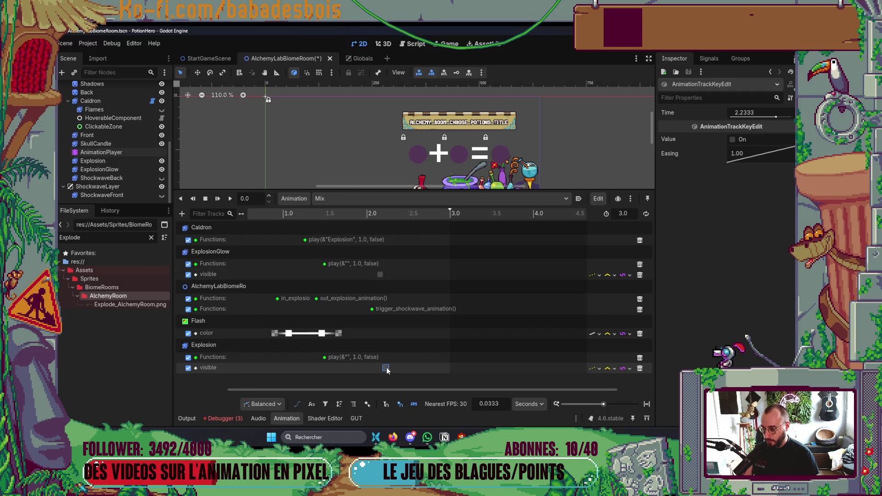
drag(382, 370, 382, 370)
click(372, 309)
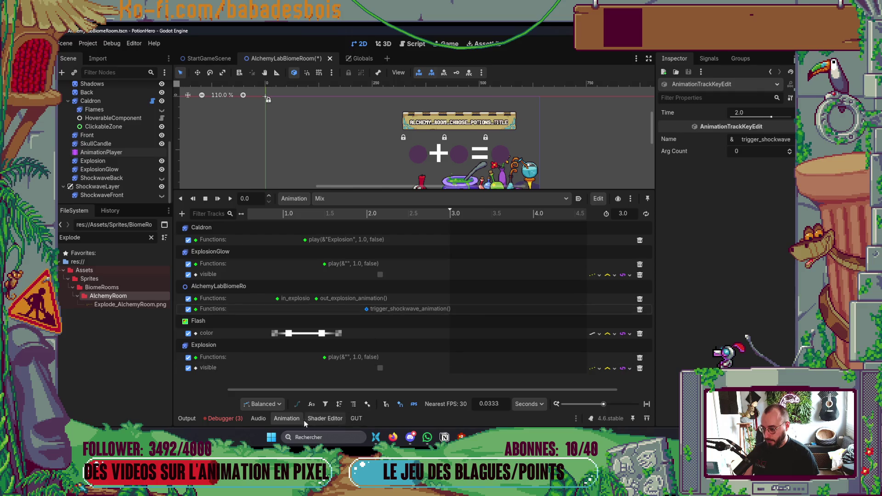
click(286, 418)
key(F5)
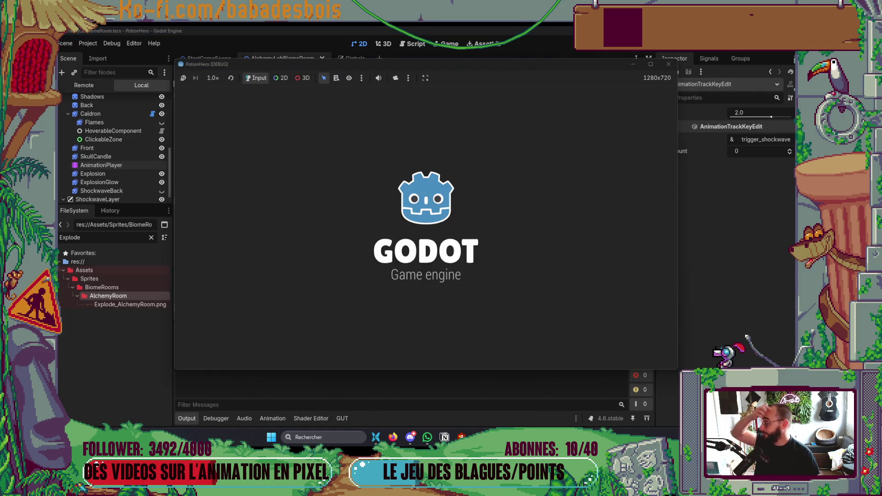
Make the divisor tween in AlchemyRoom.gd last EXPLOSION_ANIM_DURATION * 3 and save the script.
key(alt+Tab)
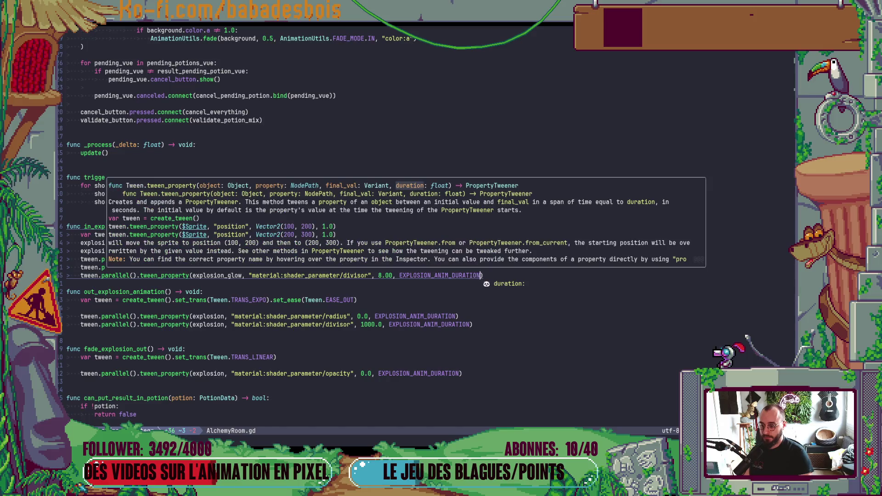
text(3)
key(Escape)
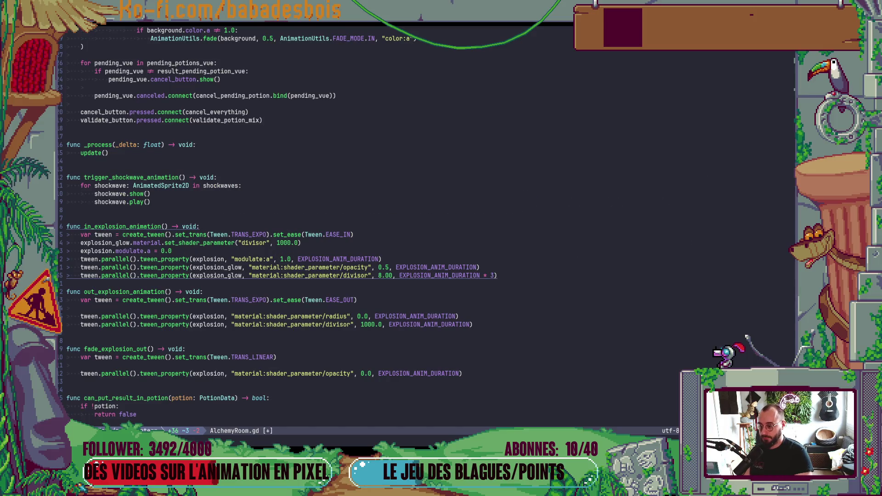
key(ctrl+s)
key(alt+Tab)
Run the game, mix potions at the cauldron to trigger the explosion, then stop the game.
key(F5)
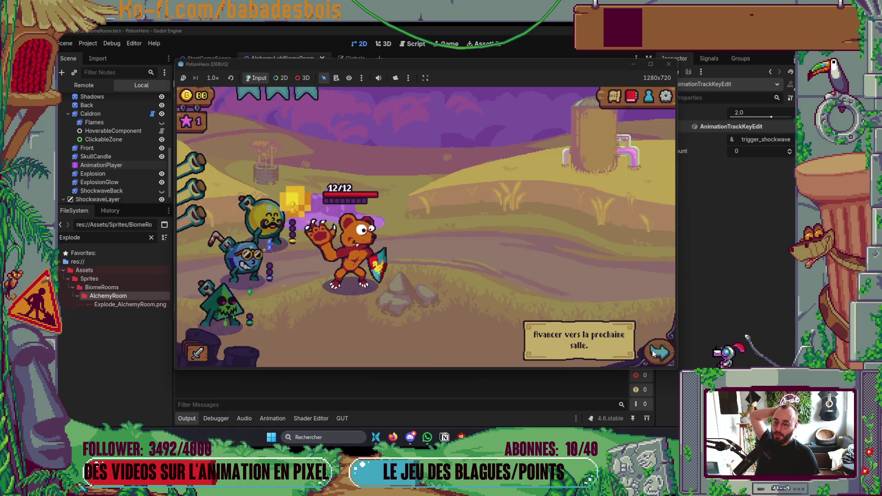
click(657, 348)
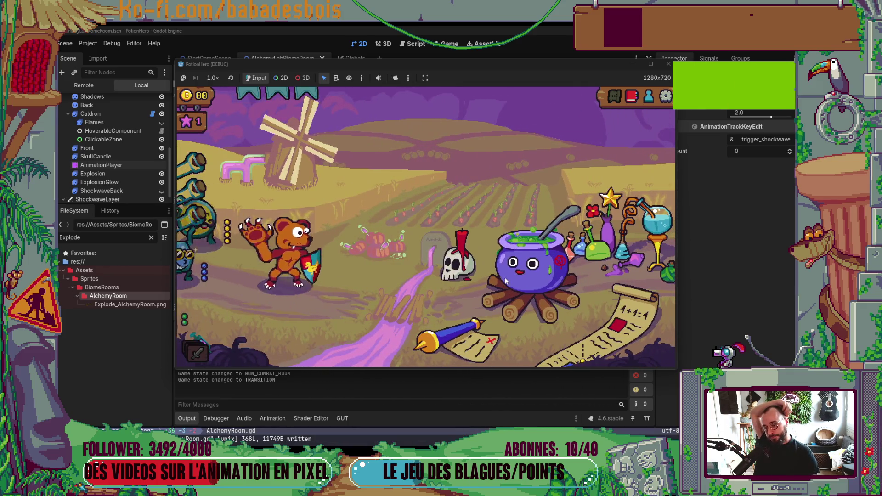
click(564, 293)
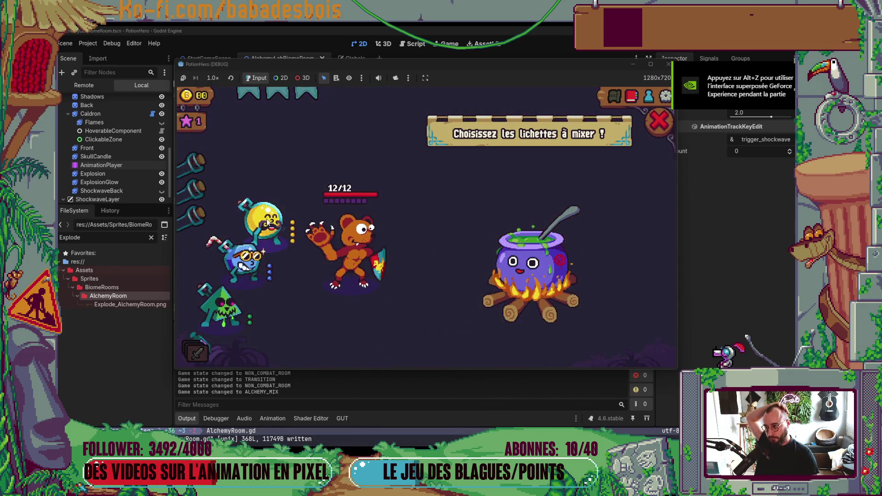
click(533, 287)
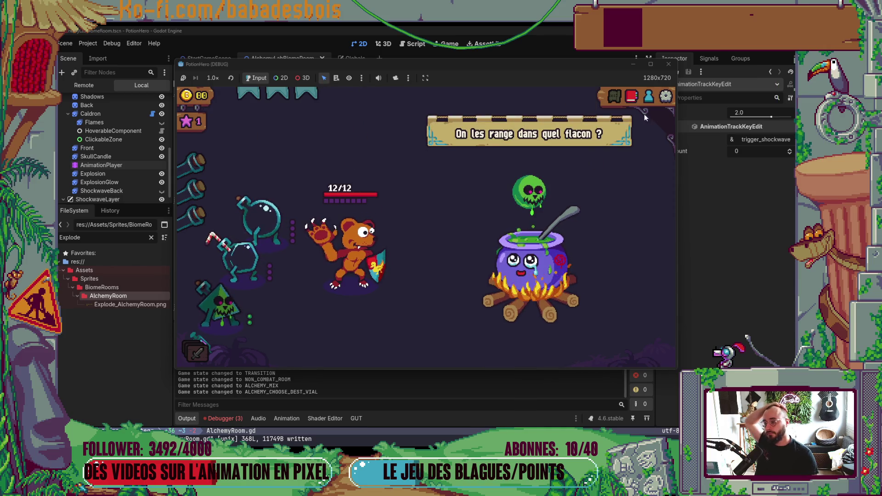
click(668, 64)
key(alt+Tab)
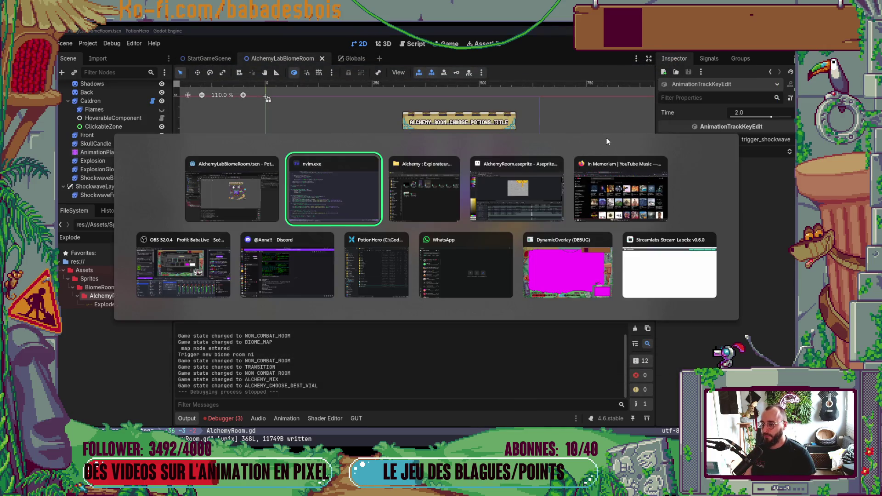
Change the glow tween's duration multiplier in AlchemyRoom.gd.
key(r)
text(21.5))
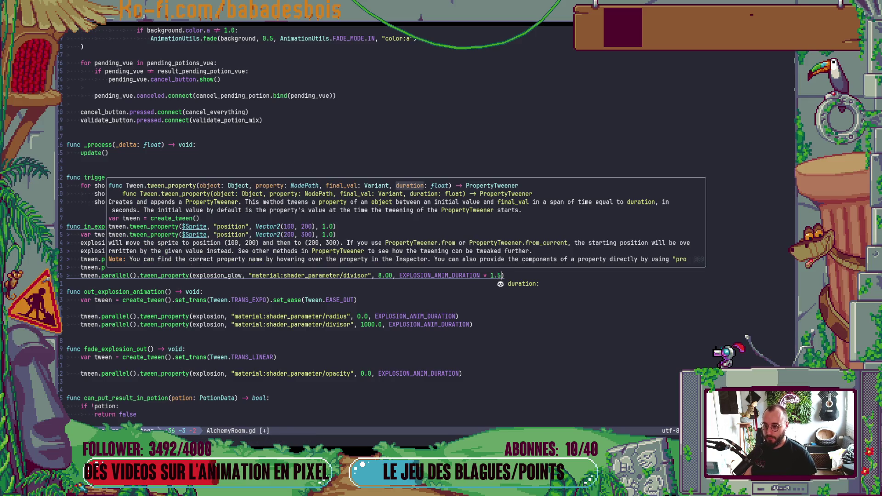
key(Escape)
key(alt+Tab)
Playtest the cauldron mix and open the biome map, confirm the cauldron can't be reused, then stop.
key(F5)
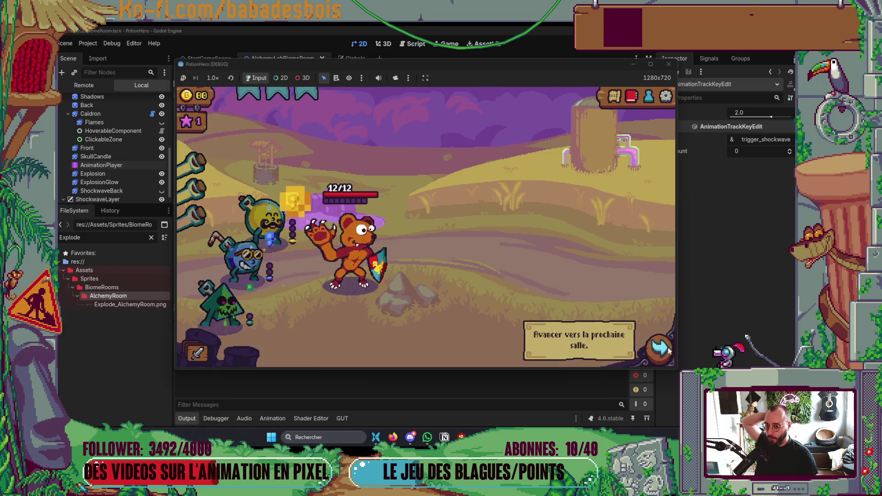
click(658, 352)
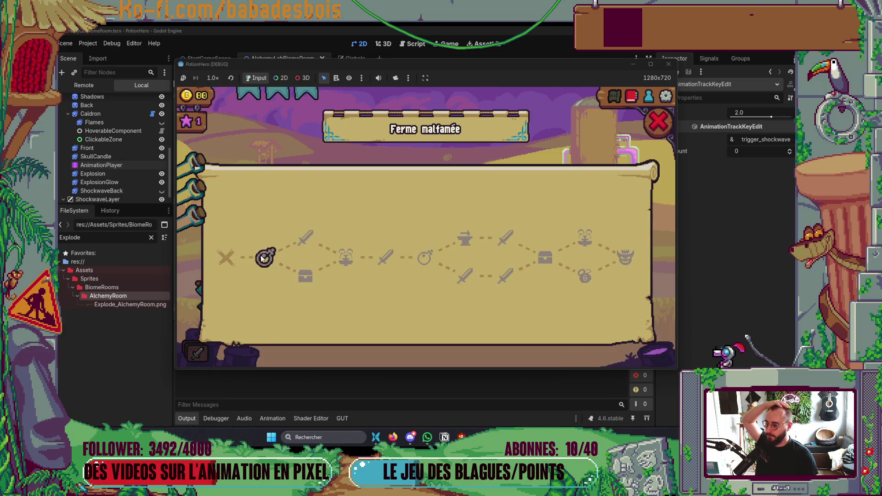
click(262, 257)
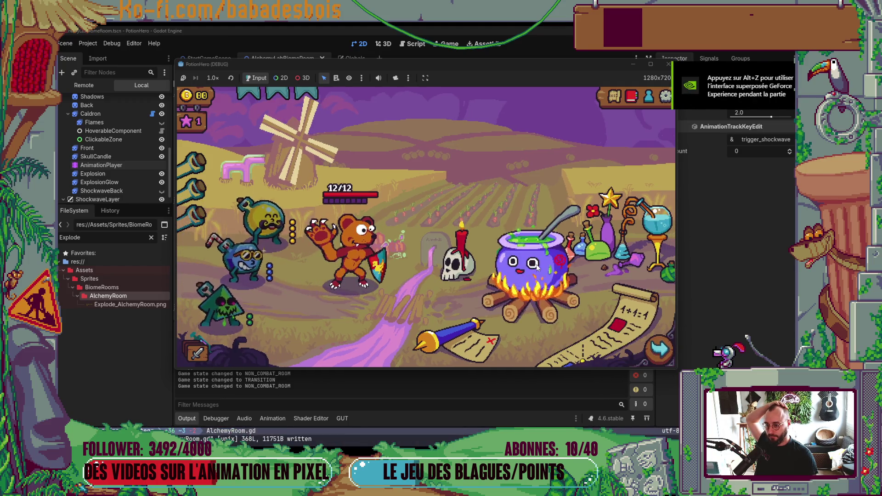
click(536, 263)
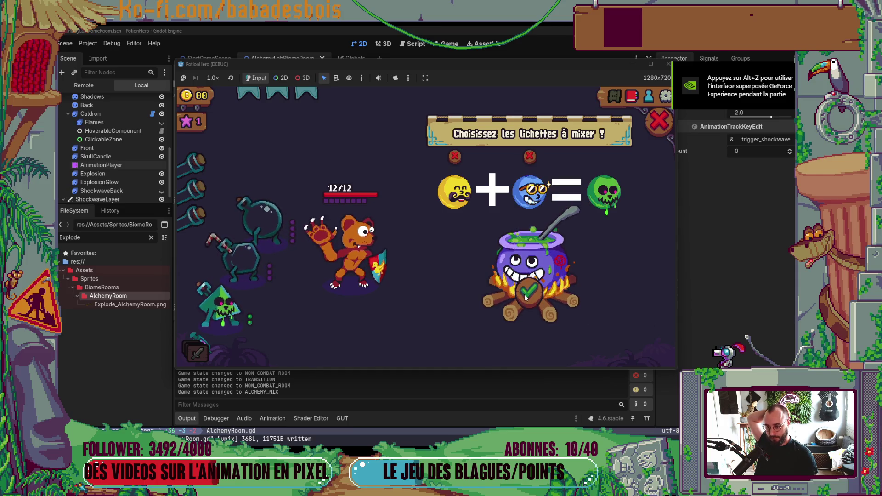
click(527, 290)
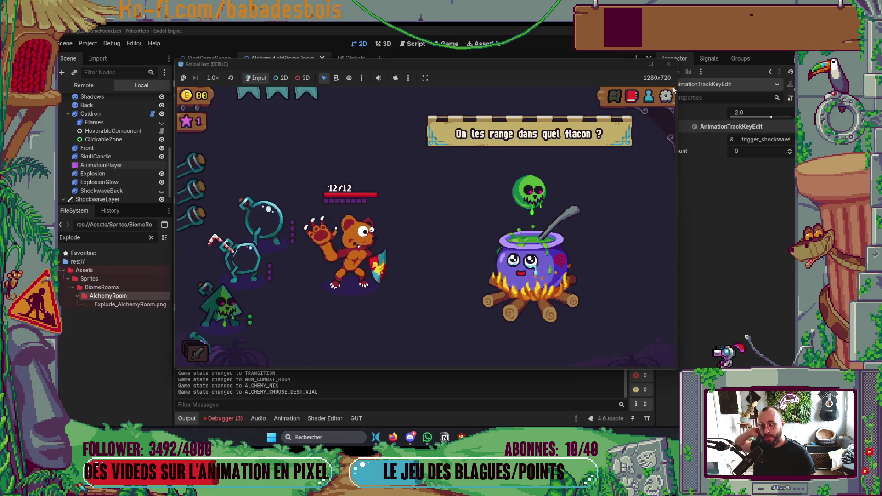
click(273, 223)
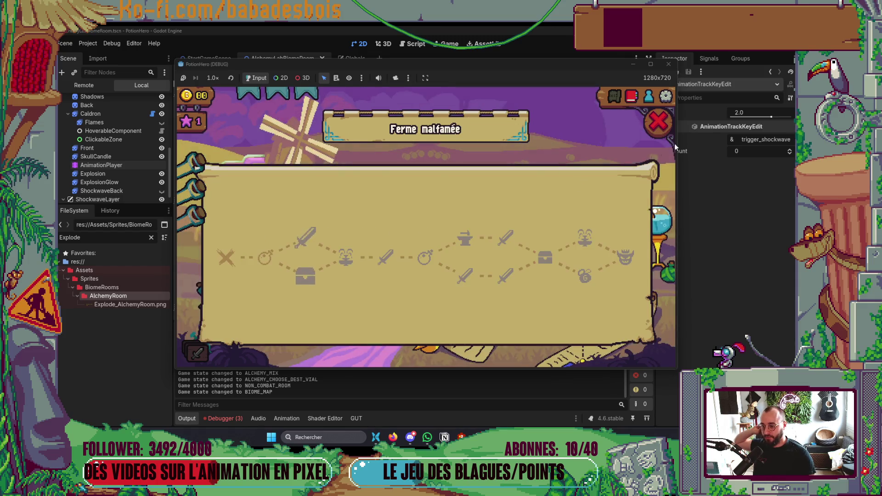
click(661, 123)
click(551, 278)
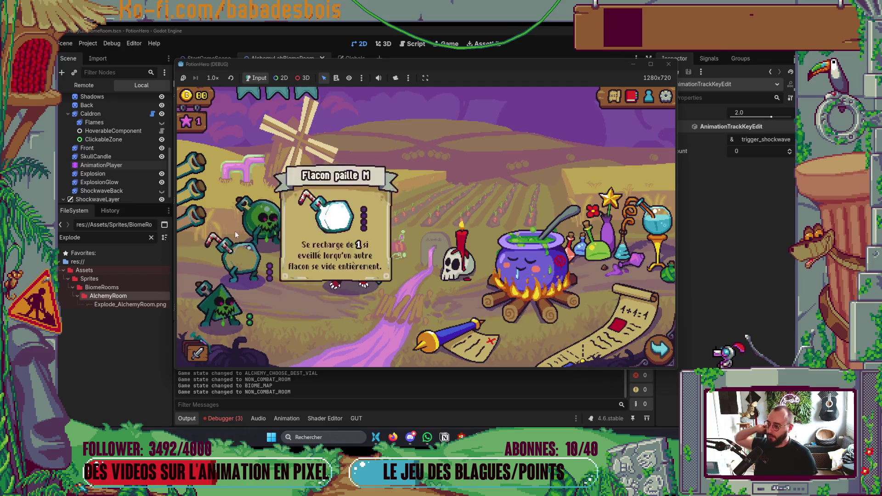
click(666, 68)
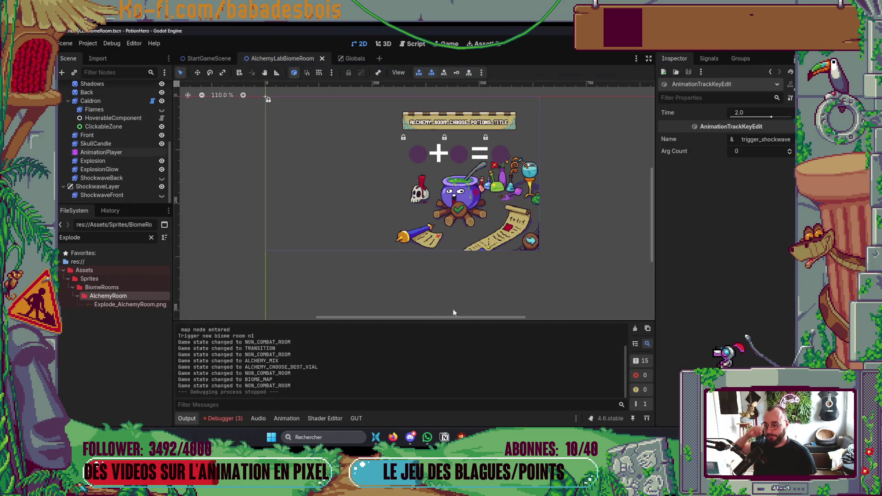
Collapse the output log and browse AlchemyRoom.gd down to the update function.
click(189, 418)
key(alt+Tab)
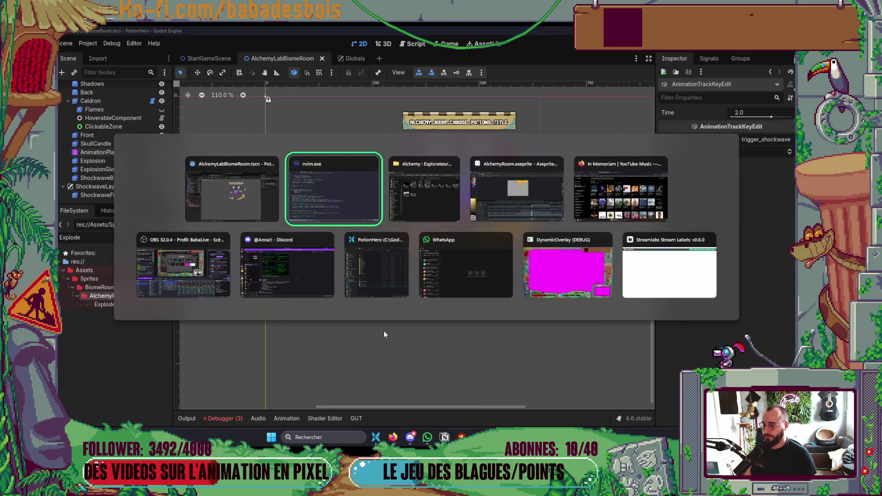
scroll(389, 291, down, 20)
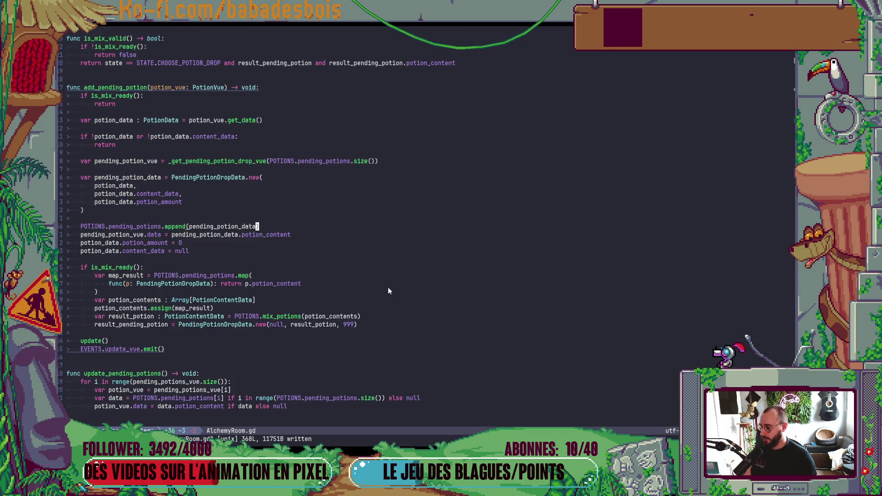
scroll(387, 287, down, 8)
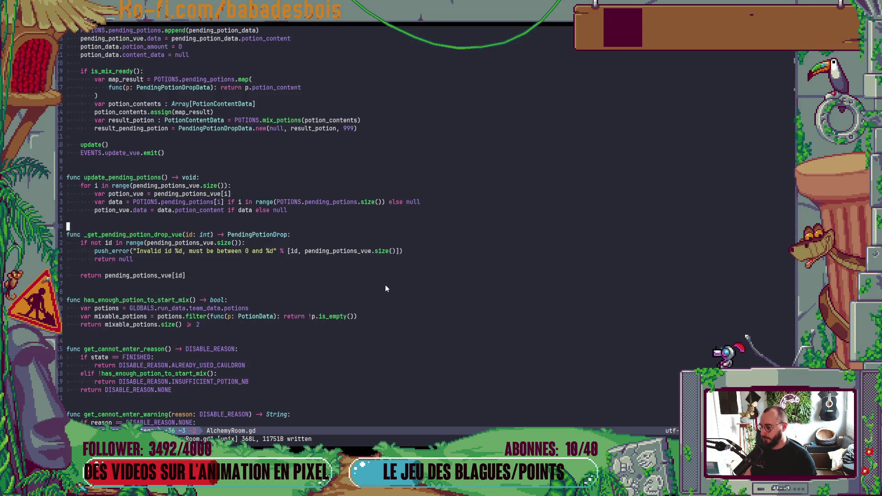
key(ctrl+d)
key(ctrl+d)
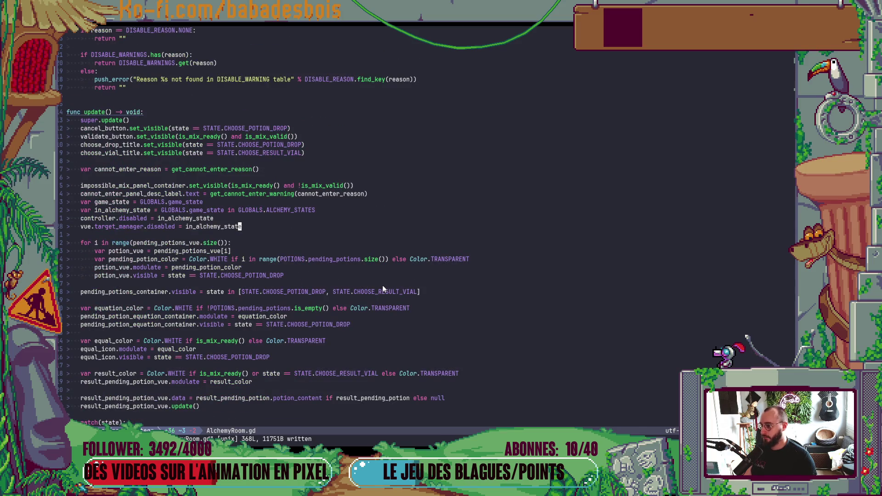
scroll(290, 299, down, 3)
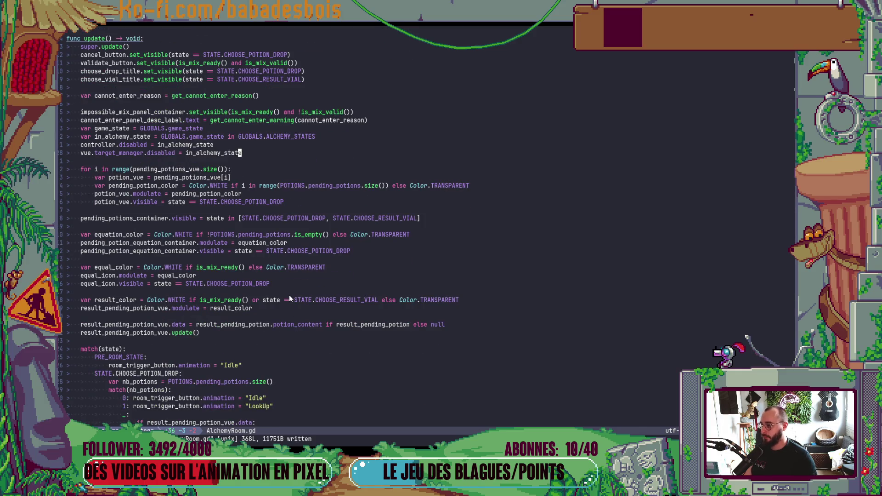
scroll(287, 298, up, 10)
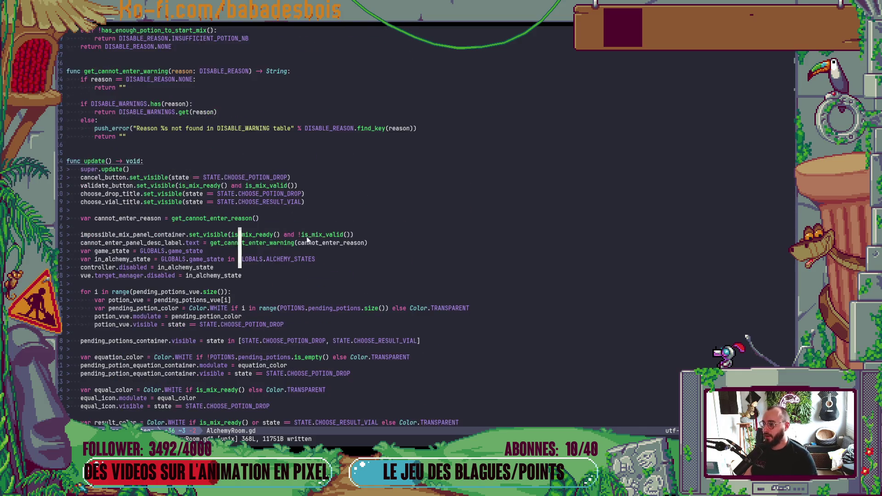
scroll(307, 241, up, 4)
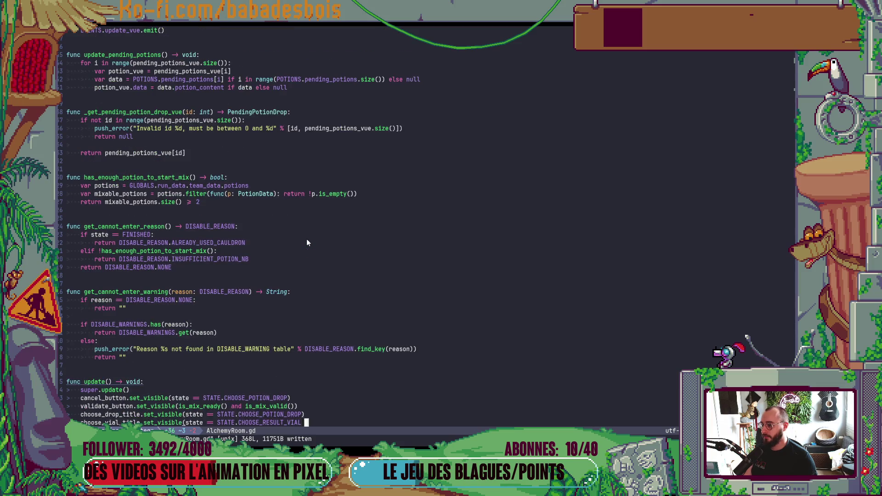
scroll(307, 241, up, 6)
Inspect update_pending_potions and its CHOOSE_RESULT_VIAL state, then return to update.
key(space)
text(supdatep)
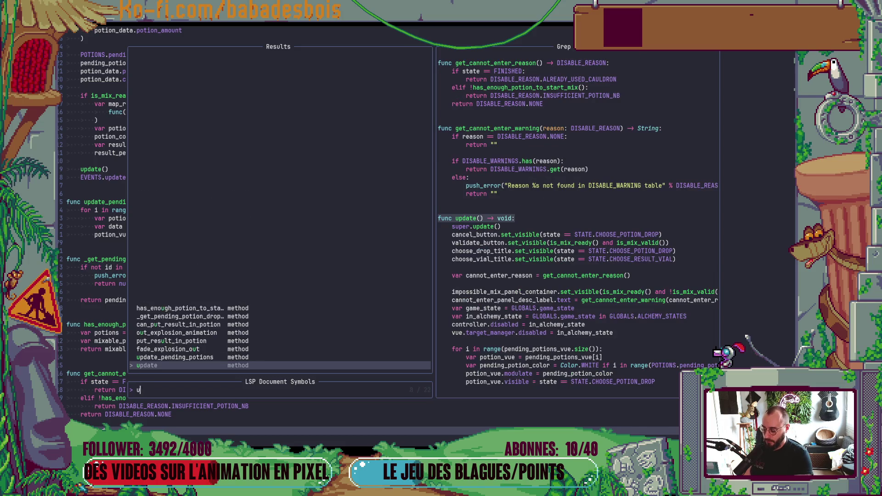
key(Return)
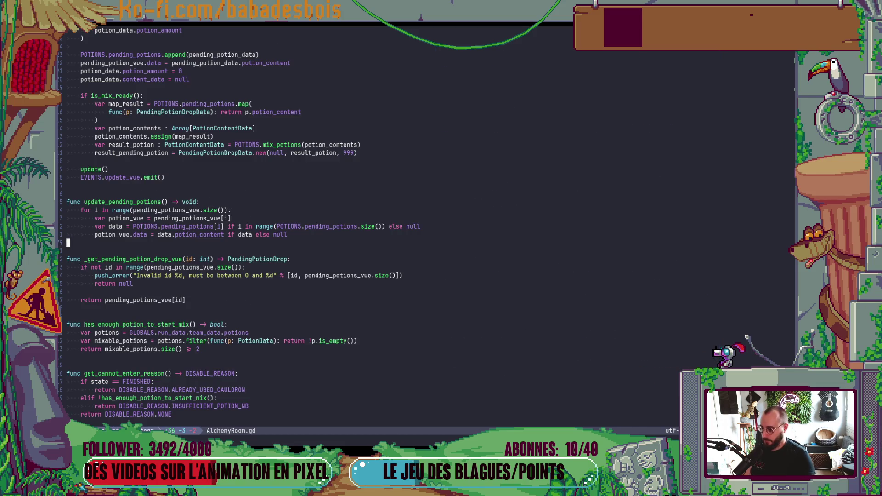
scroll(310, 239, down, 19)
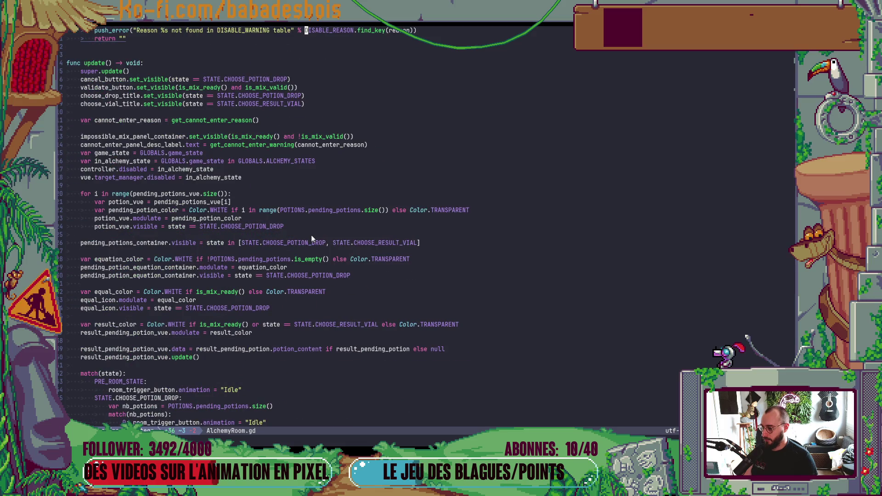
scroll(310, 238, down, 6)
scroll(312, 238, up, 20)
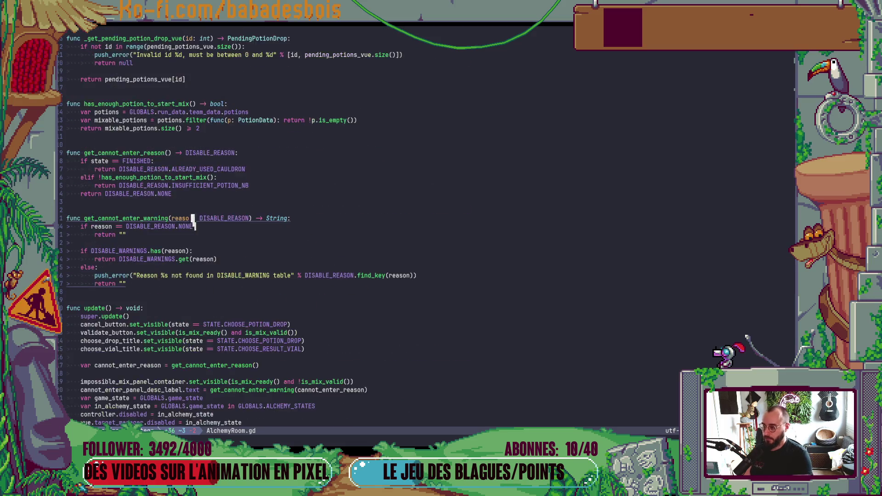
scroll(226, 221, up, 20)
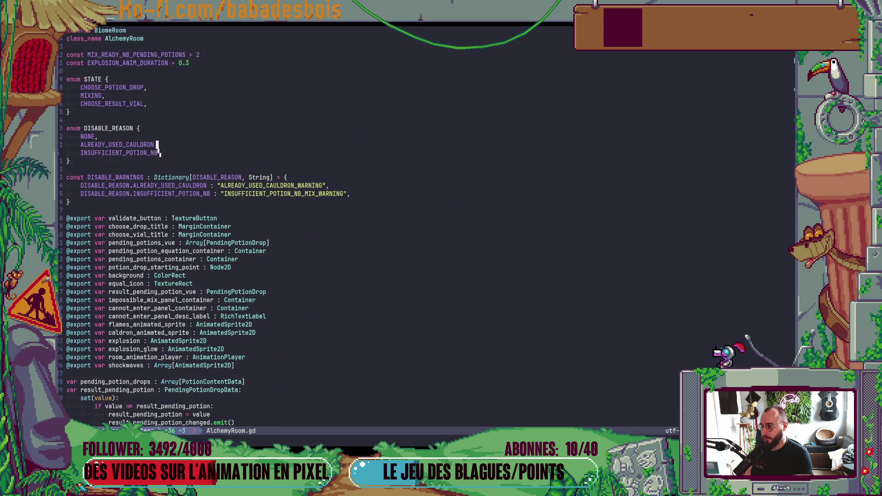
key(k)
key(k)
key(k)
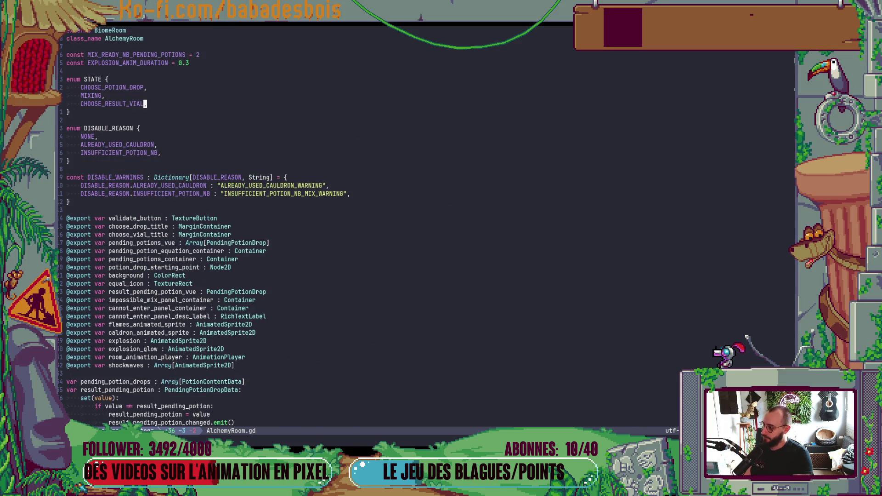
scroll(285, 229, down, 20)
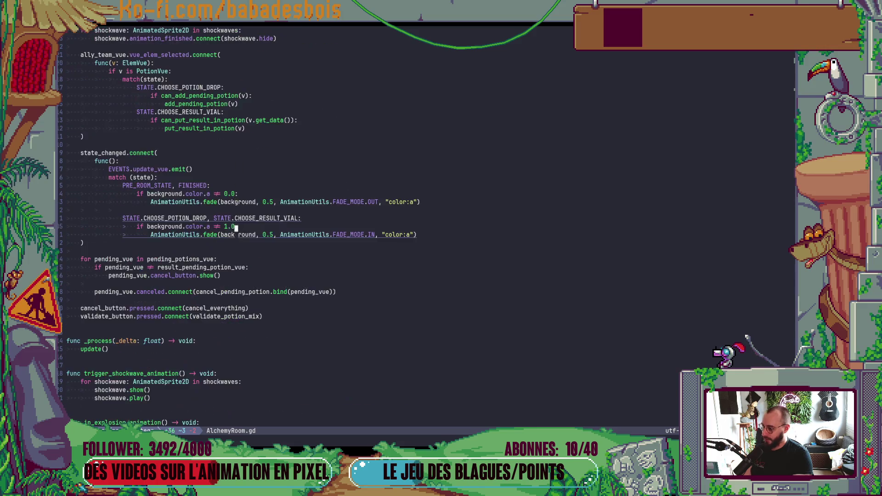
scroll(62, 233, down, 15)
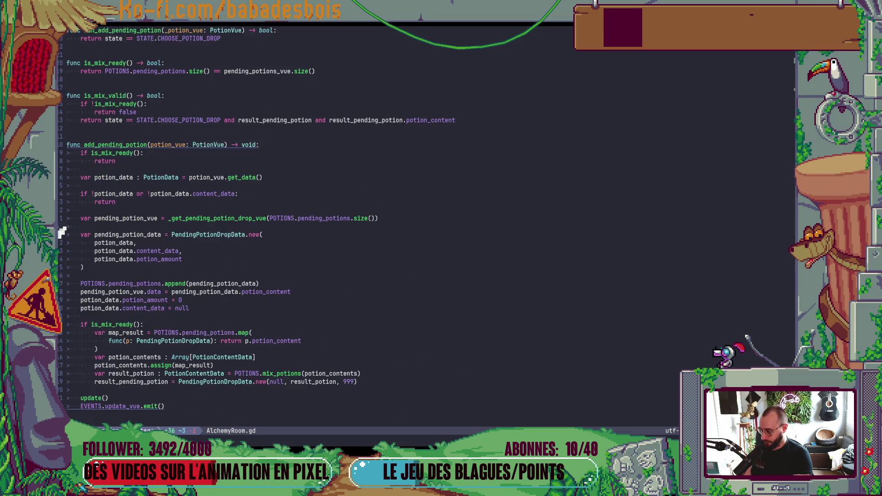
key(ctrl+o)
key(ctrl+o)
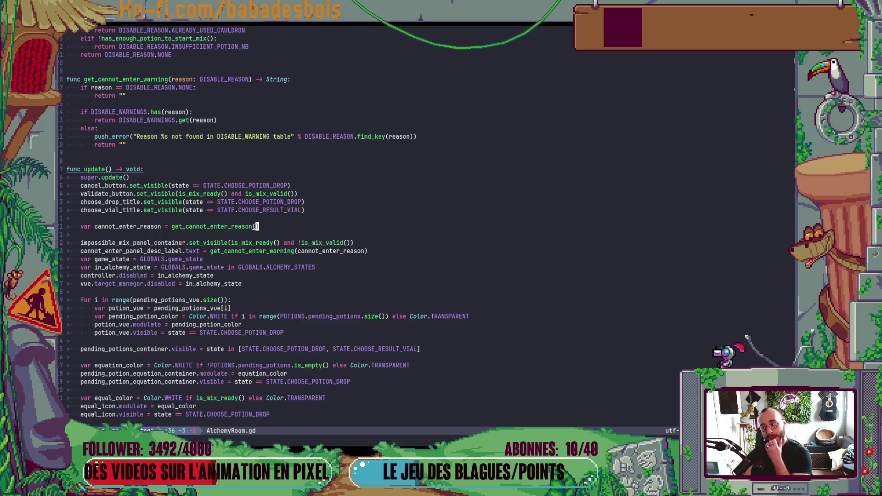
Search the script for 'cancel' starting from the is_mix_valid check.
click(307, 242)
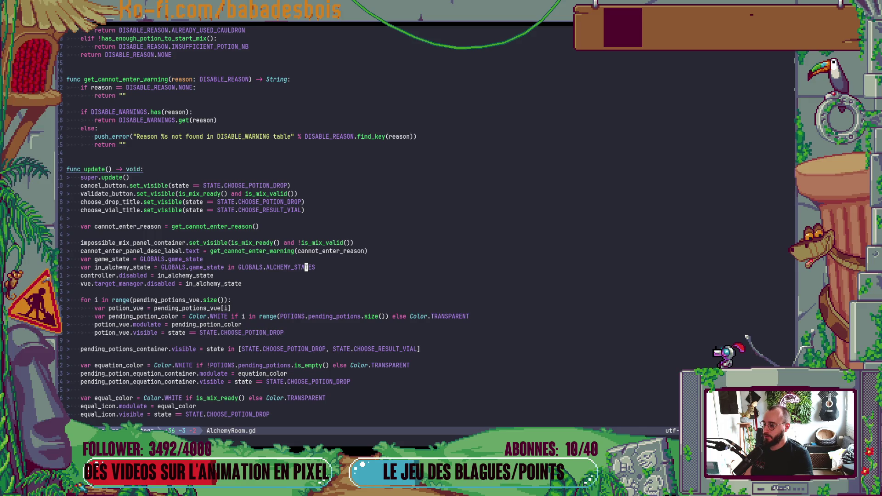
scroll(281, 177, down, 4)
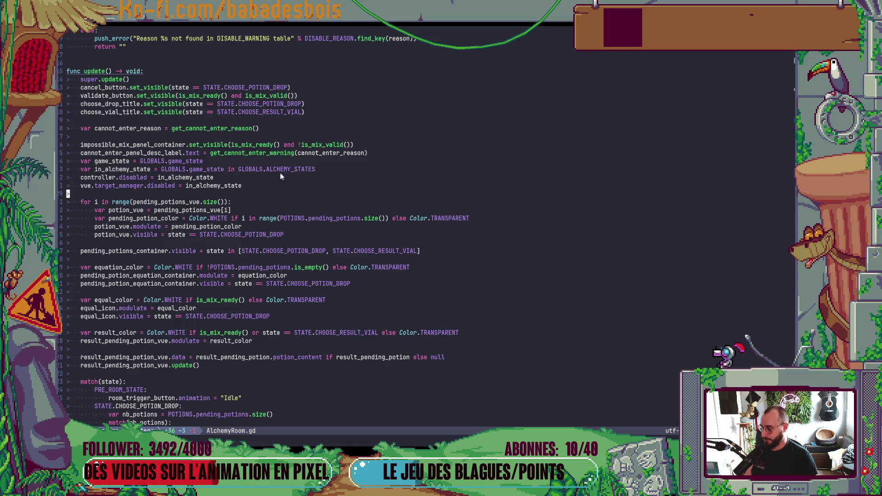
scroll(207, 128, down, 3)
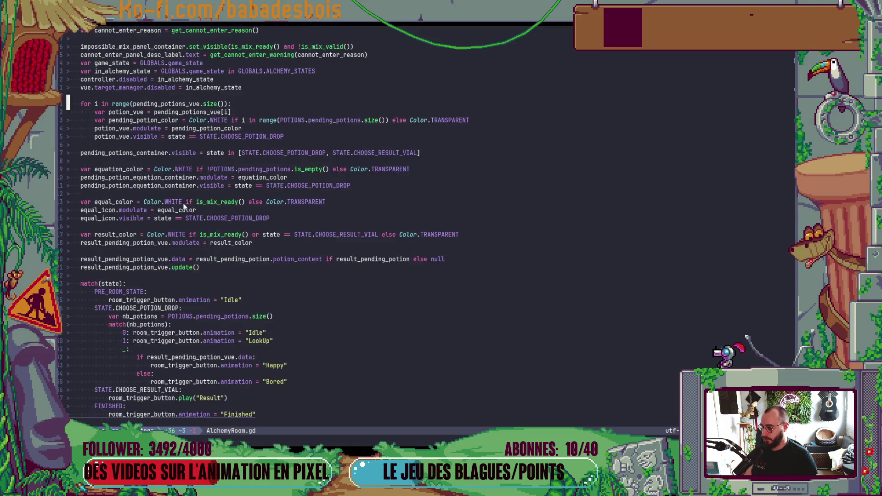
scroll(213, 215, up, 1)
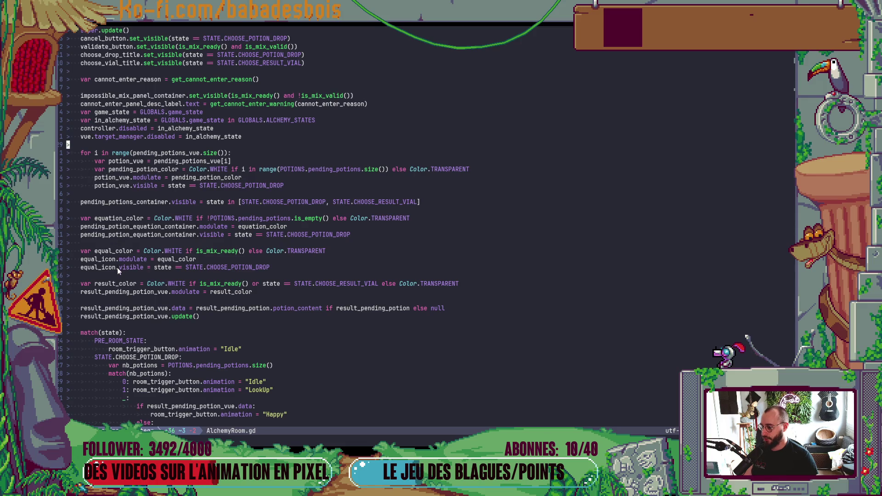
scroll(127, 300, up, 2)
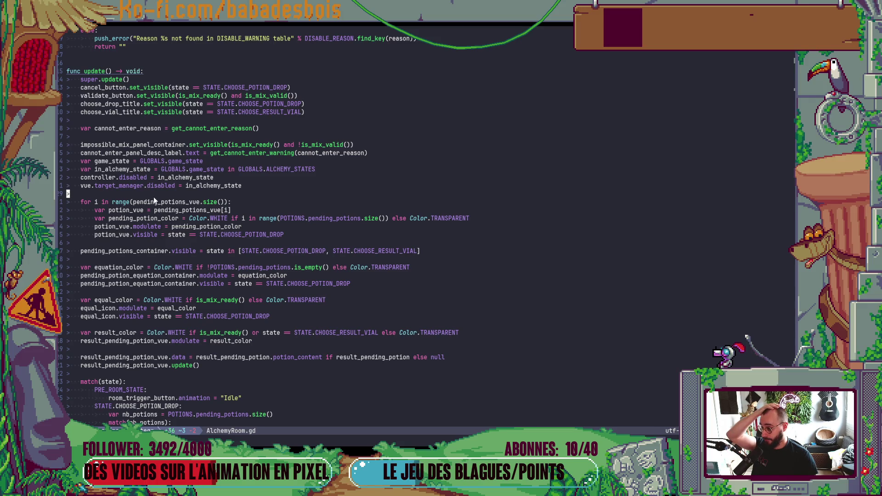
text(/can)
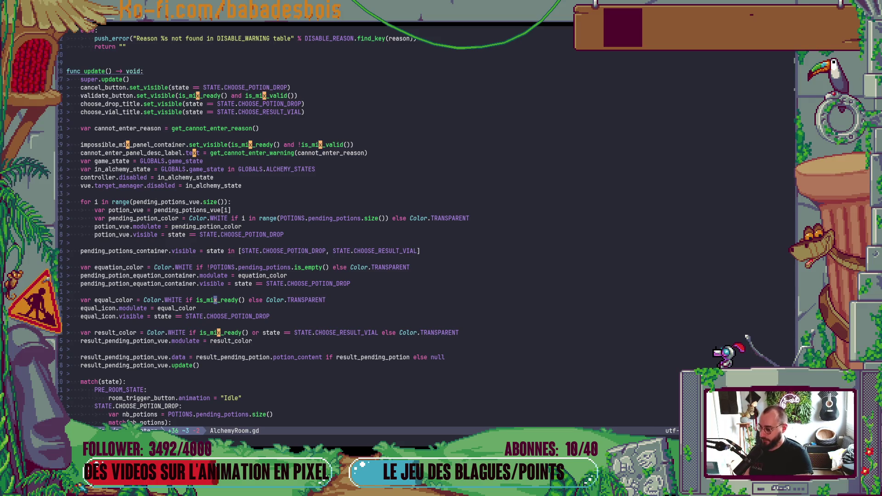
text(cel)
key(Return)
key(n)
key(n)
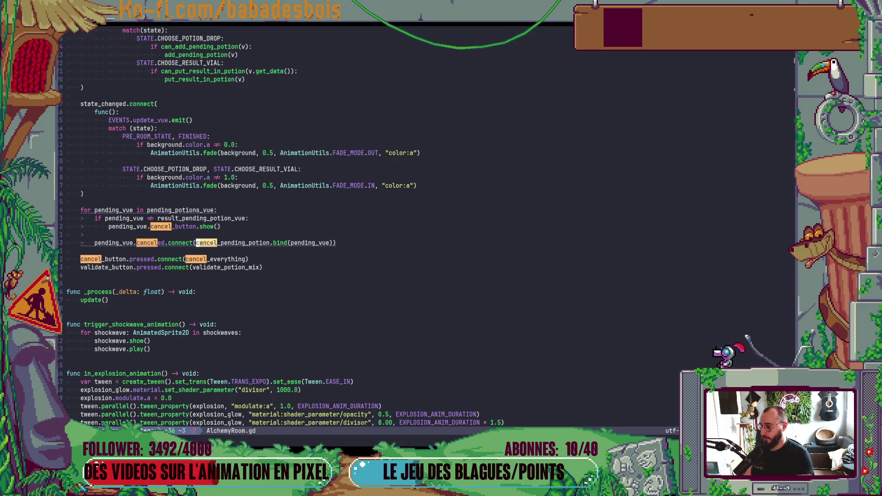
Step through the remaining 'cancel' matches, including cancel_everything.
key(n)
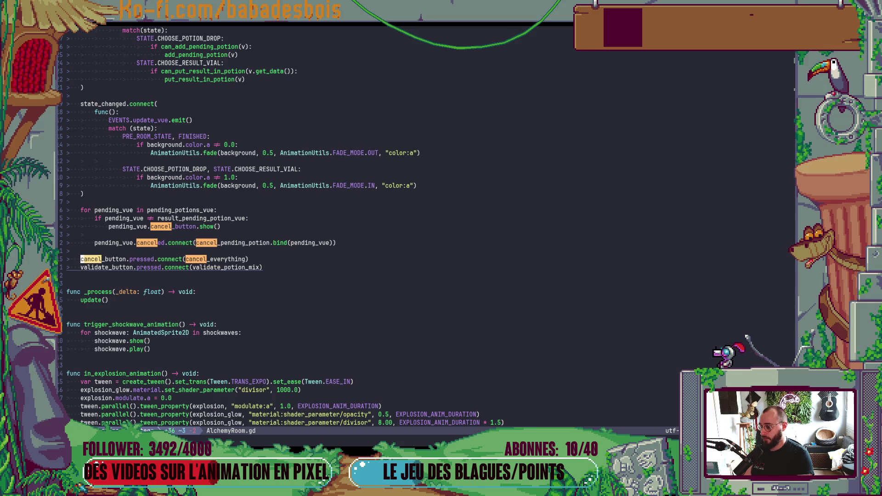
key(n)
key(n)
key(n)
key(n)
key(n)
key(n)
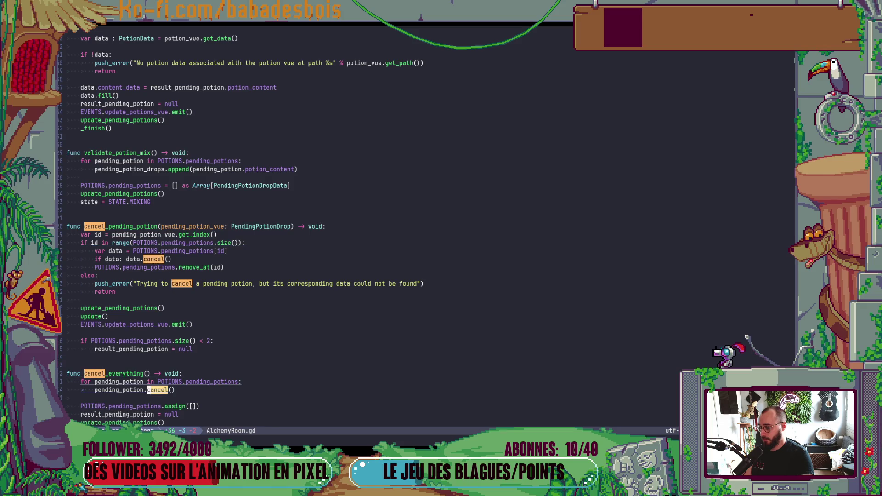
key(n)
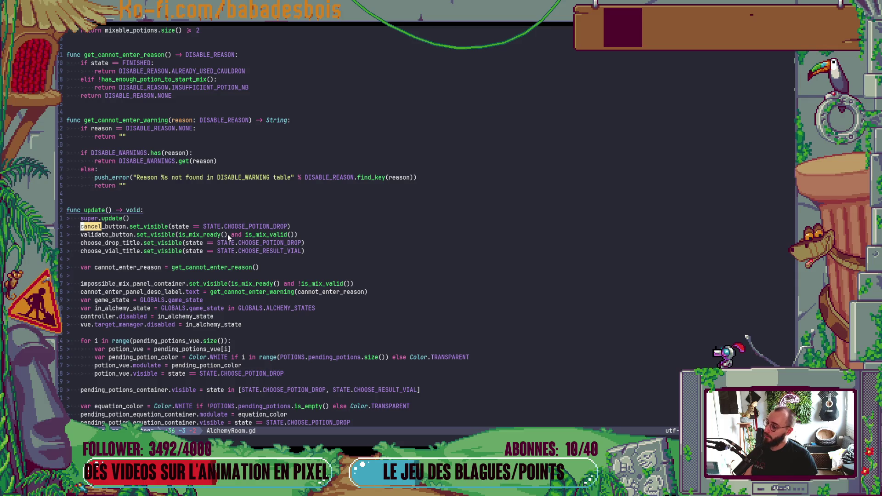
Replace cancel_button with cancel_button_container in update() and save AlchemyRoom.gd.
click(111, 227)
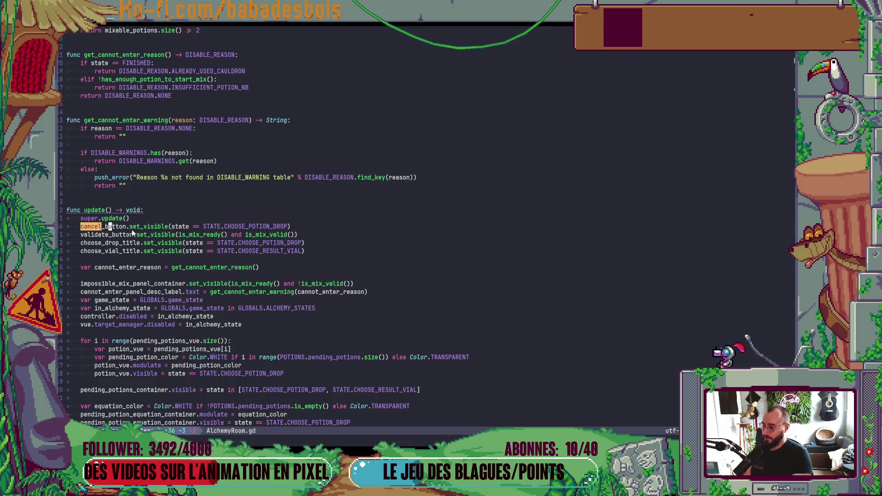
text(ciwcnb)
key(BackSpace)
key(BackSpace)
text(ance)
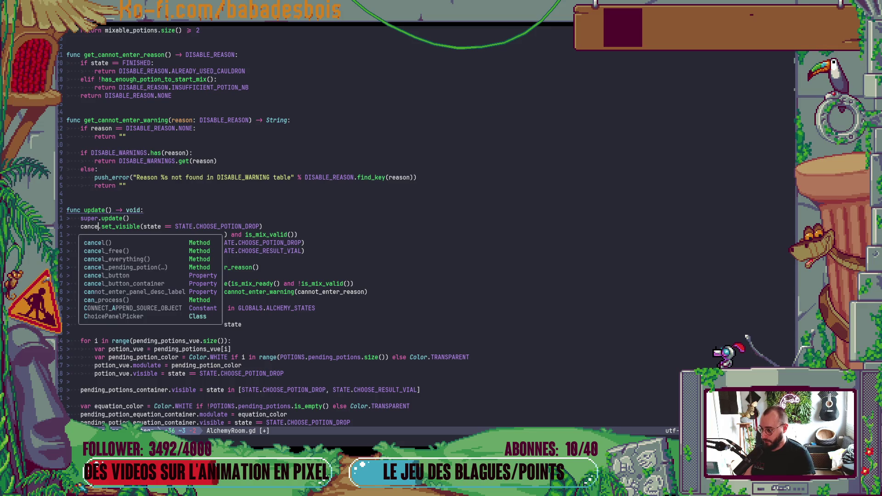
text(l)
key(Down)
key(Down)
key(Down)
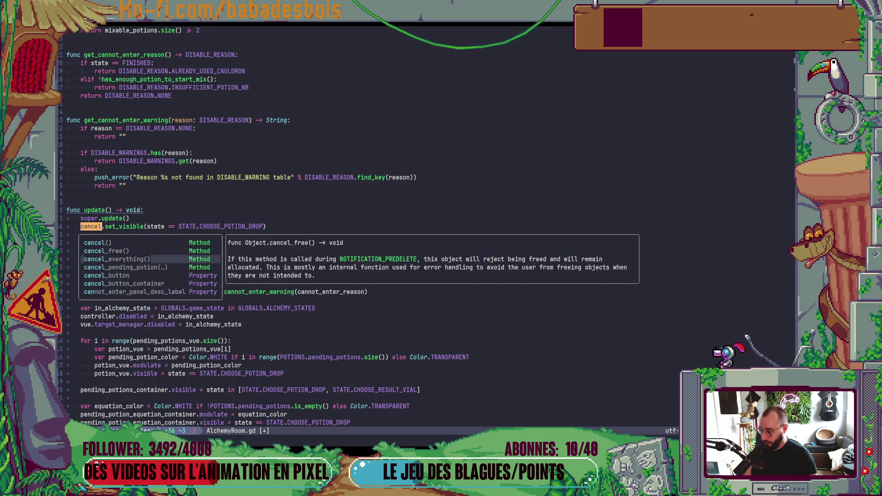
key(Return)
key(ctrl+s)
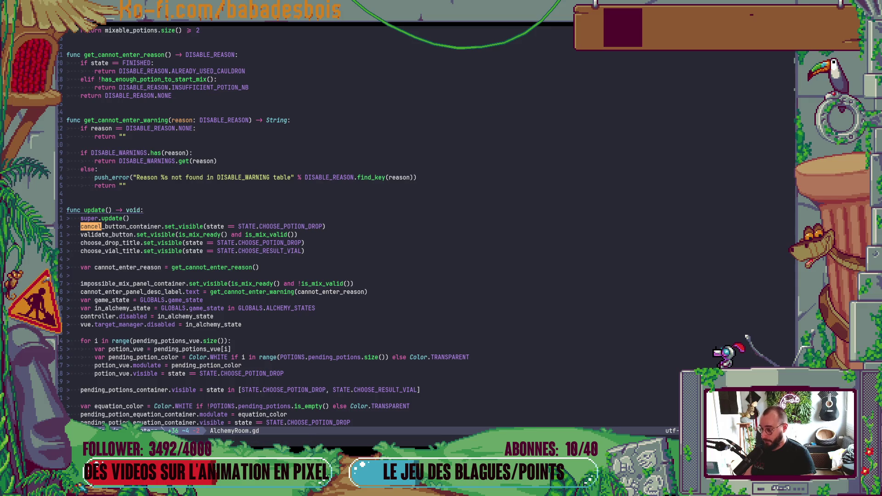
key(Escape)
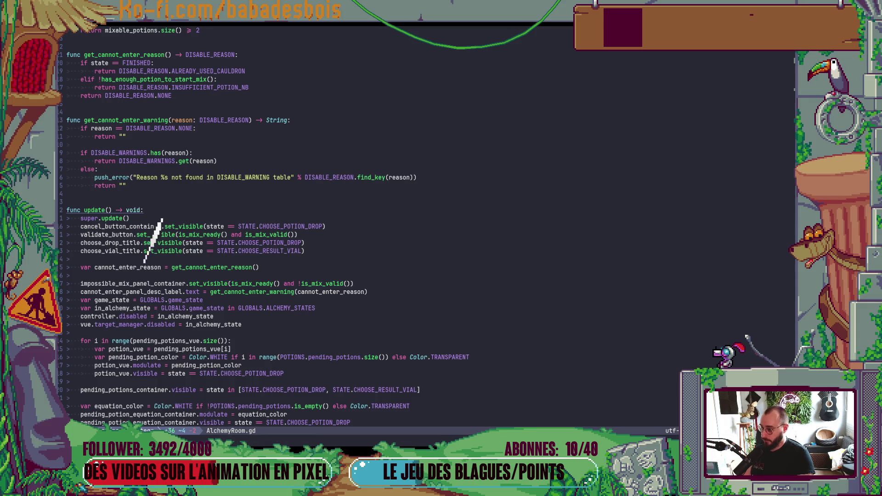
key(alt+Tab)
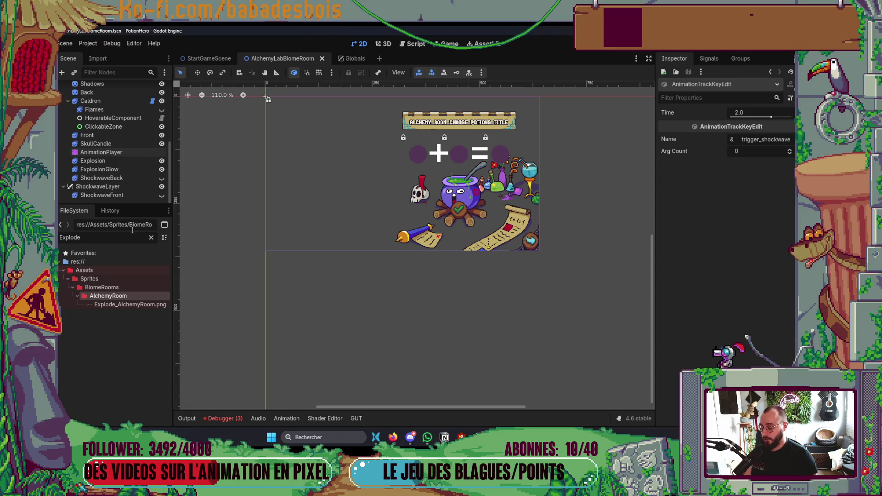
Run the game, enter the farm room, and open and cancel mixing at the cauldron.
key(F5)
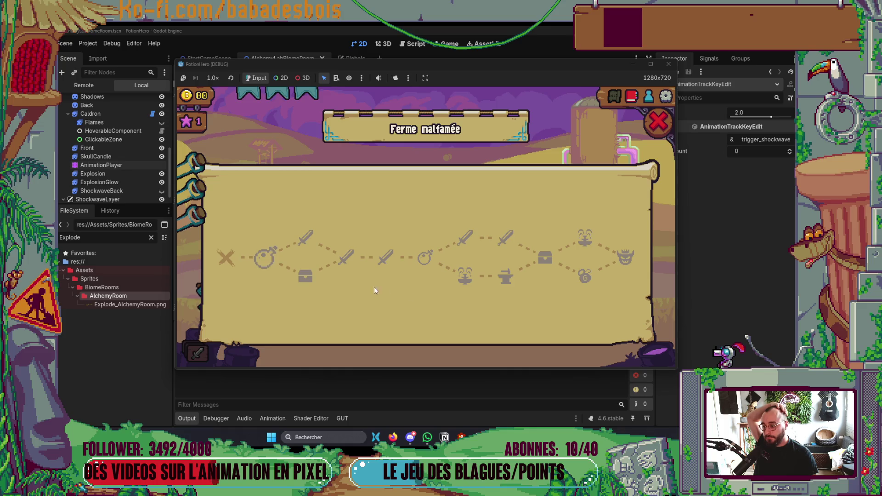
click(269, 260)
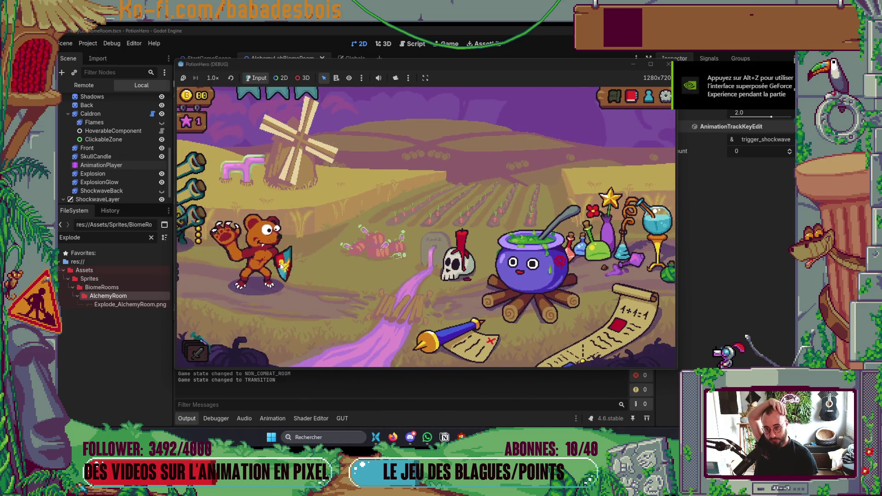
click(524, 279)
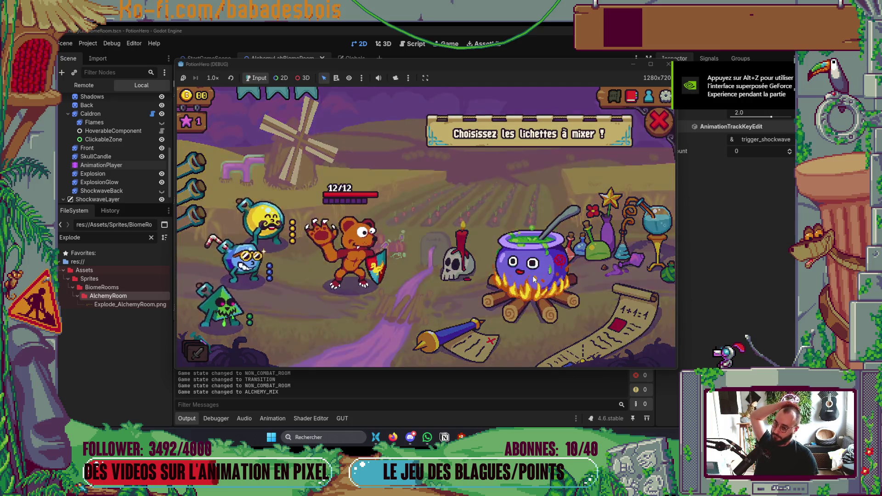
click(660, 119)
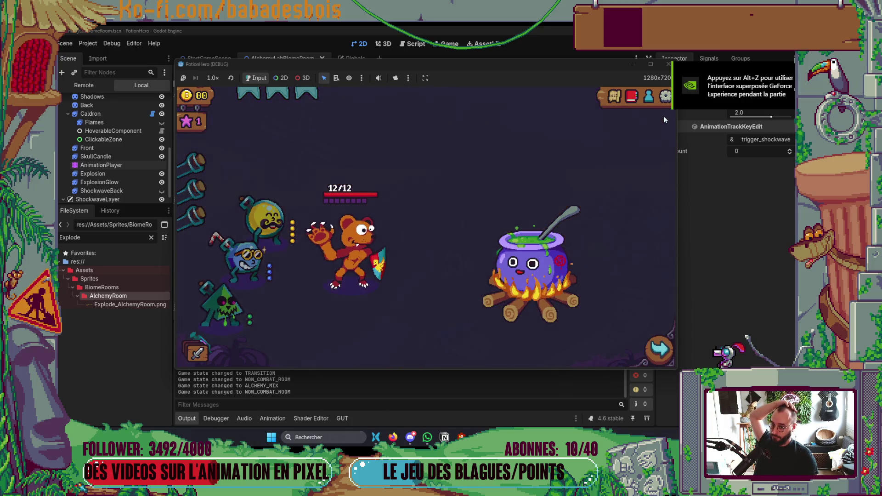
click(548, 282)
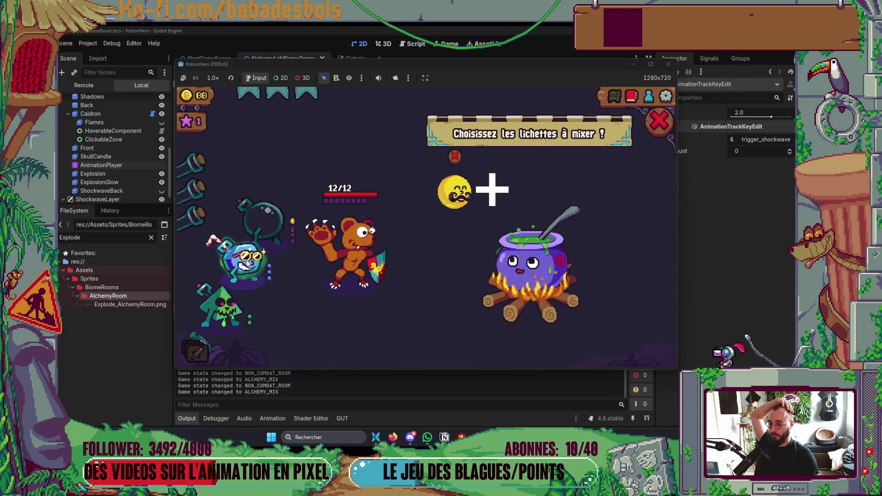
click(528, 293)
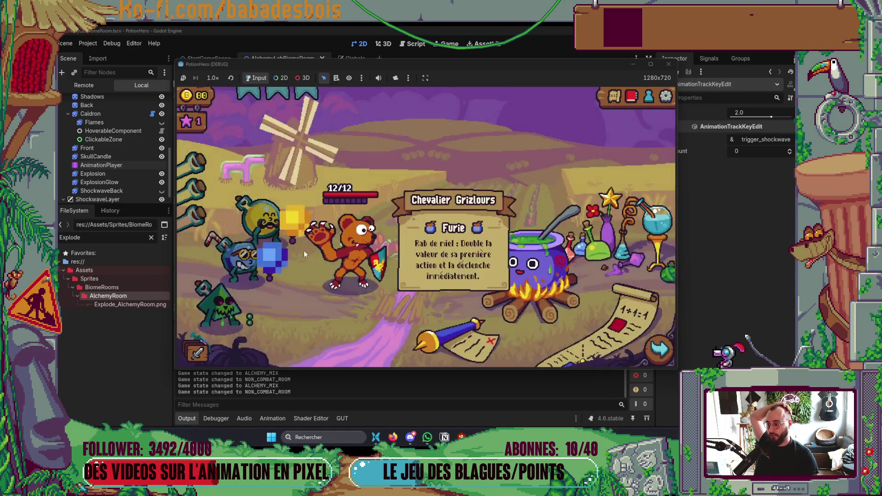
Put blue then yellow potions in the cauldron and confirm to make it explode.
click(271, 232)
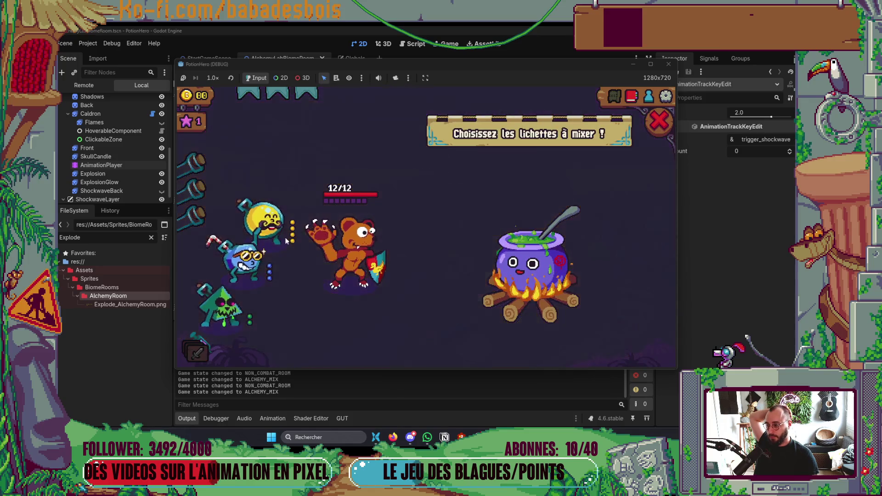
click(669, 120)
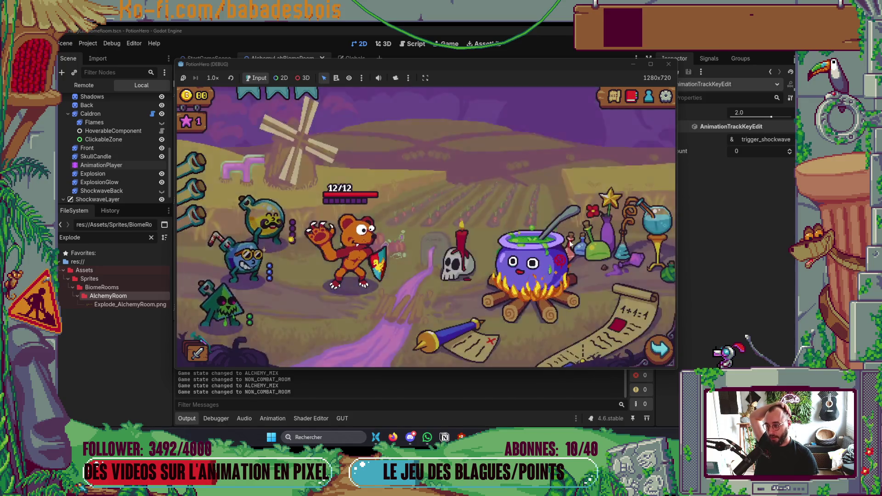
click(454, 258)
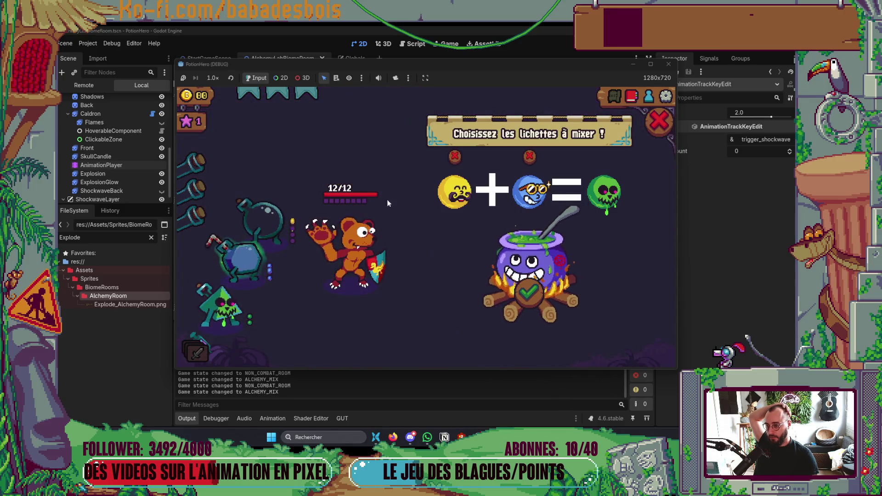
click(451, 157)
click(456, 160)
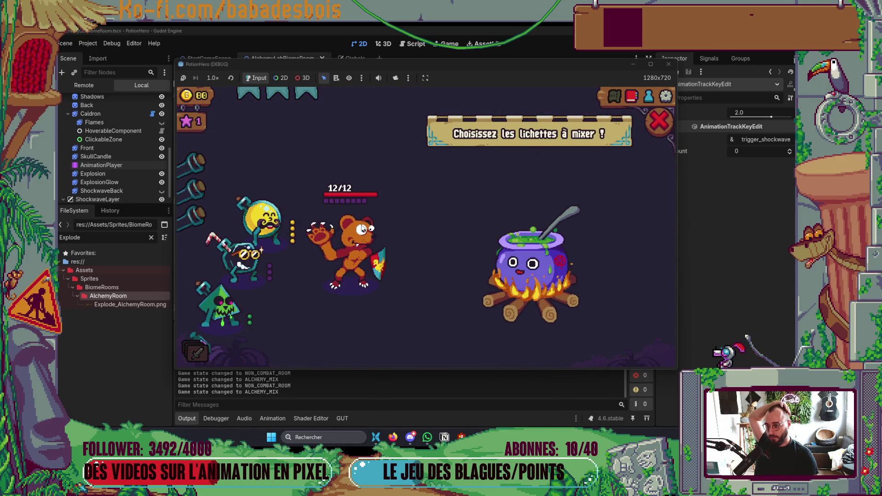
click(253, 276)
click(264, 220)
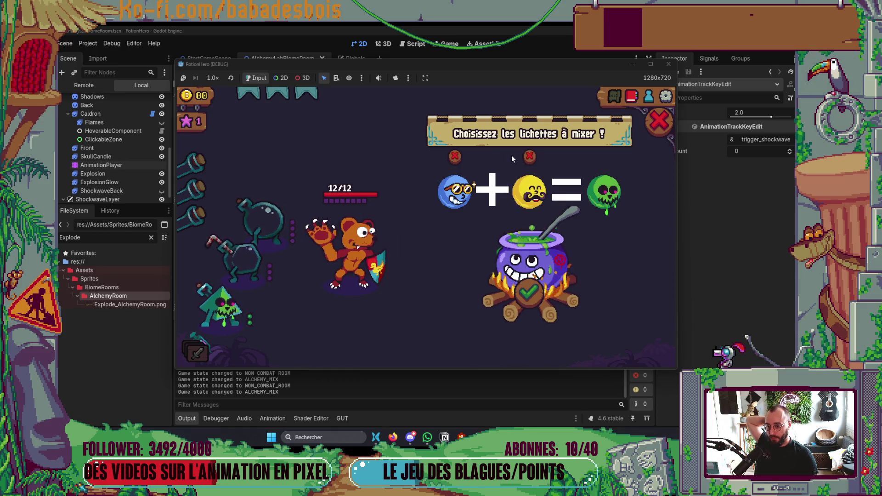
click(528, 296)
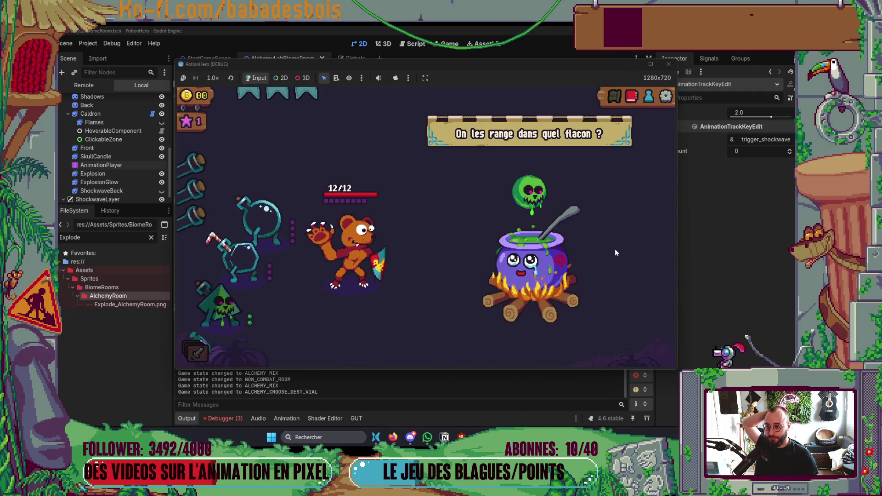
Store the green result, confirm the cauldron refuses a second use, and stop the game.
click(530, 190)
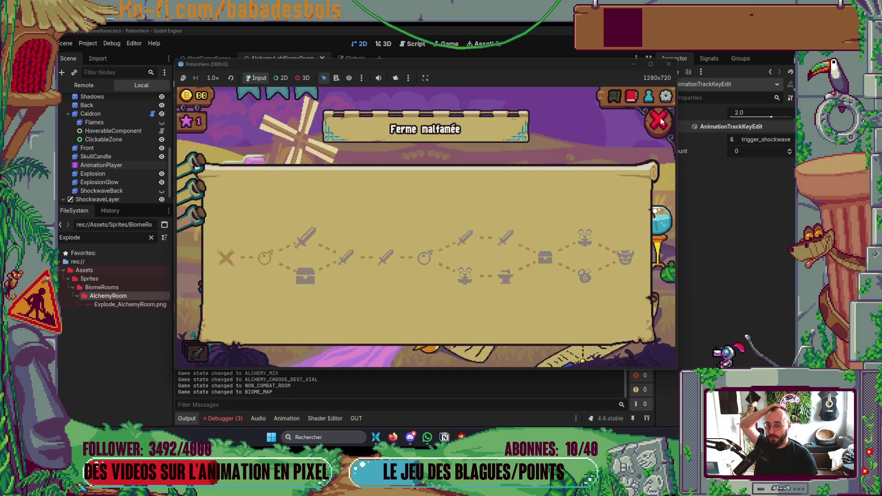
key(Escape)
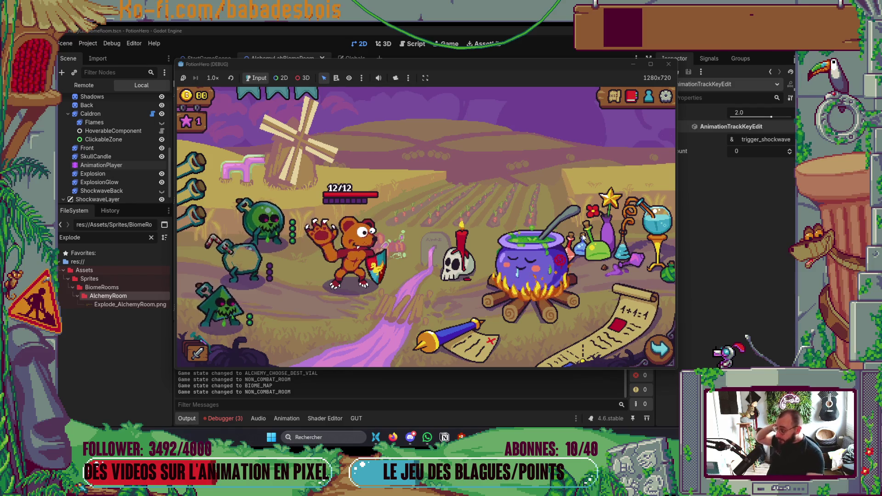
click(547, 265)
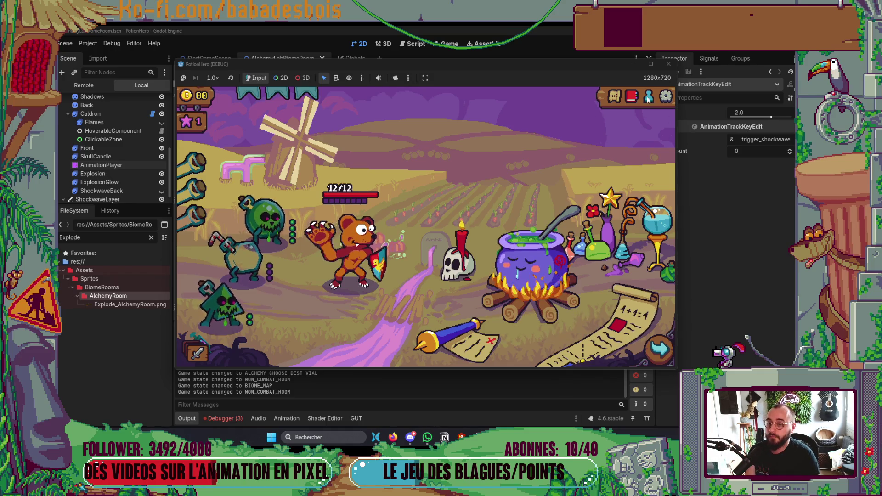
click(668, 65)
click(229, 419)
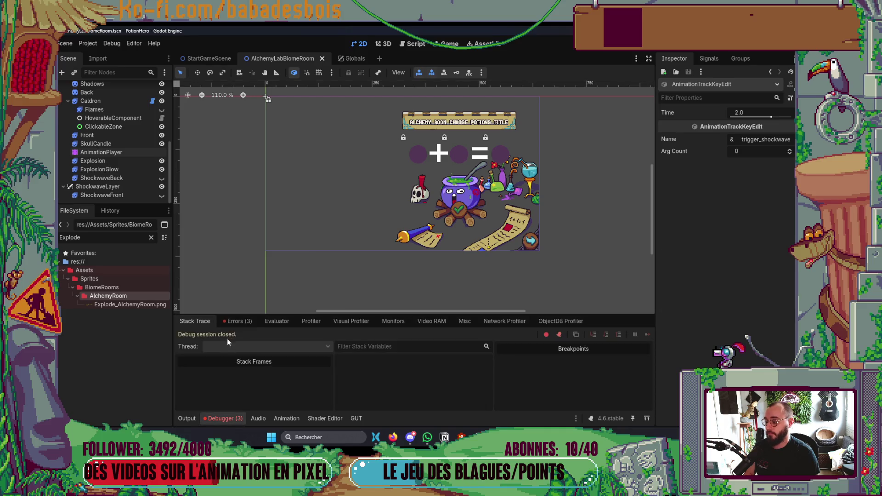
Show the debugger's three errors about missing radius and divisor shader parameters.
click(232, 323)
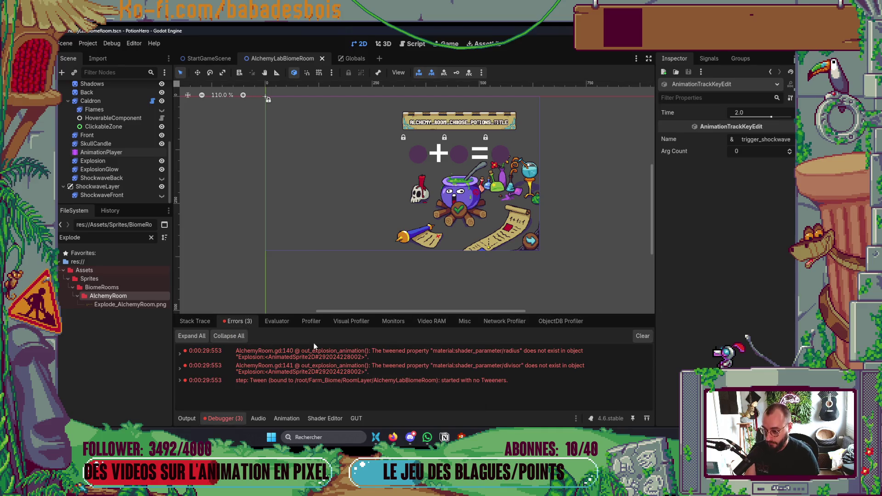
mouse_move(456, 371)
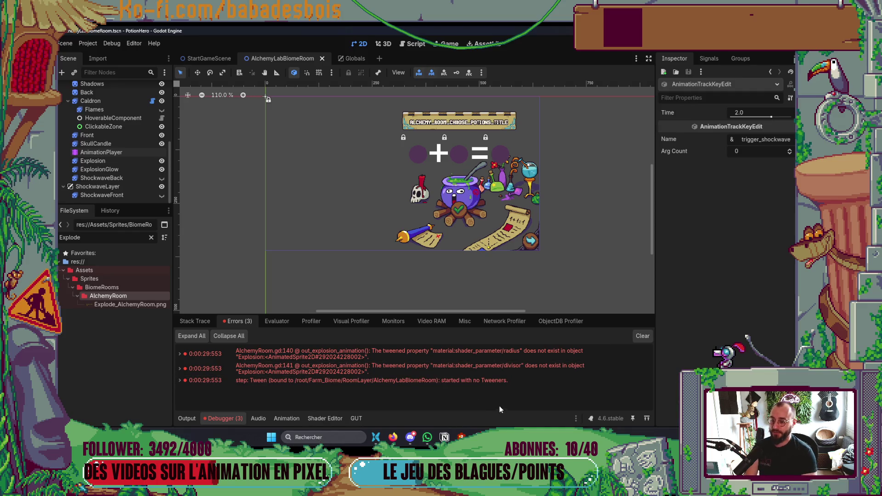
mouse_move(500, 377)
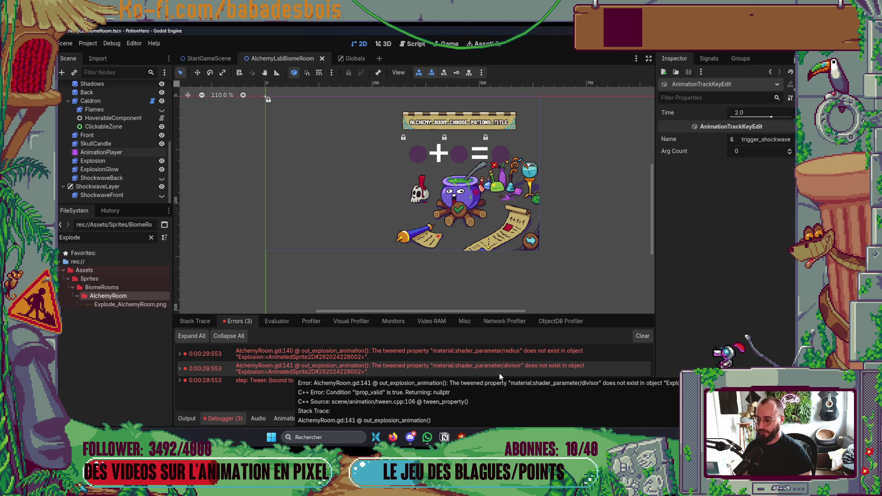
Locate the out_explosion_animation function in AlchemyRoom.gd via the symbol search.
key(alt+Tab)
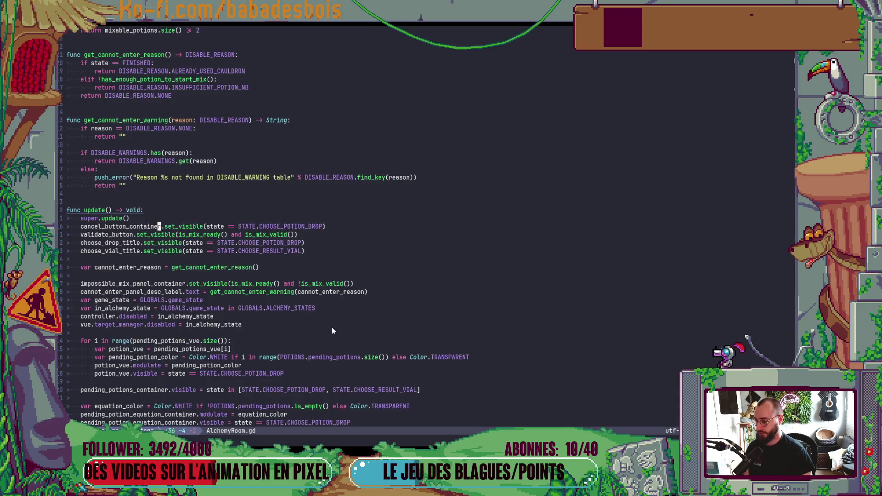
scroll(329, 305, down, 3)
scroll(329, 305, down, 12)
scroll(329, 306, up, 20)
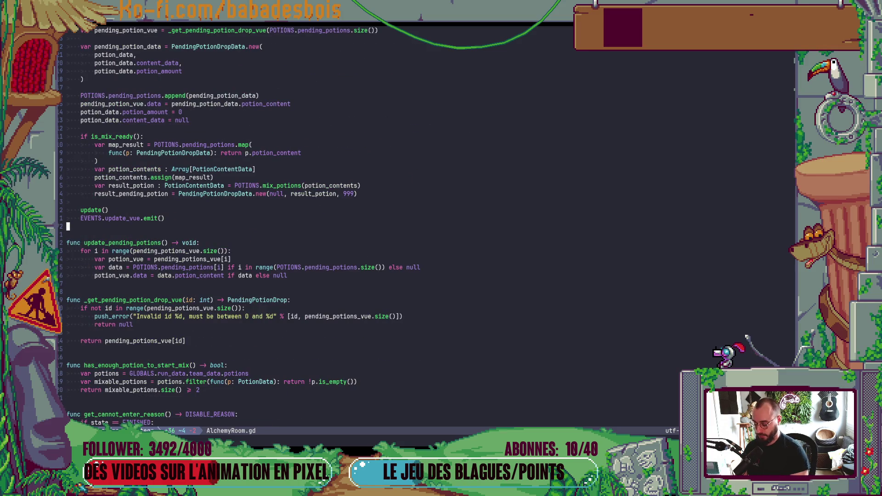
key(space)
key(s)
key(s)
text(exp)
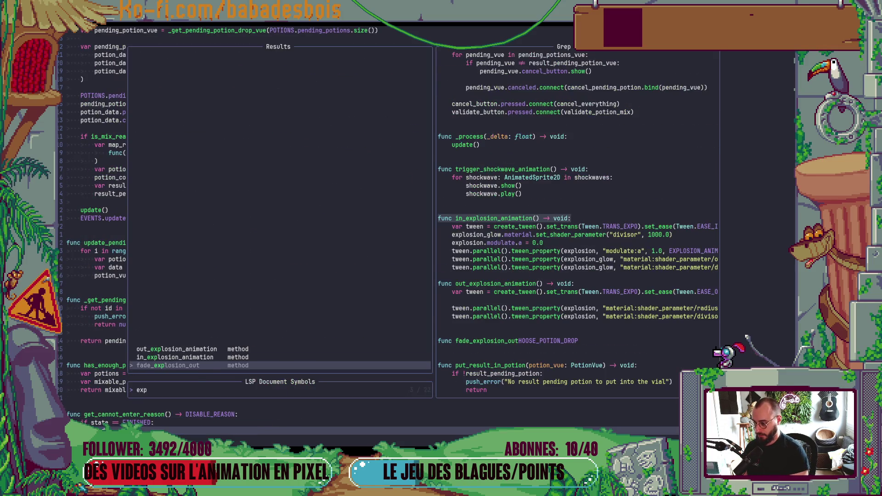
key(Up)
key(Up)
key(Return)
key(j)
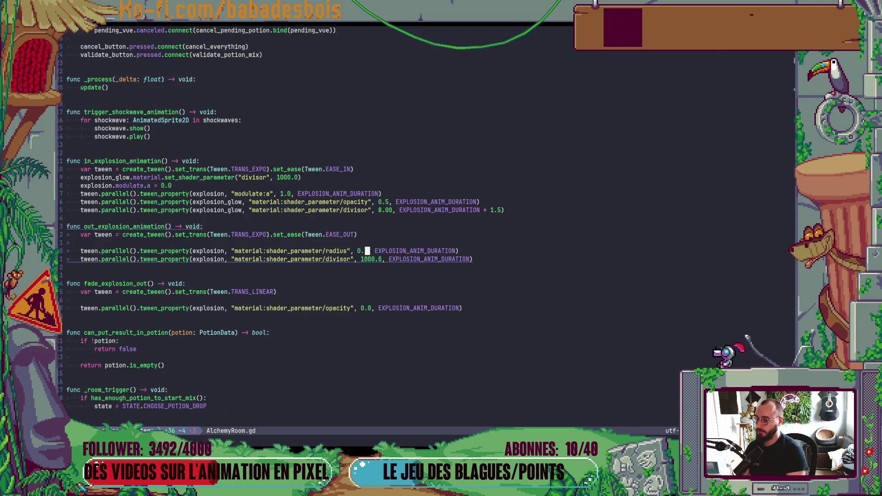
key(alt+Tab)
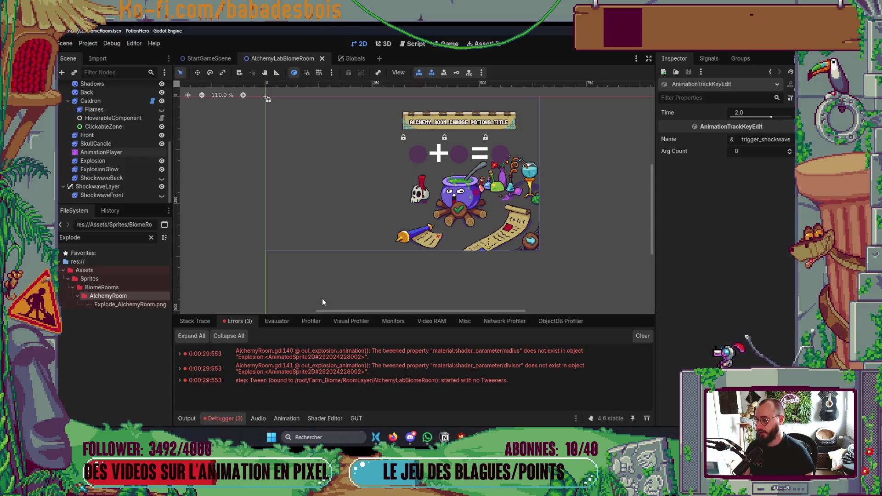
Delete the out_explosion_animation() call key from the AnimationPlayer track.
click(123, 154)
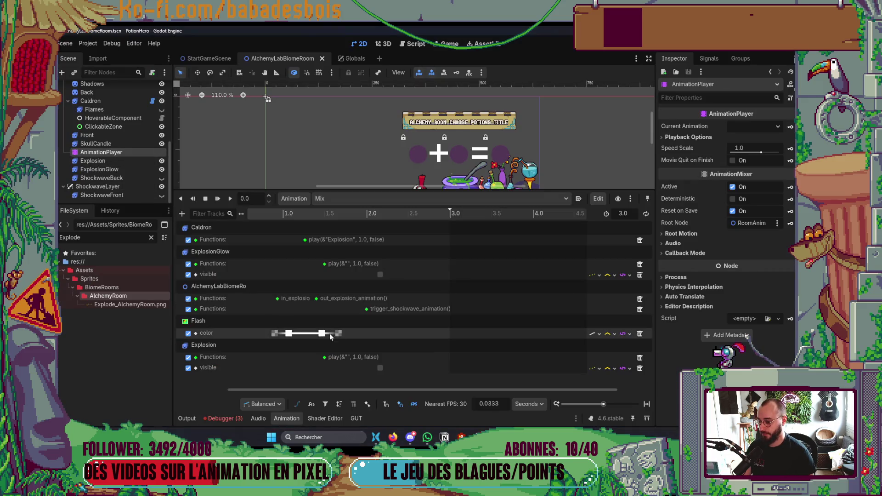
click(317, 298)
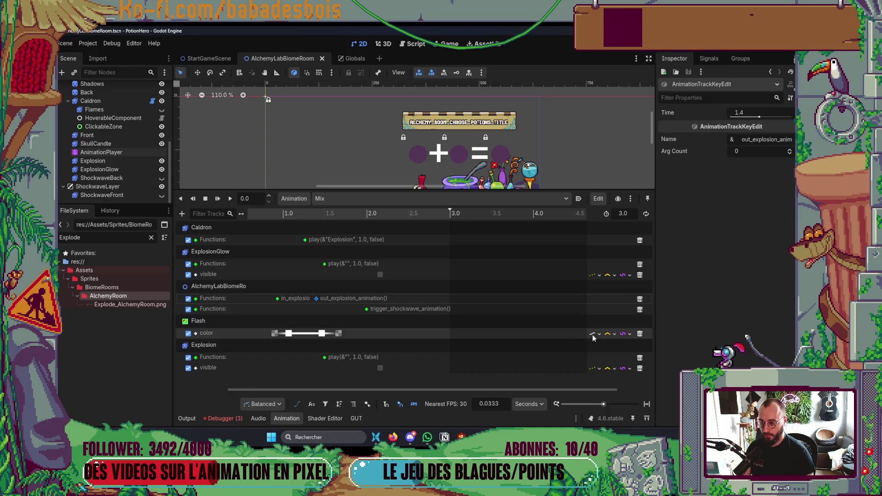
key(Delete)
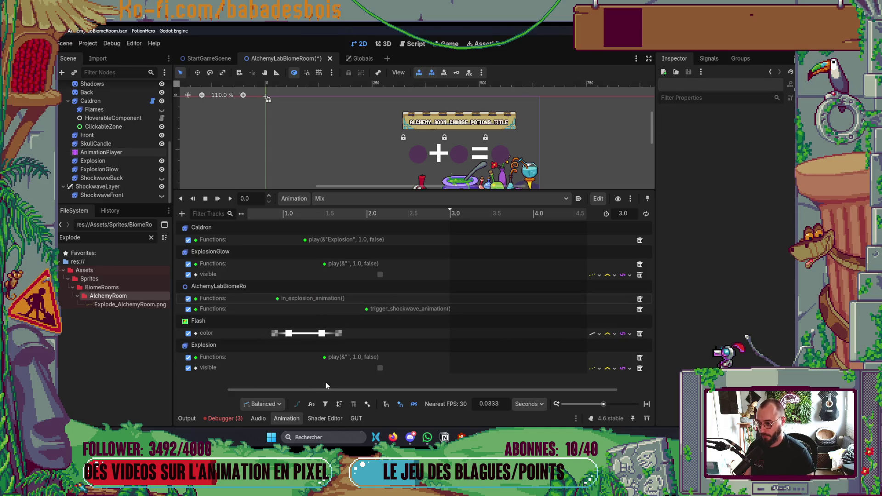
Delete the out_explosion_animation function from AlchemyRoom.gd and save the script.
key(alt+Tab)
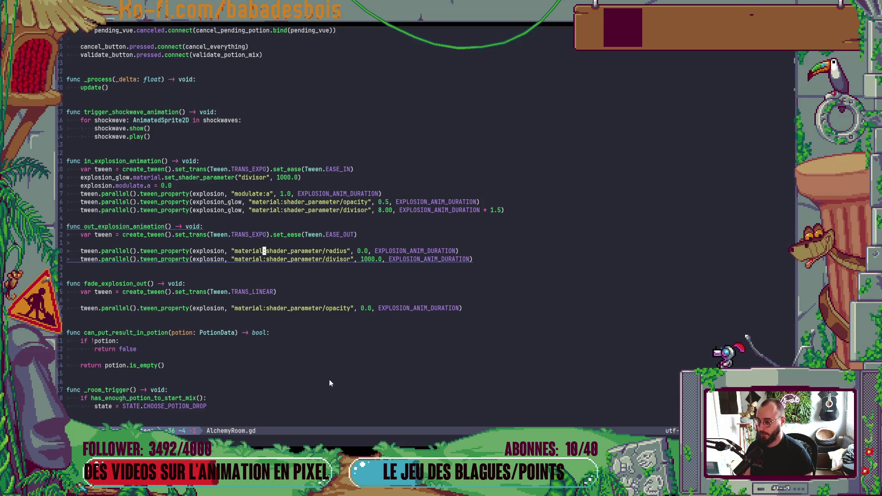
key(alt+Tab)
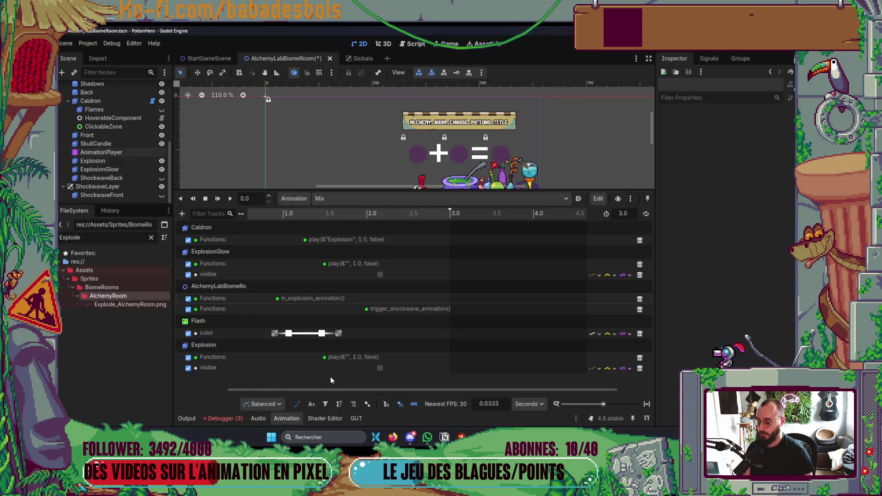
key(alt+Tab)
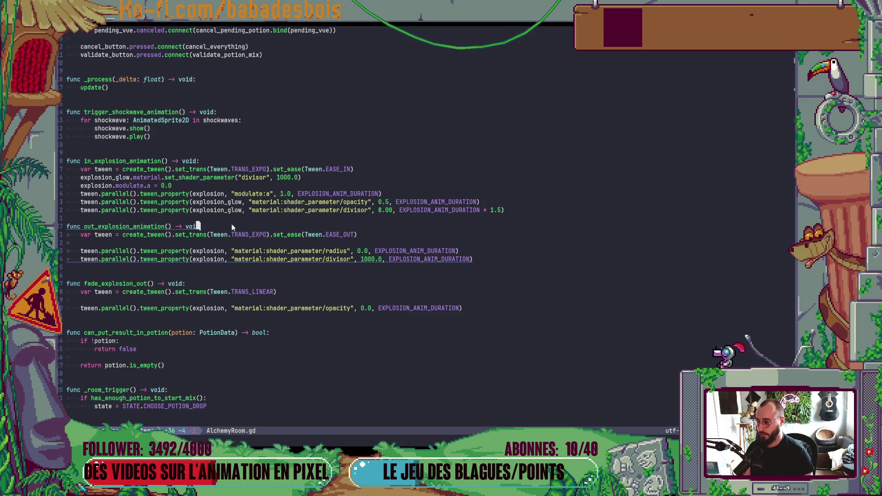
key(x)
key(x)
key(x)
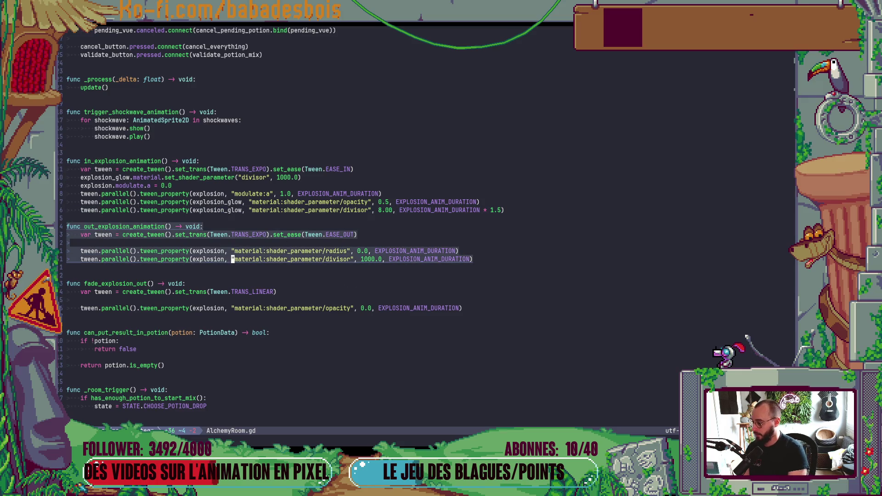
key(d)
key(alt+Tab)
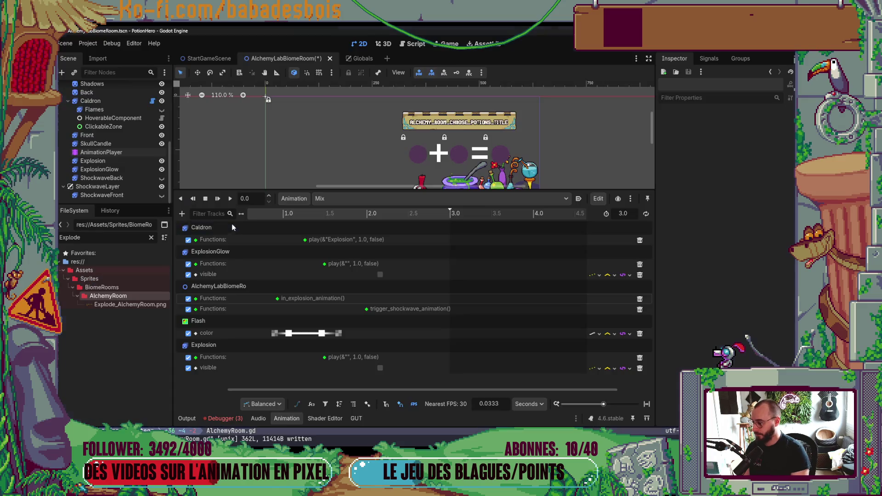
key(F5)
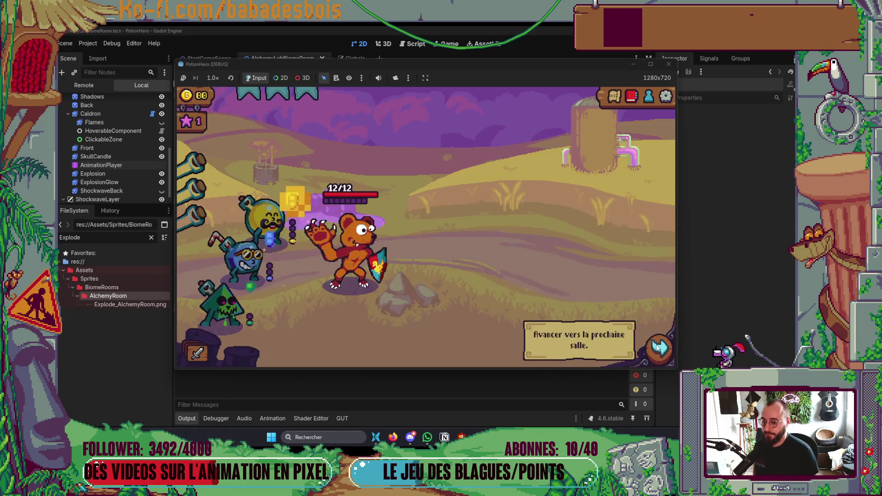
Enter the alchemy room, mix yellow and blue critters, and store the green potion in a flask.
click(659, 348)
click(271, 261)
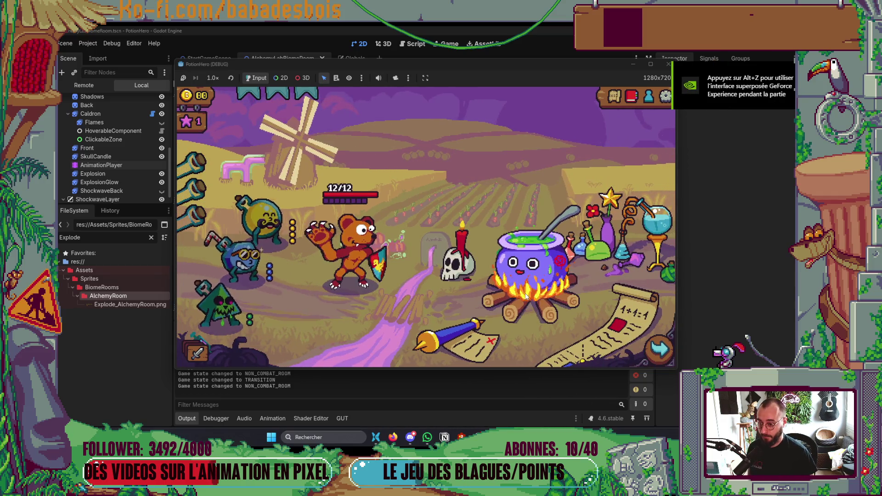
click(243, 260)
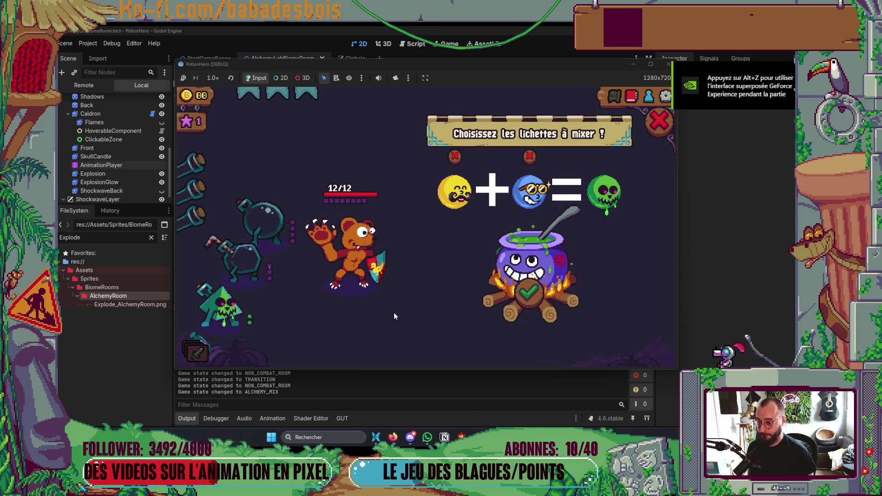
click(500, 315)
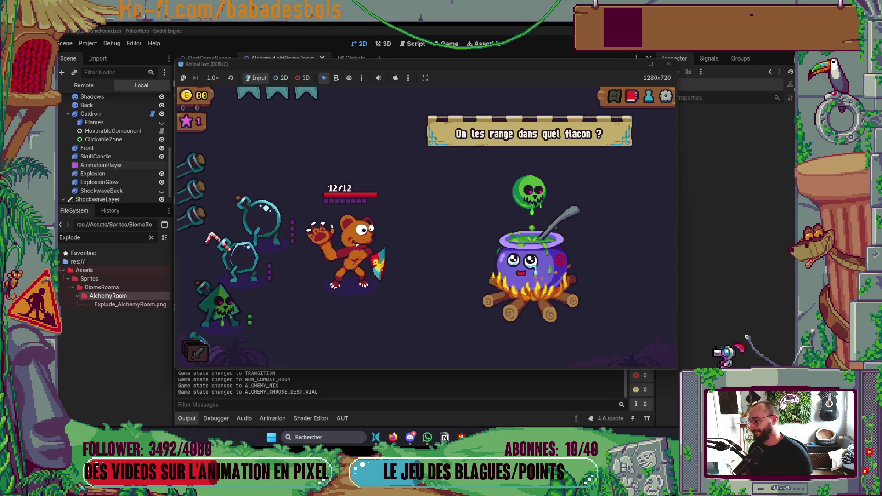
click(272, 208)
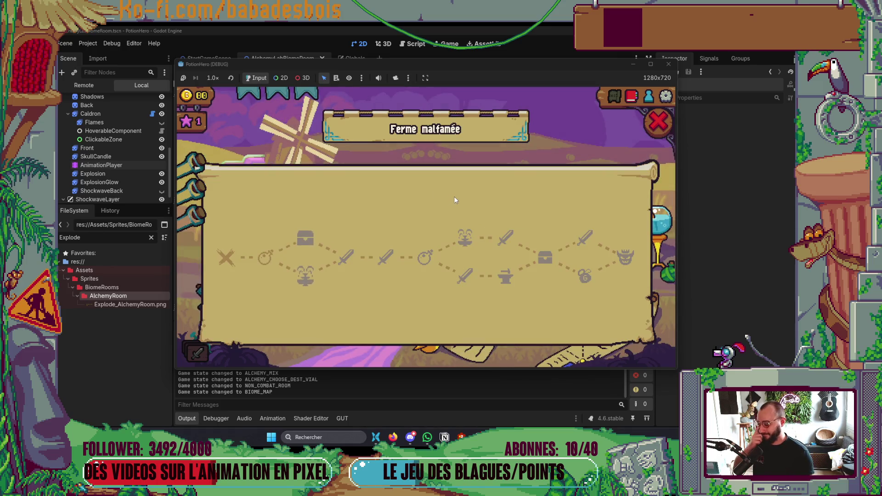
Continue to the next farm room, take the fountain's flask refill, then stop the game.
click(665, 125)
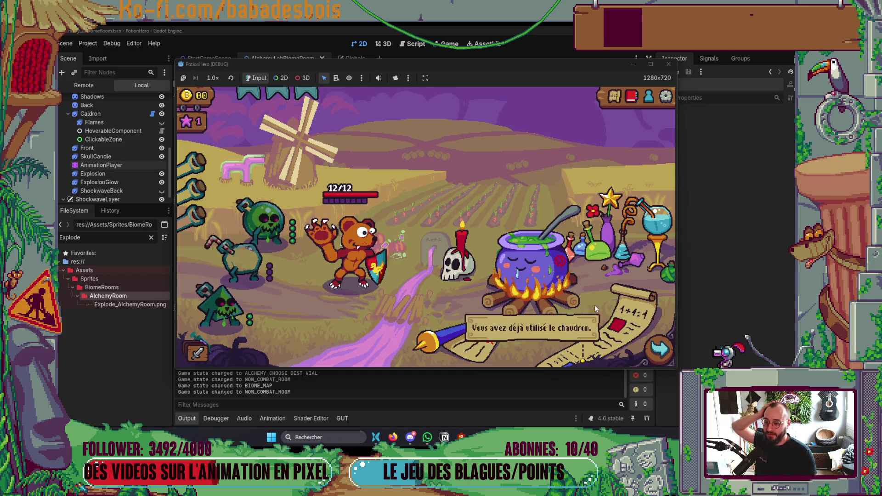
click(669, 360)
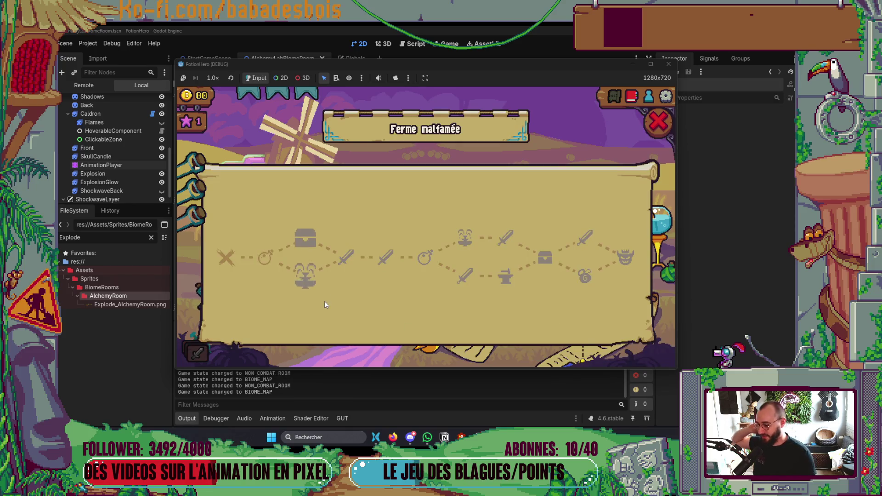
click(309, 277)
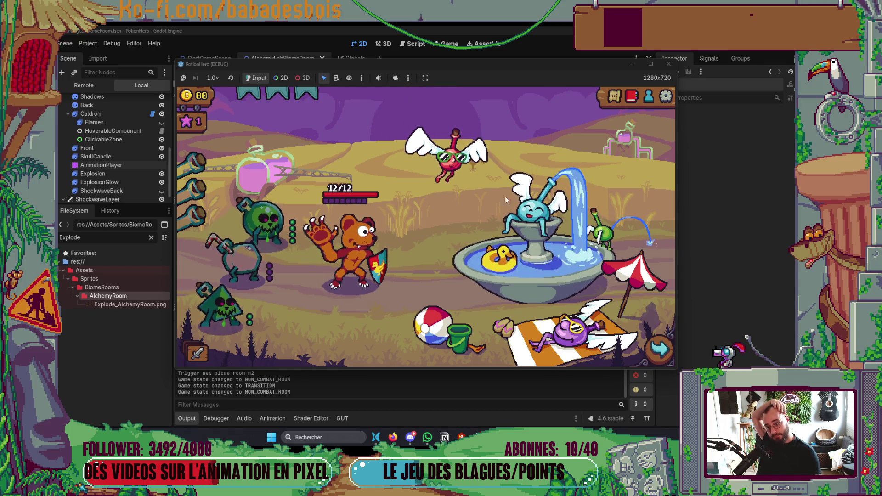
click(536, 288)
click(549, 218)
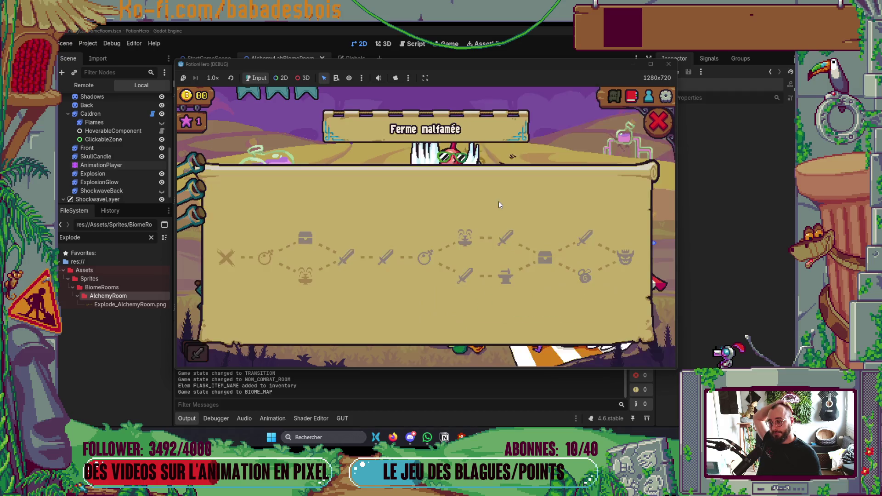
click(659, 121)
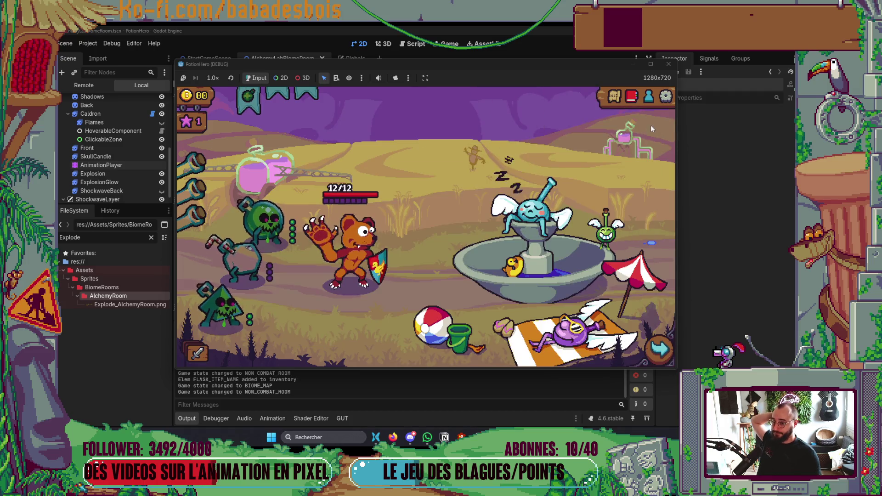
click(561, 335)
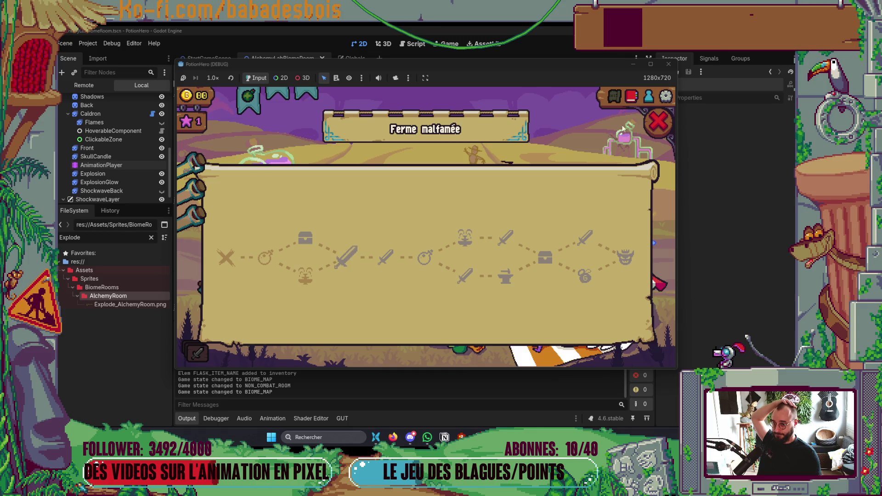
click(667, 115)
click(669, 64)
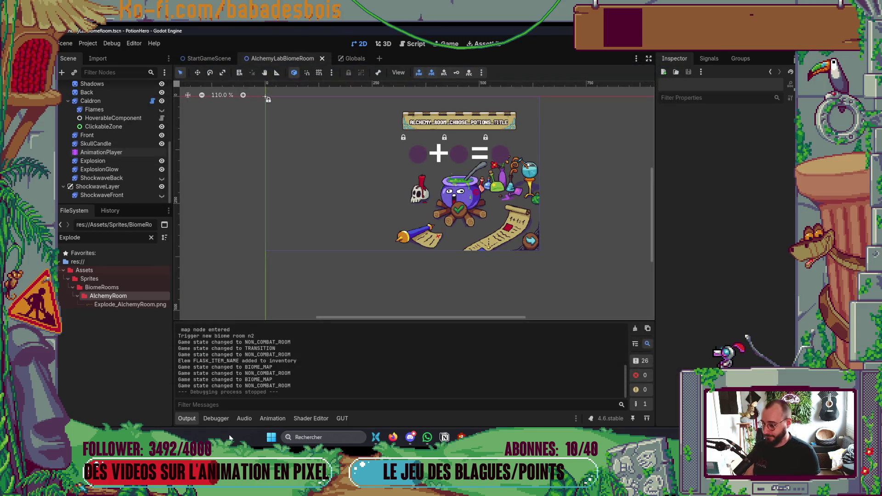
Run the game and mix the yellow and blue critters at the cauldron.
key(F5)
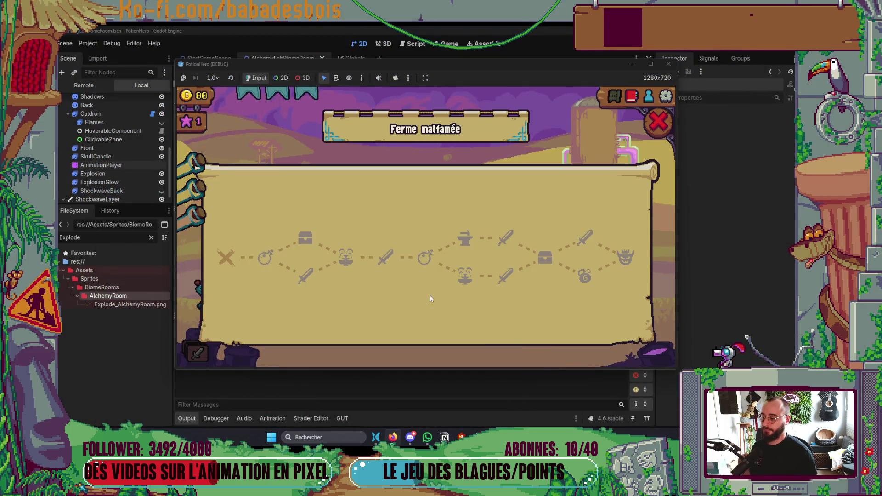
click(261, 251)
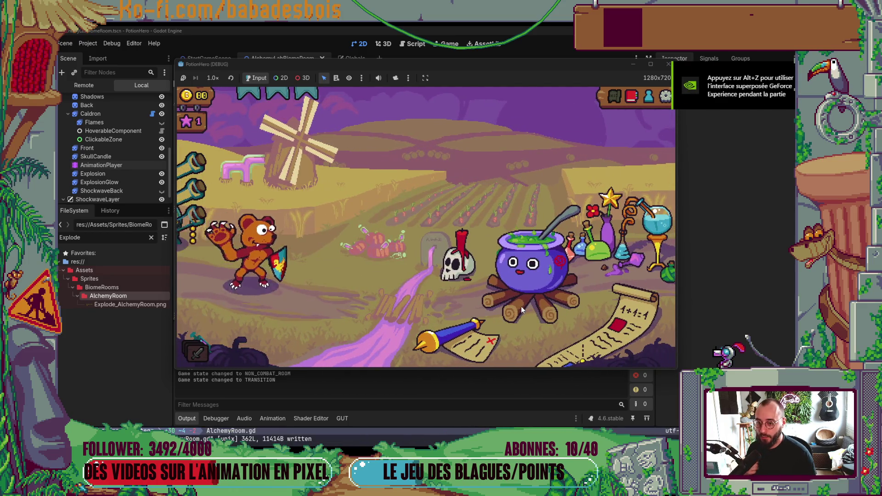
click(522, 305)
click(249, 234)
click(247, 257)
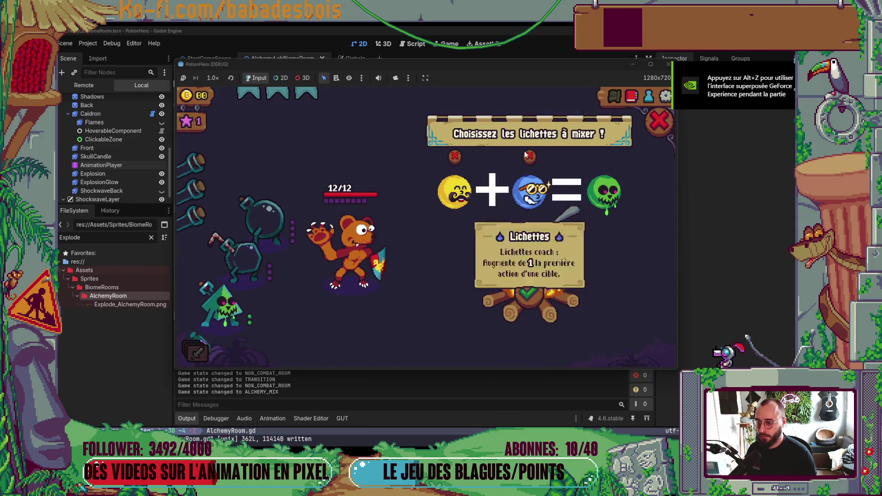
click(529, 157)
click(239, 257)
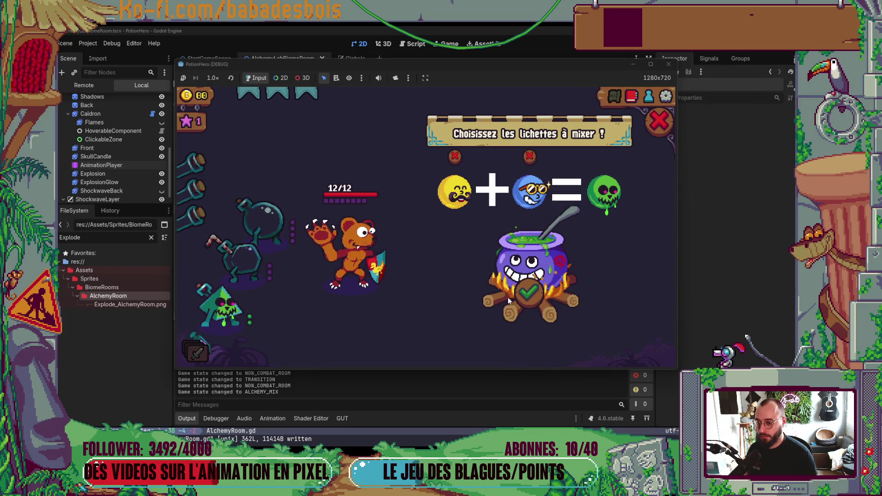
click(531, 290)
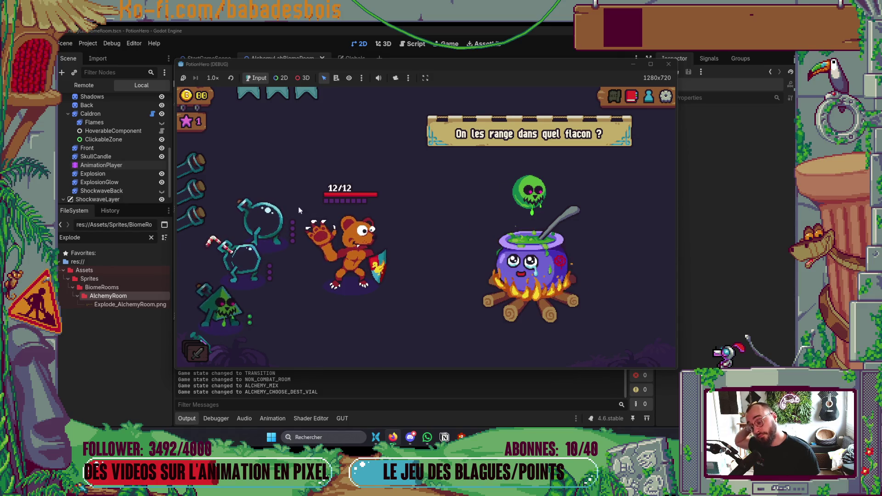
Choose a flask for the green potion, stop the game, and hide the output panel.
click(270, 223)
click(662, 124)
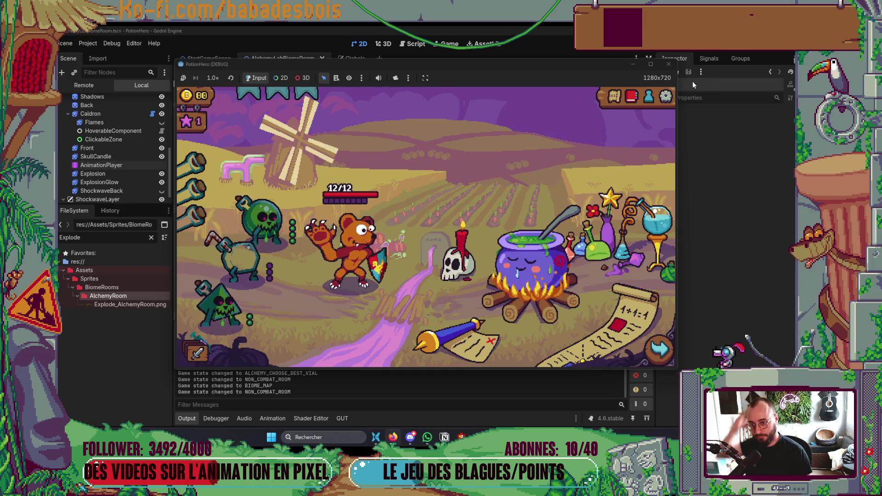
click(669, 64)
click(182, 416)
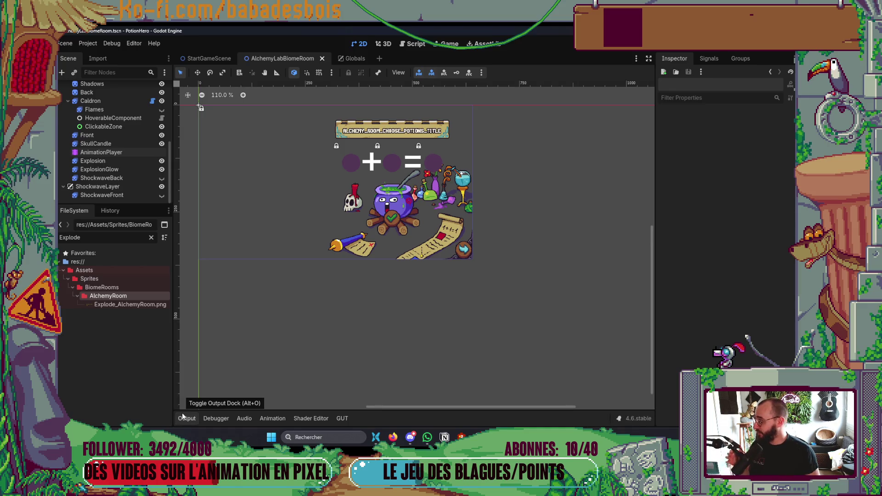